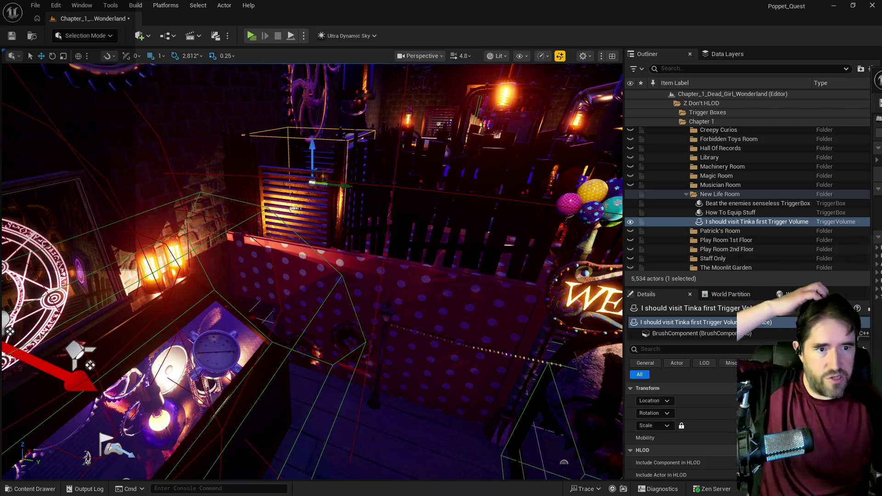
Cycle past the Level Blueprint and level view to bring the BP_Poppet Blueprint editor forward.
key(alt+Tab)
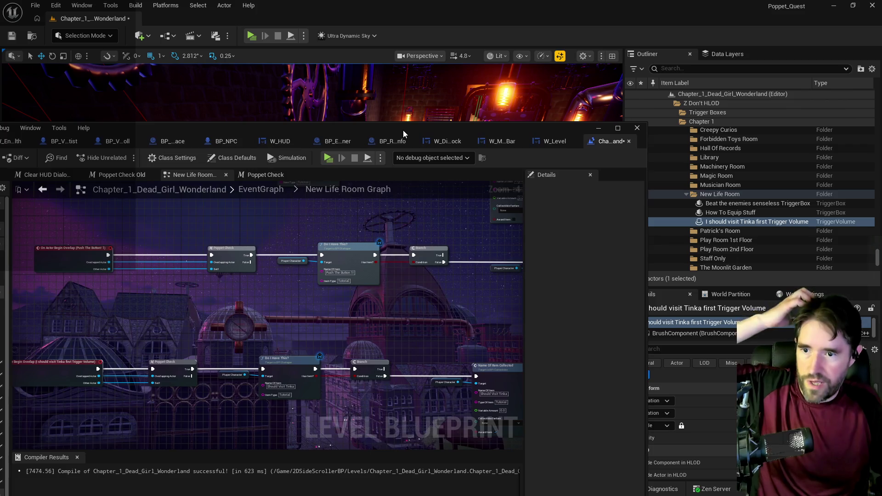
key(alt+Tab)
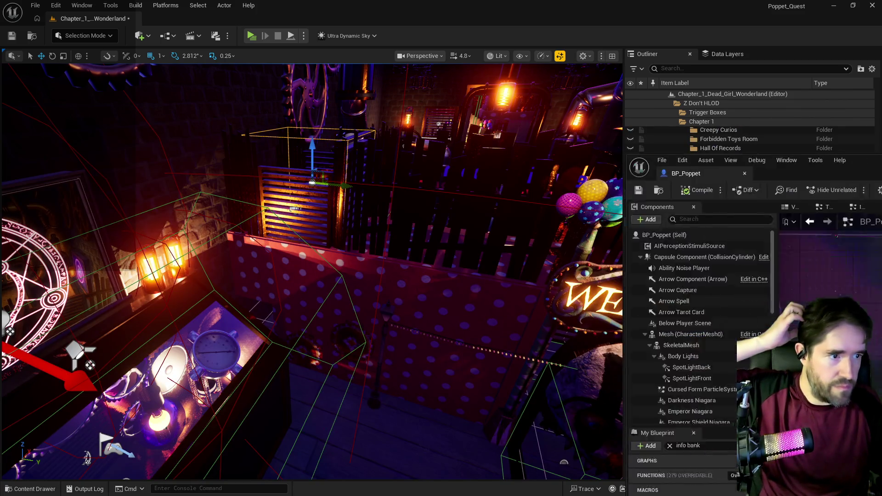
key(alt+Tab)
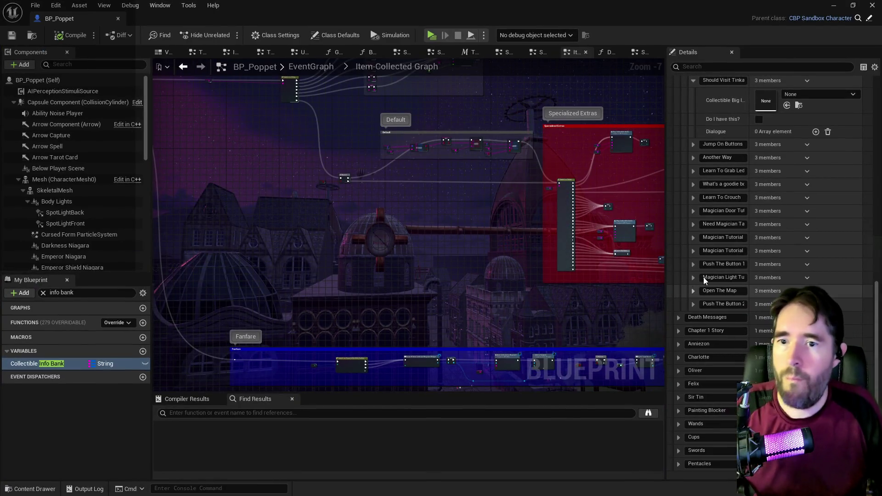
Copy the first dialogue line, Index [0], from The Curse's Dialogue list.
scroll(704, 277, up, 6)
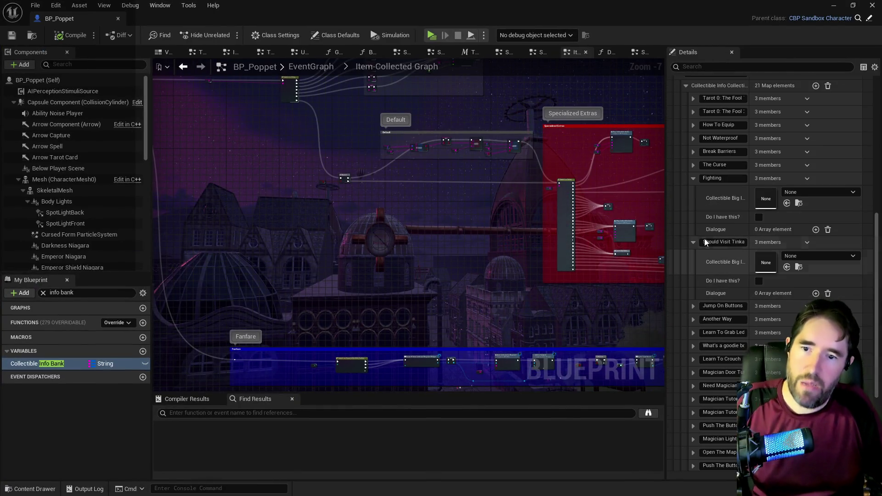
click(695, 166)
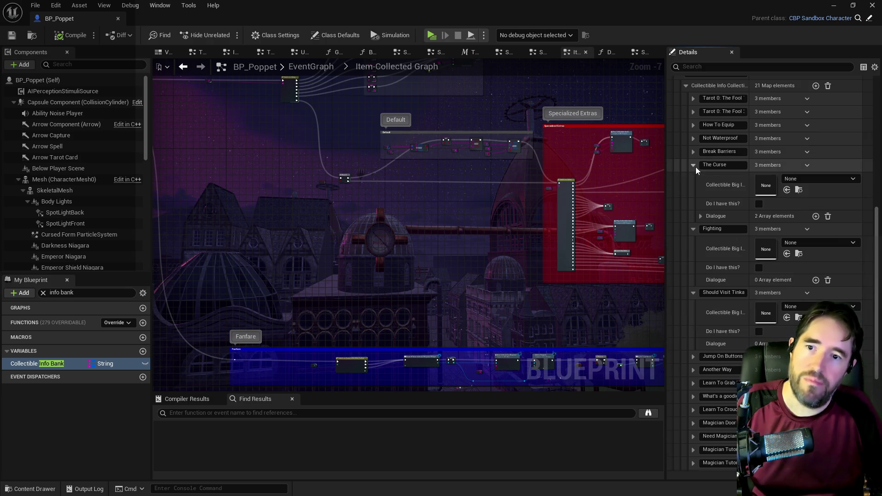
click(701, 216)
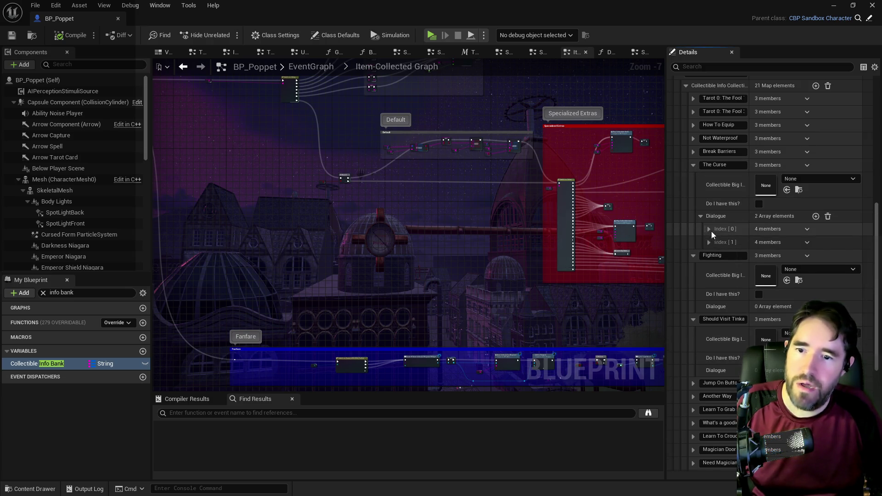
click(710, 230)
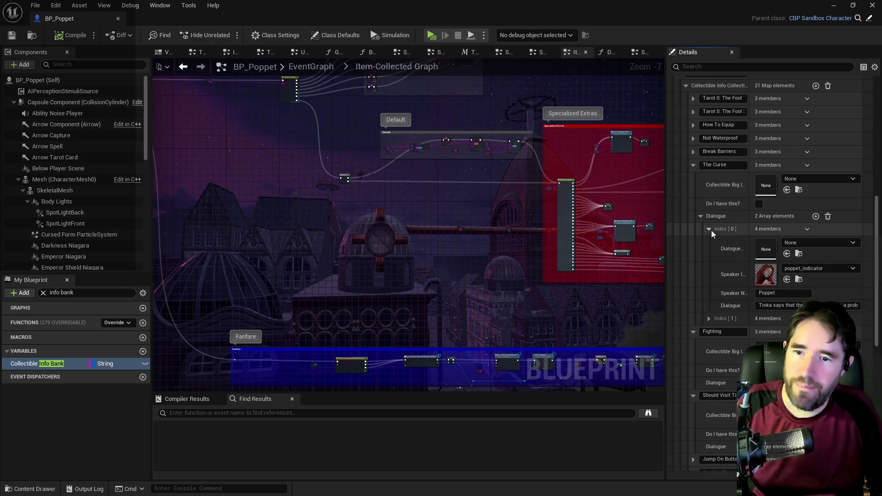
right_click(831, 227)
click(816, 276)
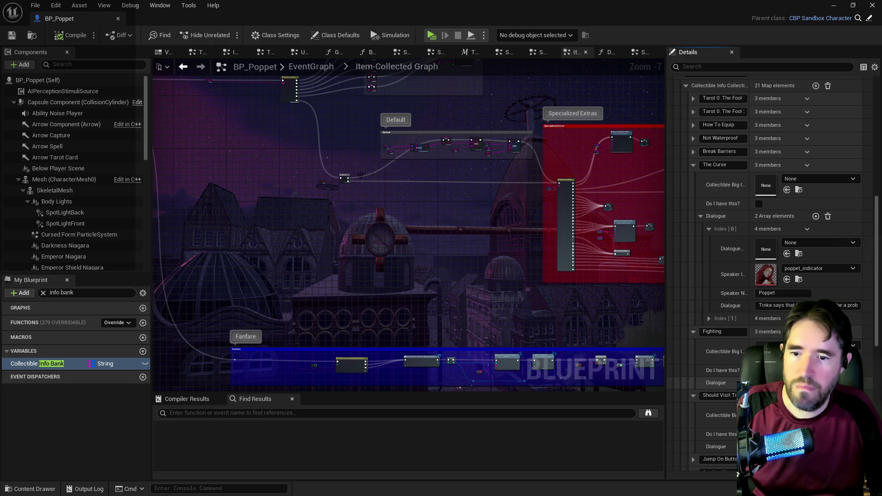
Add a dialogue element to Should Visit Tinka and paste the copied line into it.
scroll(771, 276, down, 3)
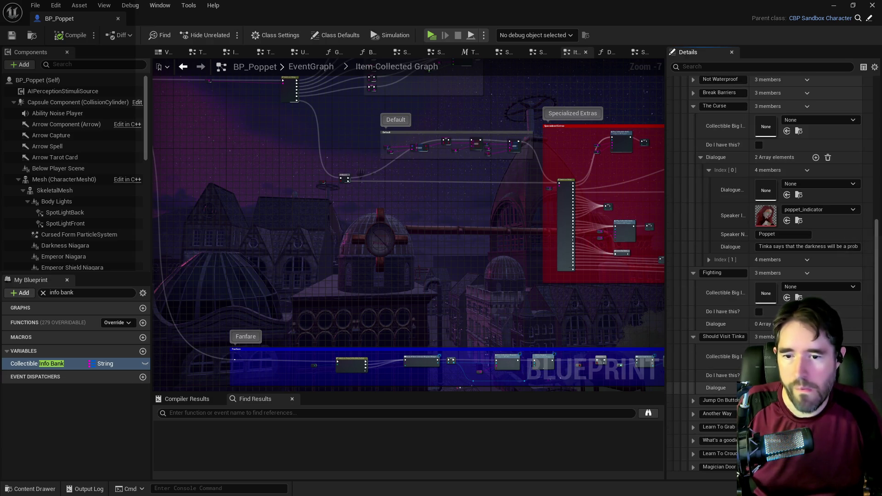
click(816, 388)
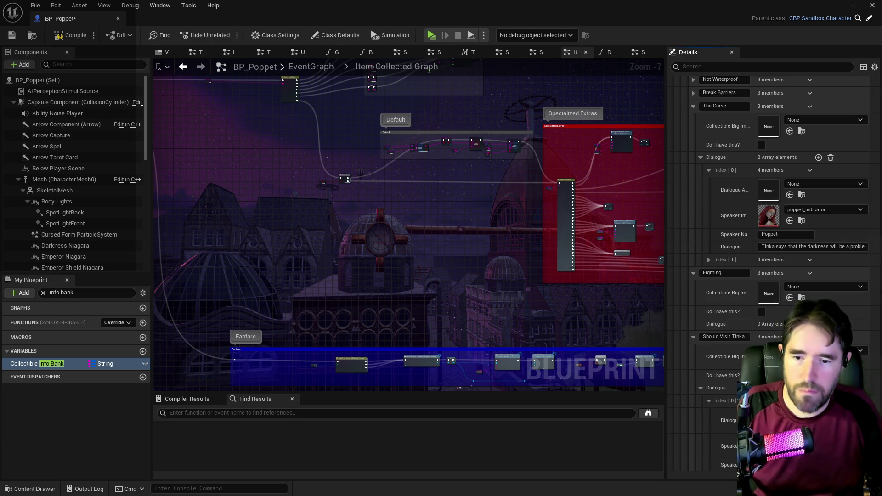
scroll(772, 404, down, 3)
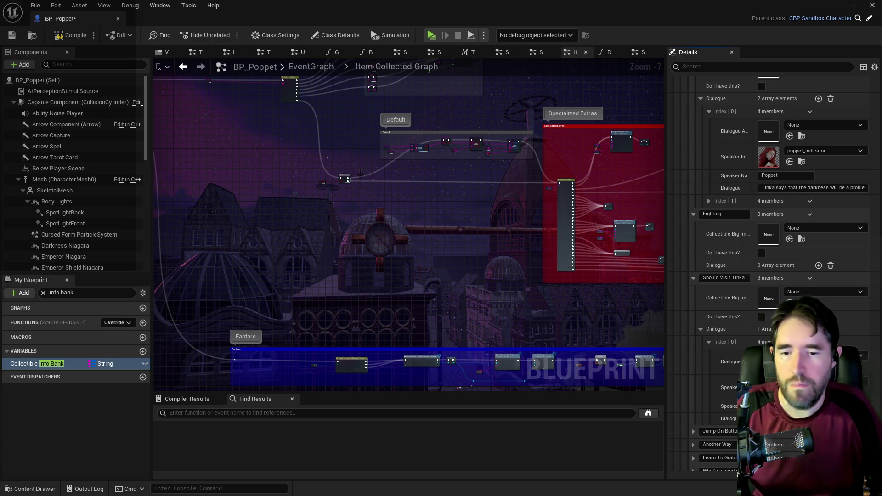
scroll(726, 399, down, 2)
scroll(726, 400, up, 3)
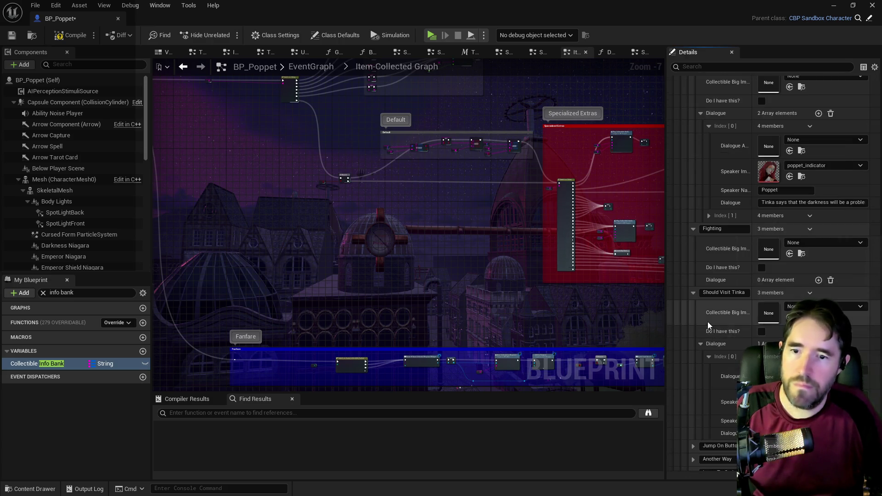
scroll(708, 321, up, 2)
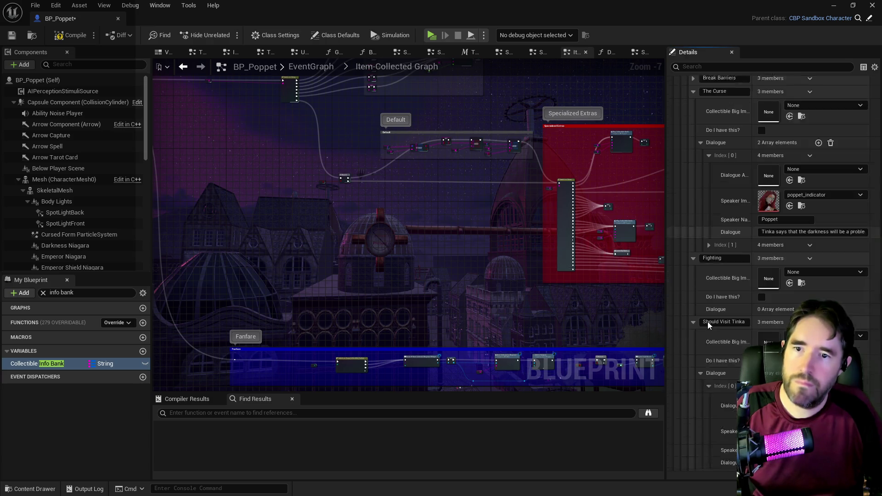
scroll(707, 321, down, 6)
scroll(701, 350, down, 4)
scroll(699, 354, up, 12)
scroll(699, 354, down, 18)
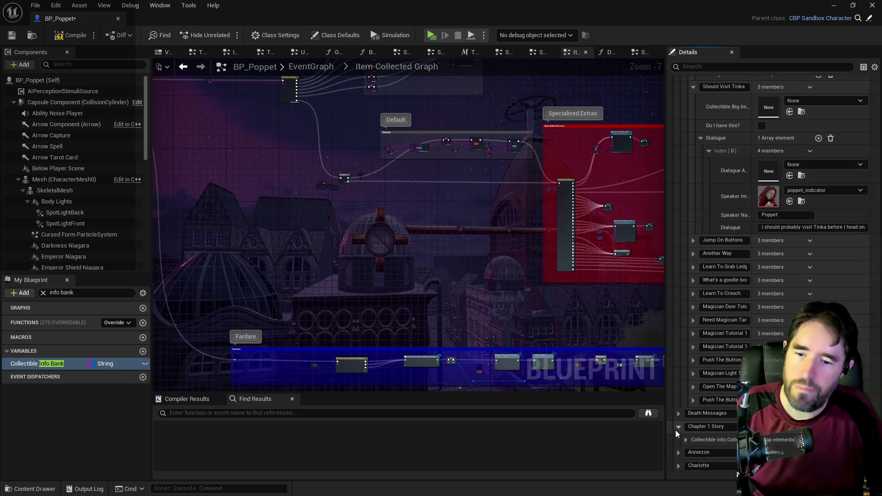
Expand Chapter 1 Story's Hey Tinka! entry to show its Dialogue list.
click(685, 439)
scroll(687, 438, down, 4)
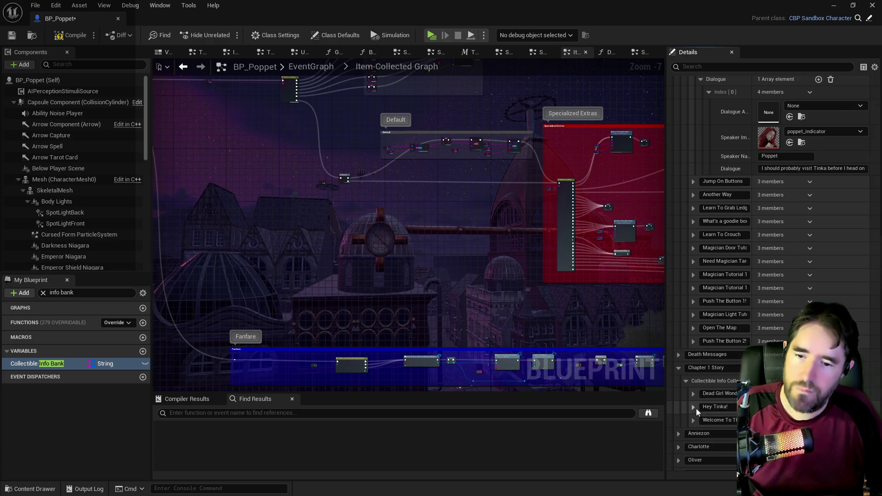
click(694, 406)
scroll(694, 406, down, 4)
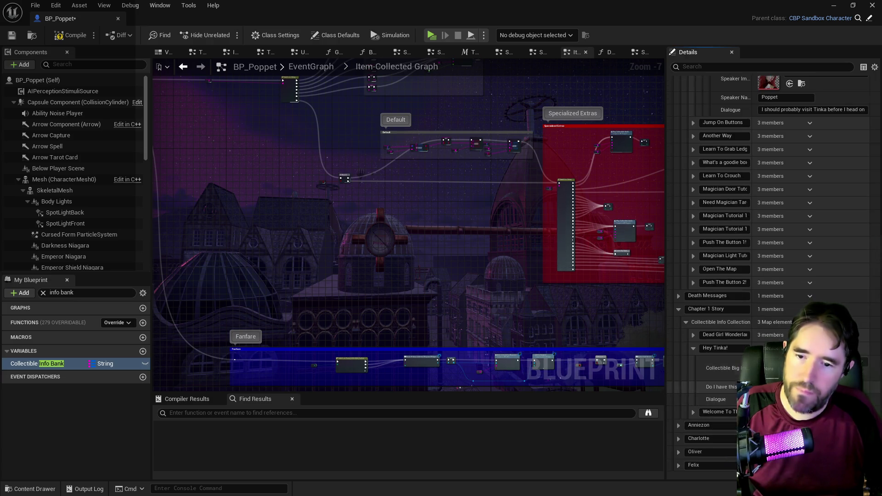
click(701, 399)
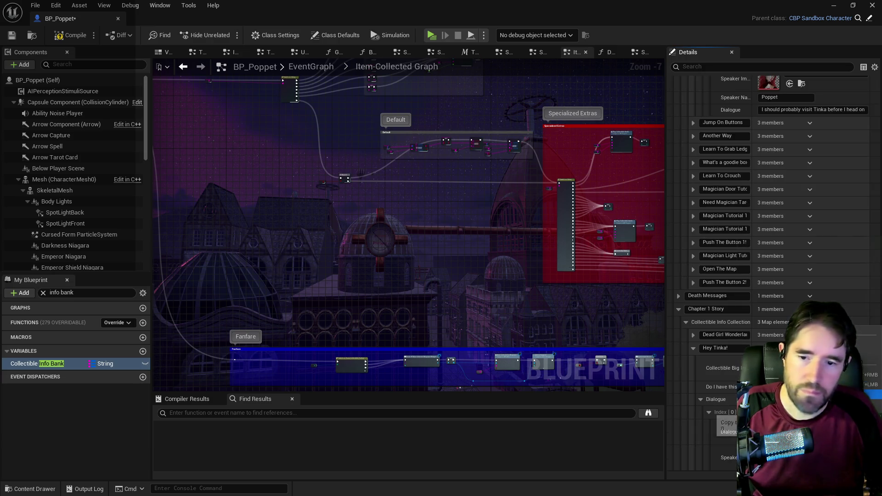
scroll(789, 434, down, 2)
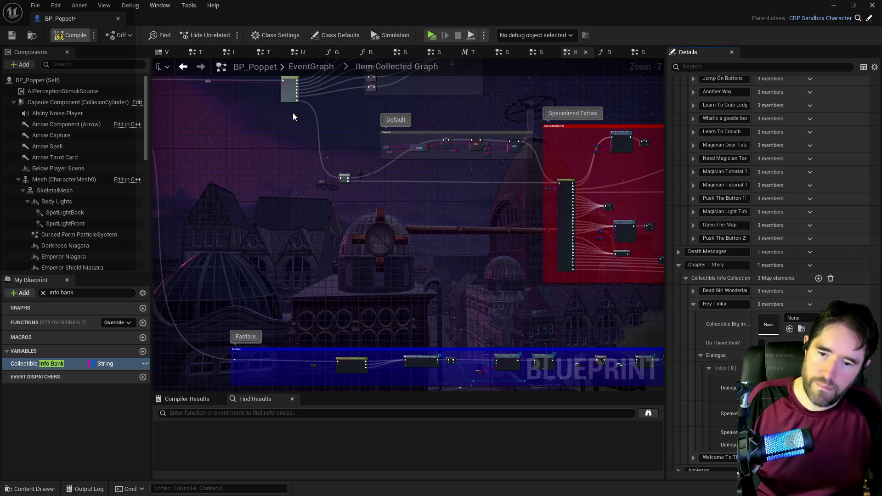
Compile and save BP_Poppet, then fly the level view to the carnival WELCOME area.
key(F7)
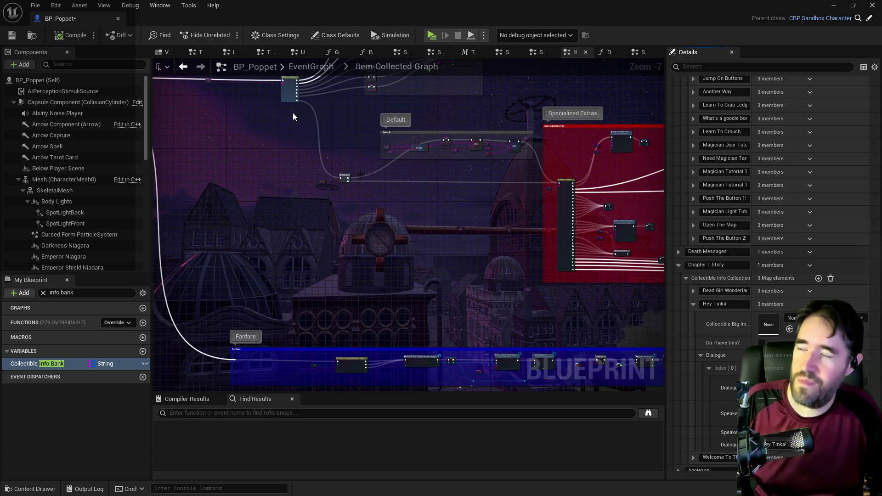
key(ctrl+shift+s)
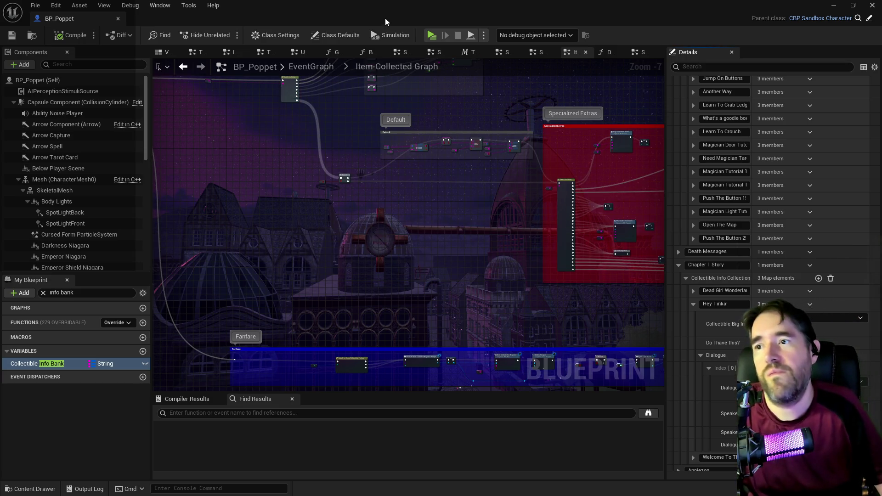
key(alt+Tab)
key(w)
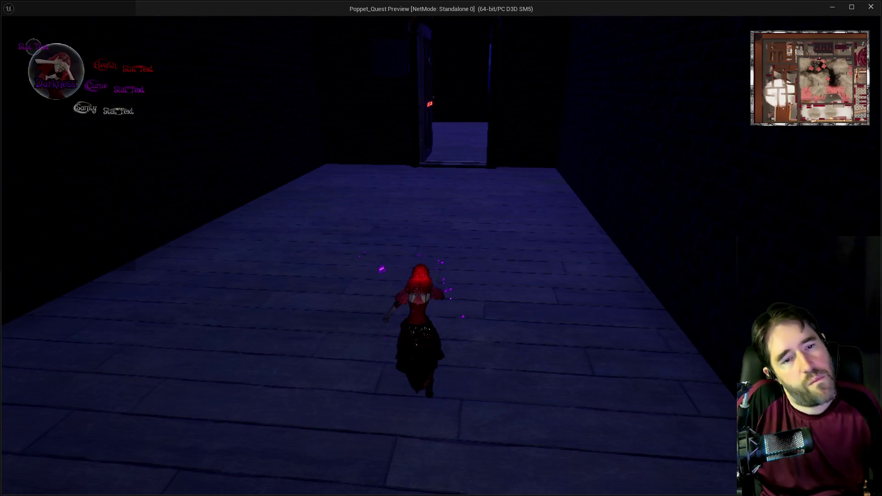
Run into the WELCOME area and pick the purple card, 'The Final Battle', in the card overlay.
key(w)
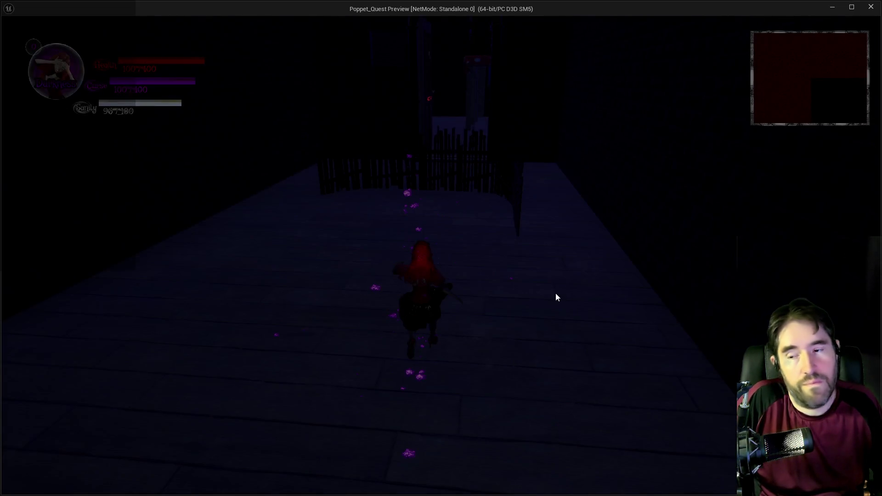
key(w)
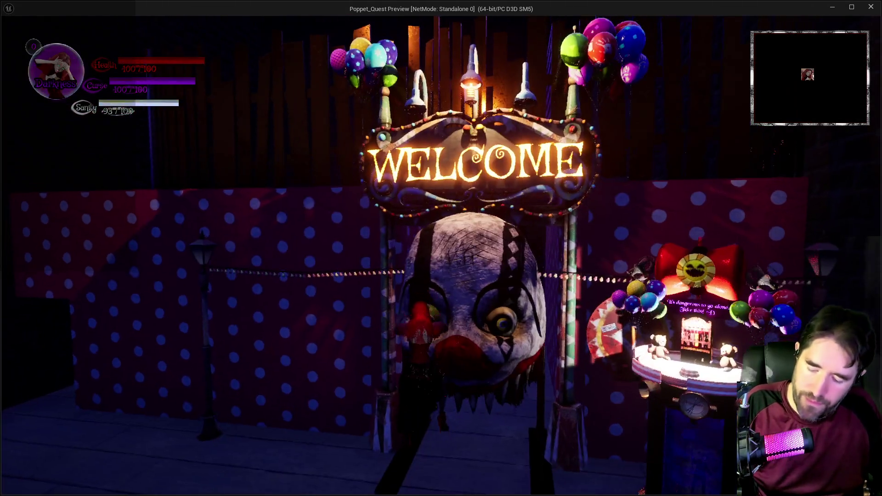
key(Tab)
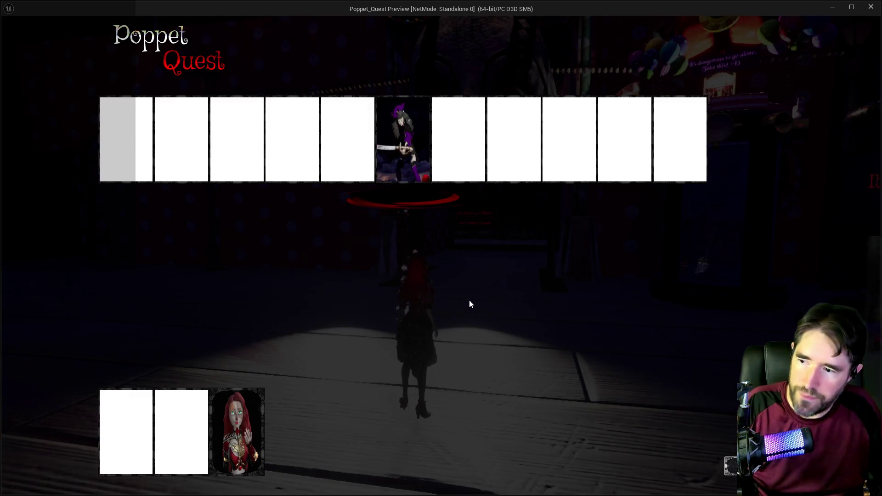
click(235, 403)
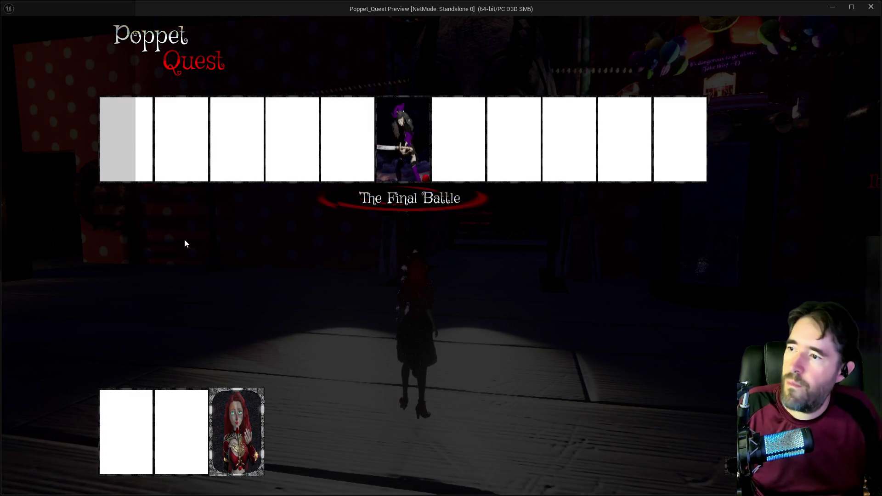
Run past the Capsule Control and Jump On This! buttons to pick up The Fool card.
key(Tab)
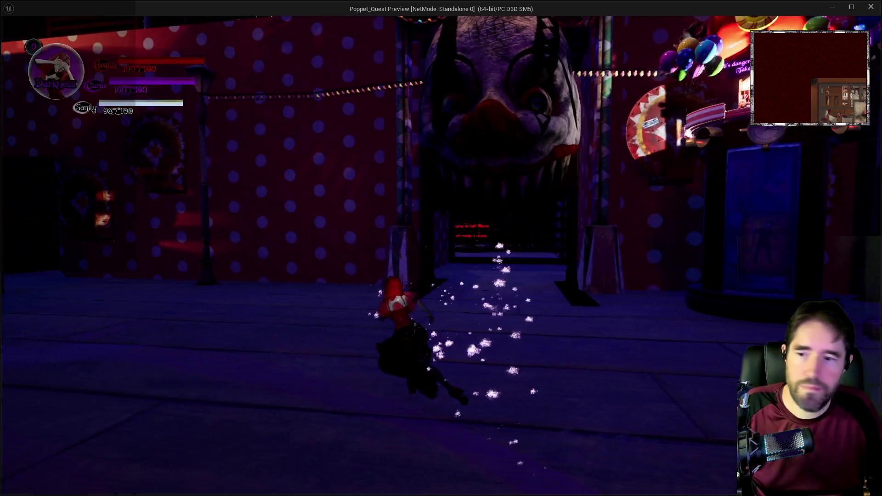
key(w)
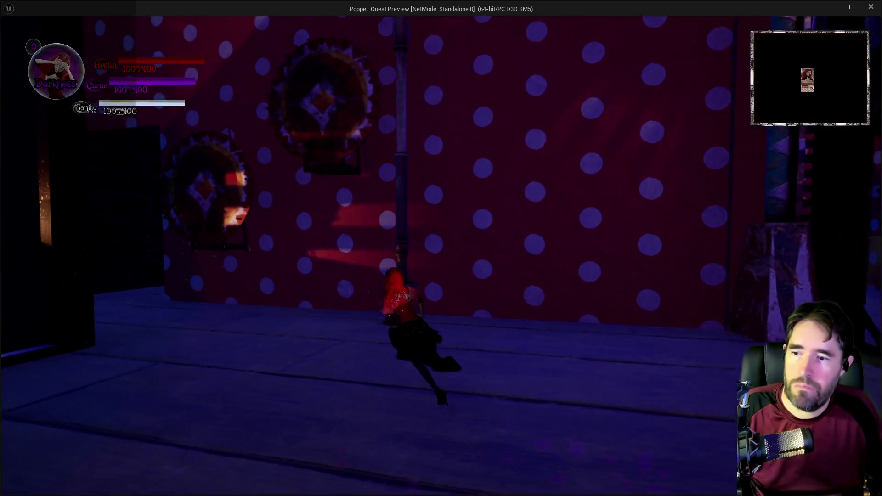
key(w)
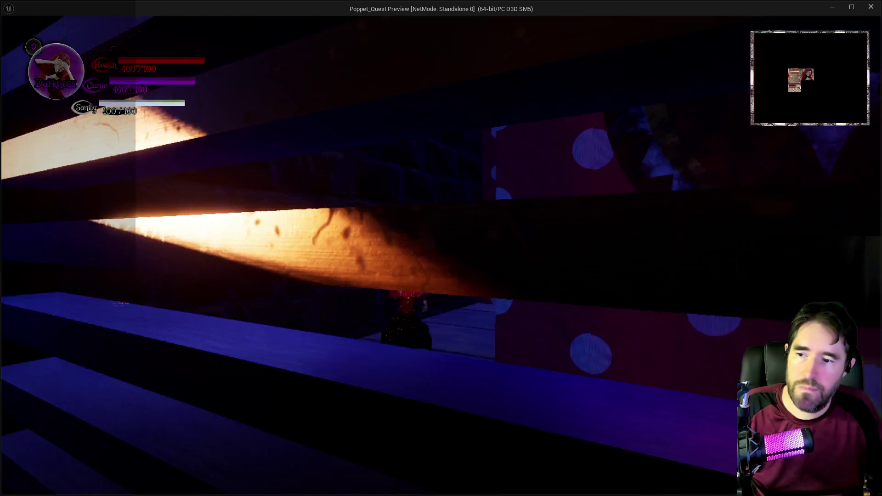
key(w)
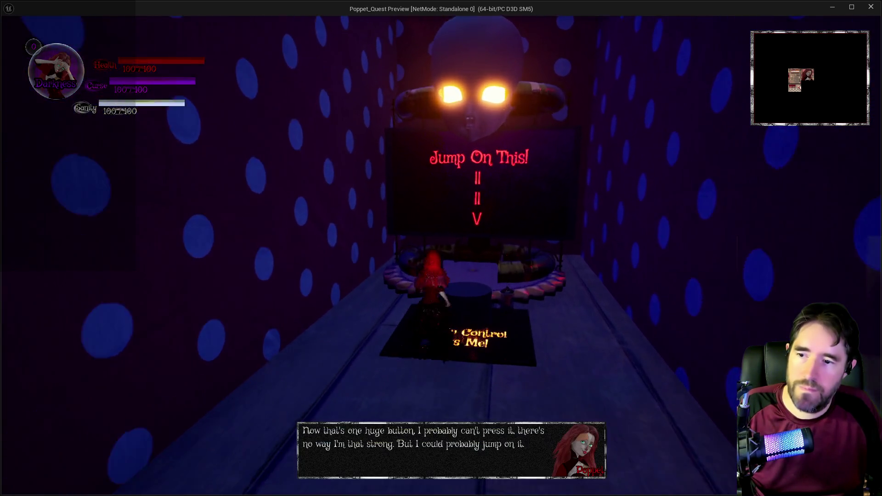
key(w)
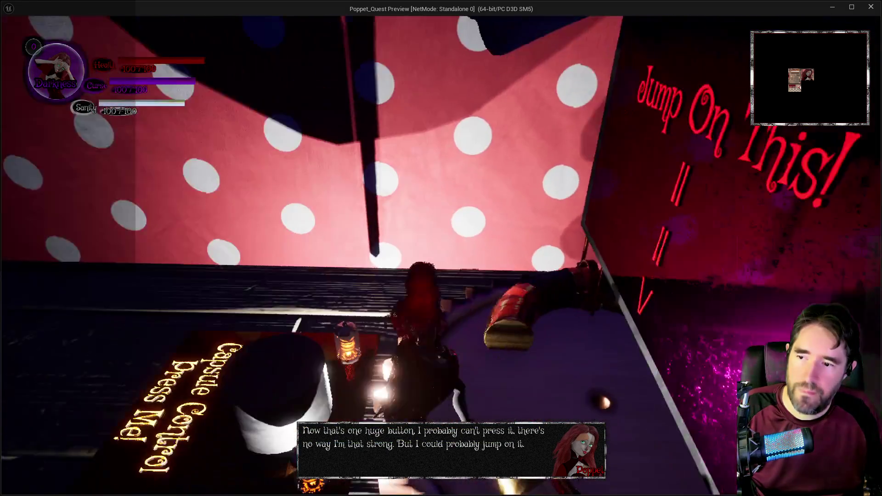
key(w)
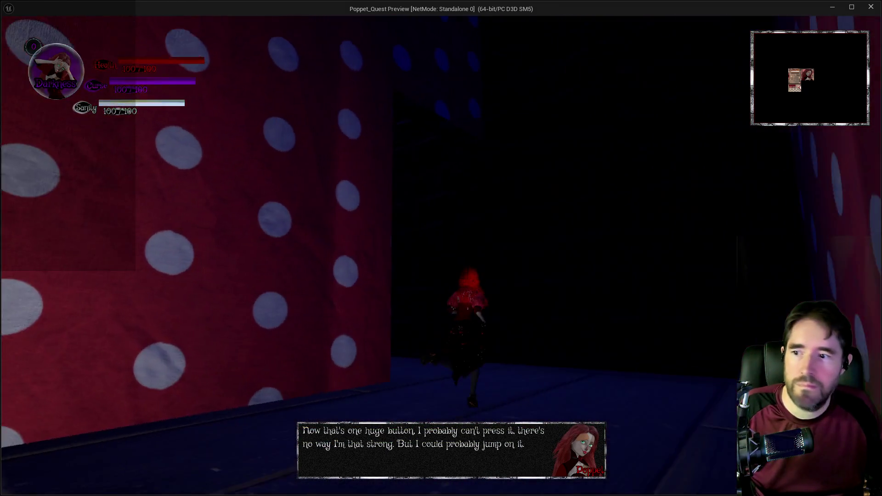
key(w)
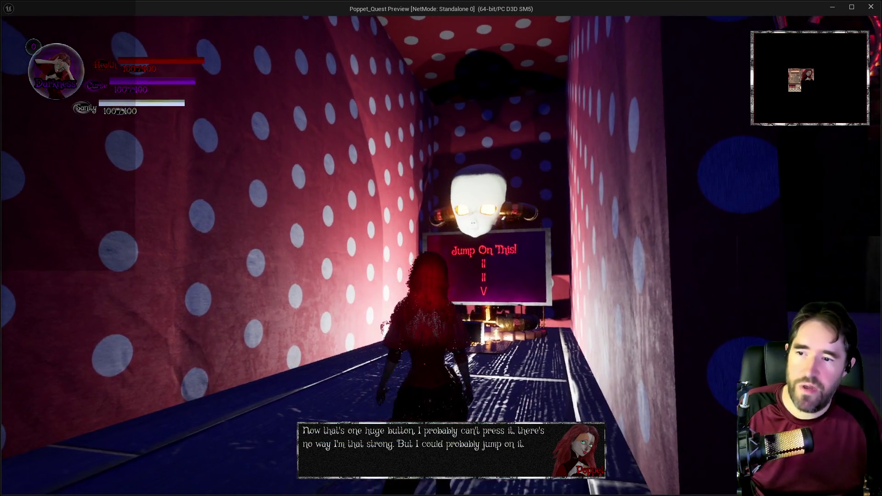
key(w)
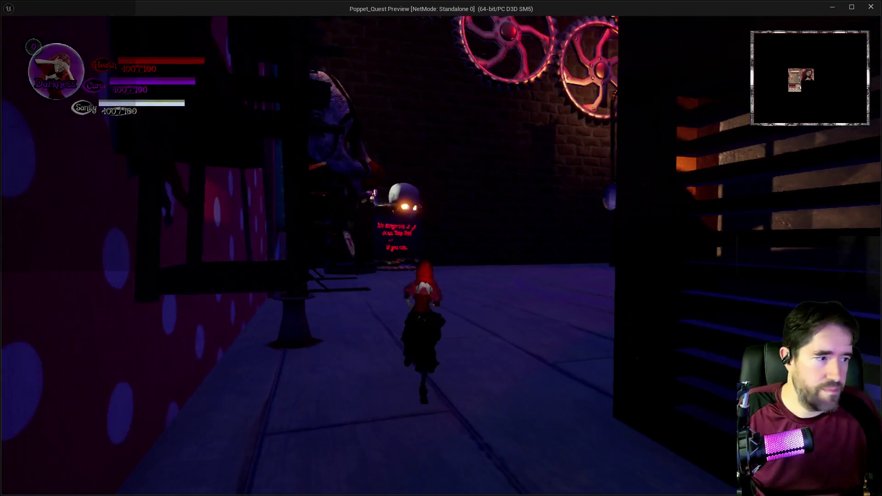
key(w)
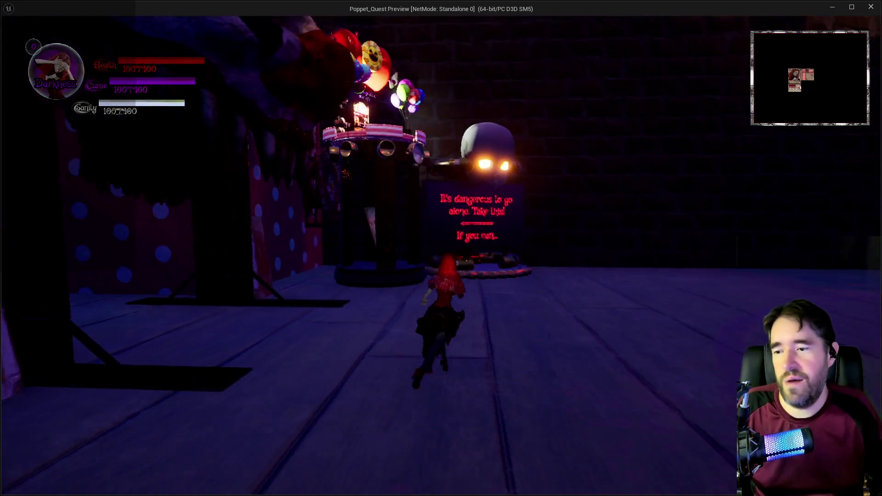
key(w)
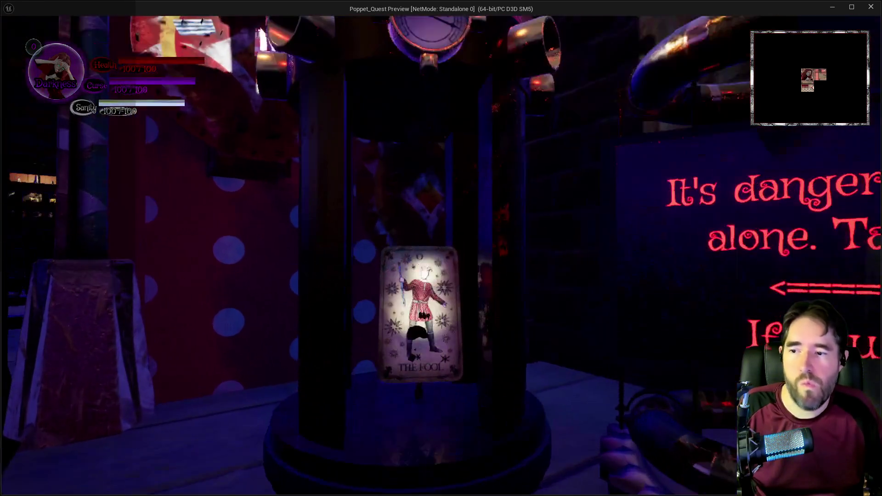
Run down the polka-dot corridor to the brick area and swing the hammer at the barrier.
key(w)
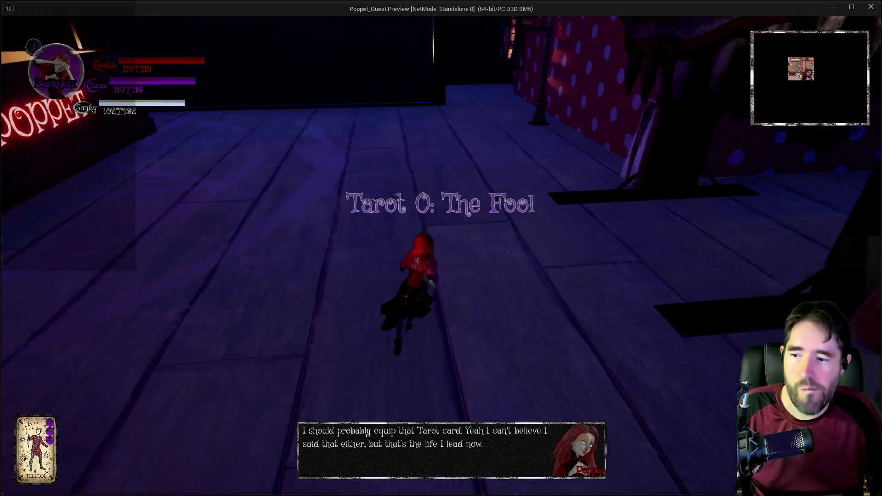
key(w)
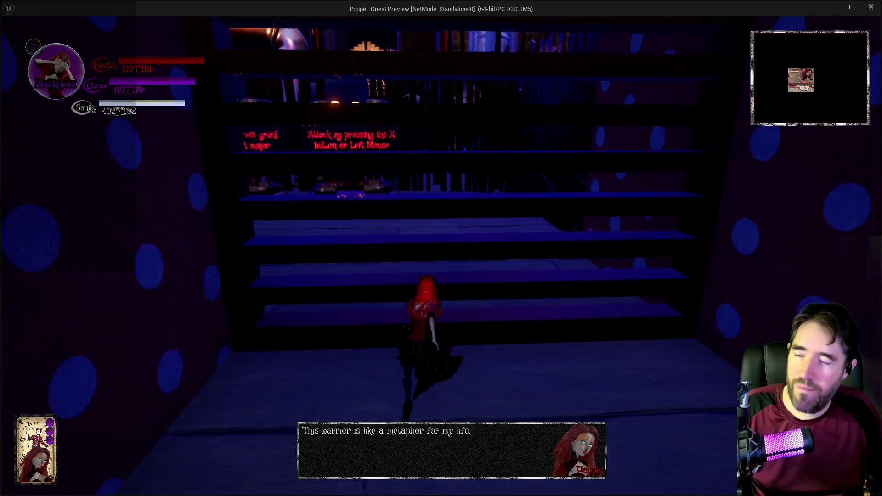
key(w)
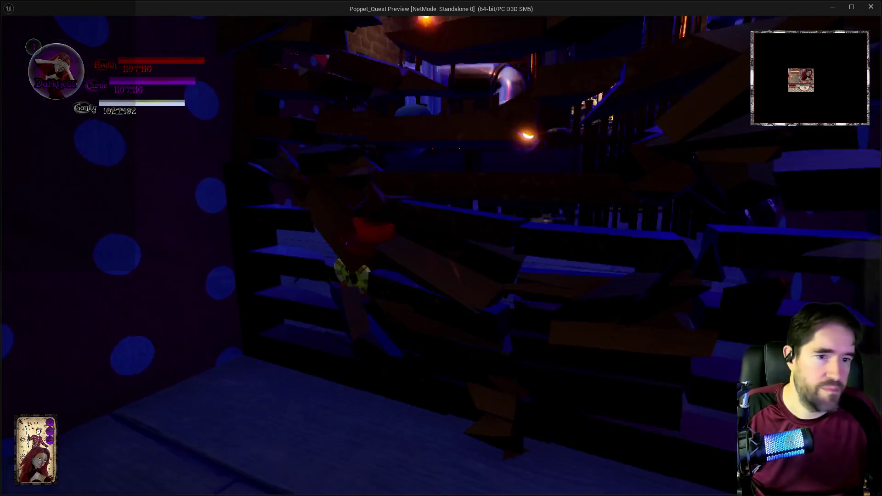
key(w)
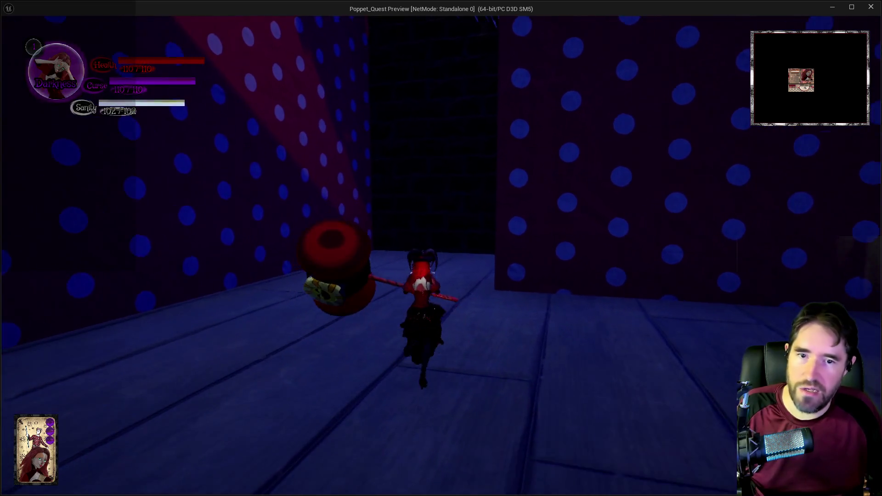
key(w)
click(441, 248)
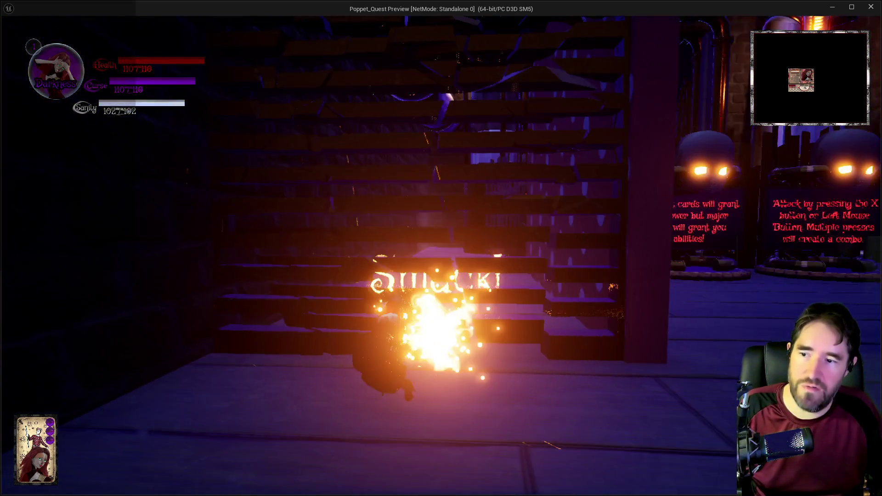
Run past the Tarot Form signs and along the ledge by the stairs to Tinka's shop.
key(w)
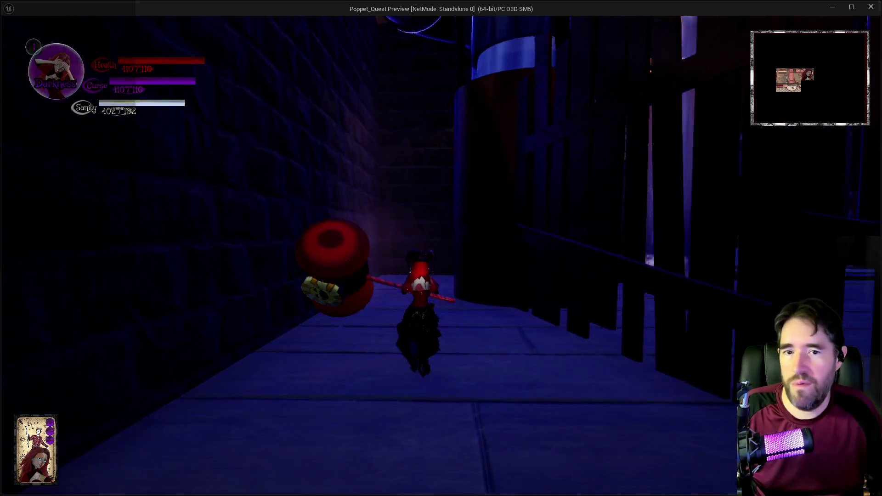
key(w)
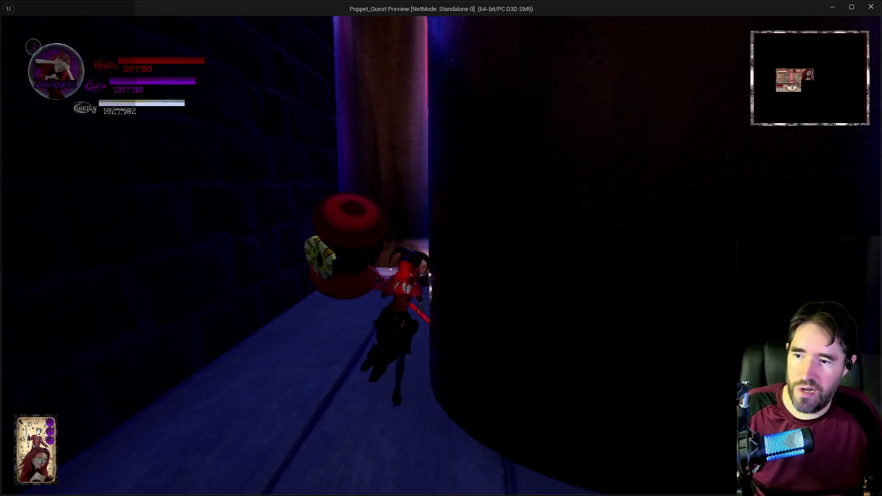
key(w)
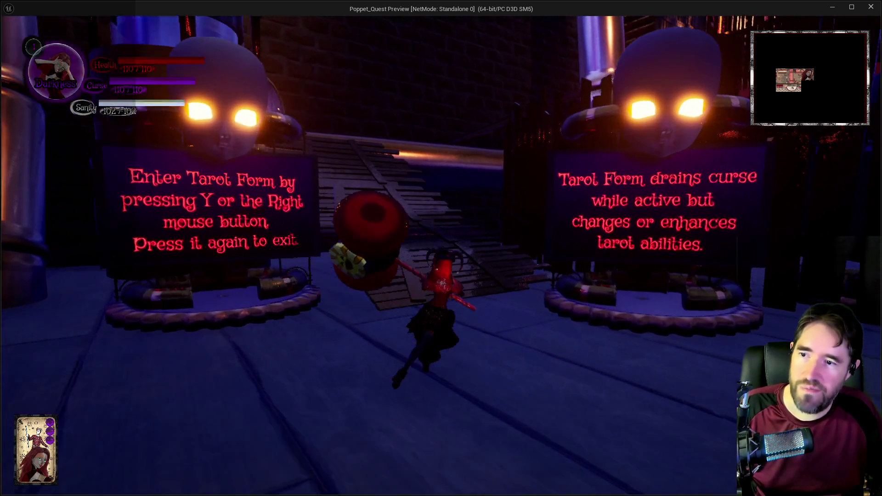
key(w)
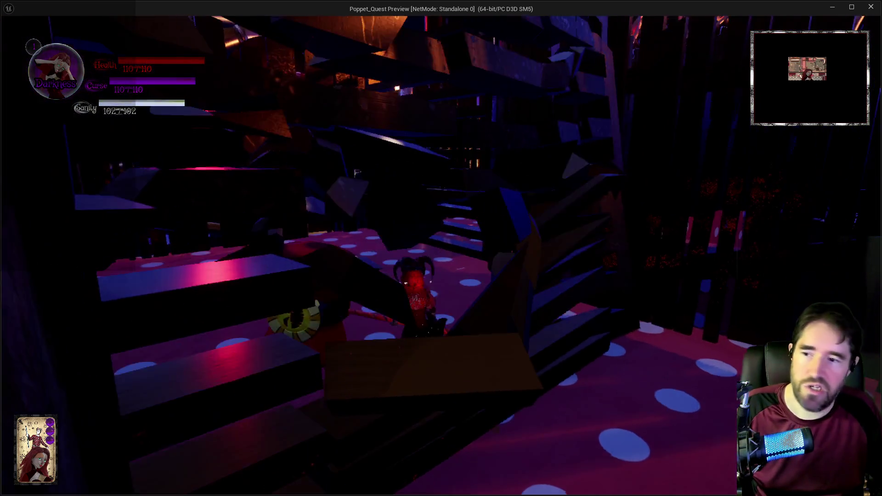
key(w)
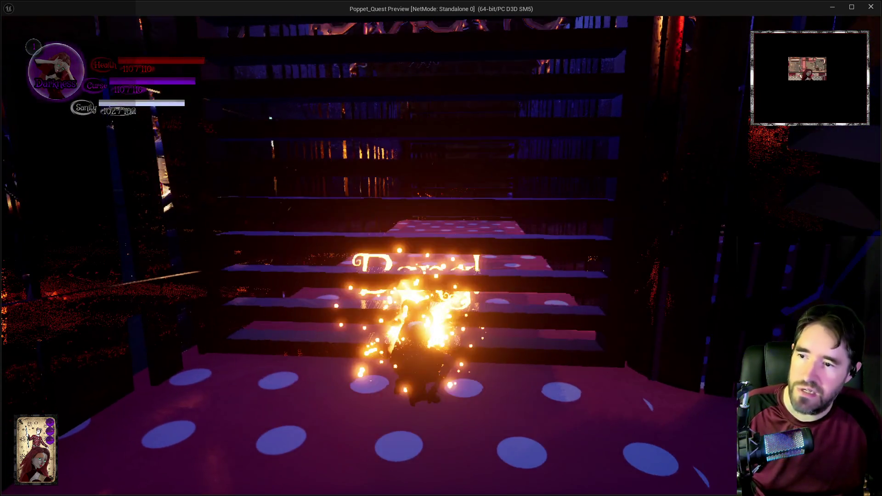
key(w)
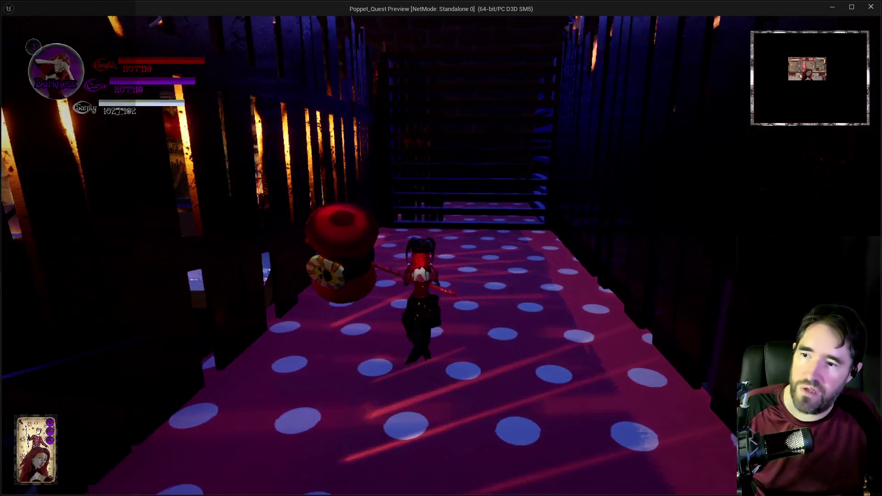
key(w)
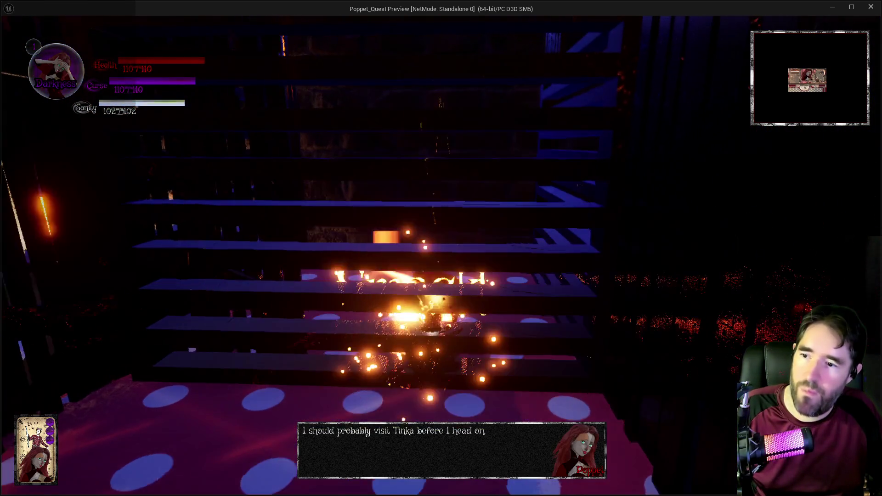
key(w)
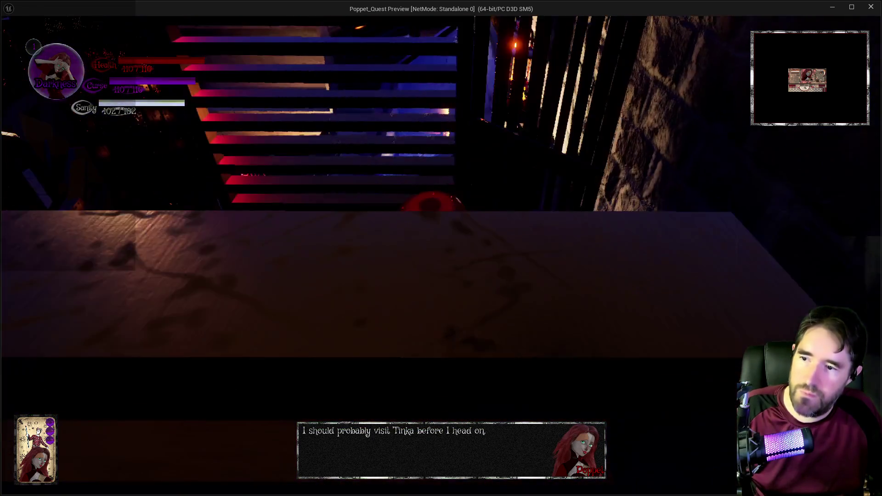
key(w)
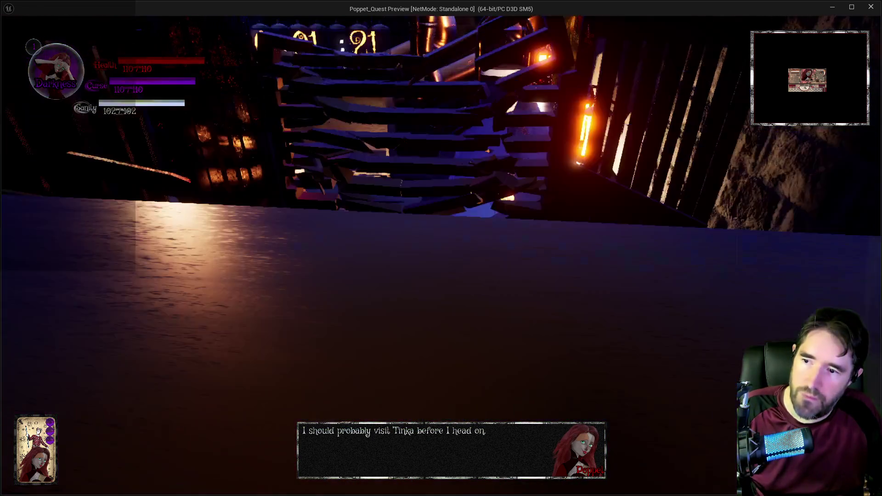
key(w)
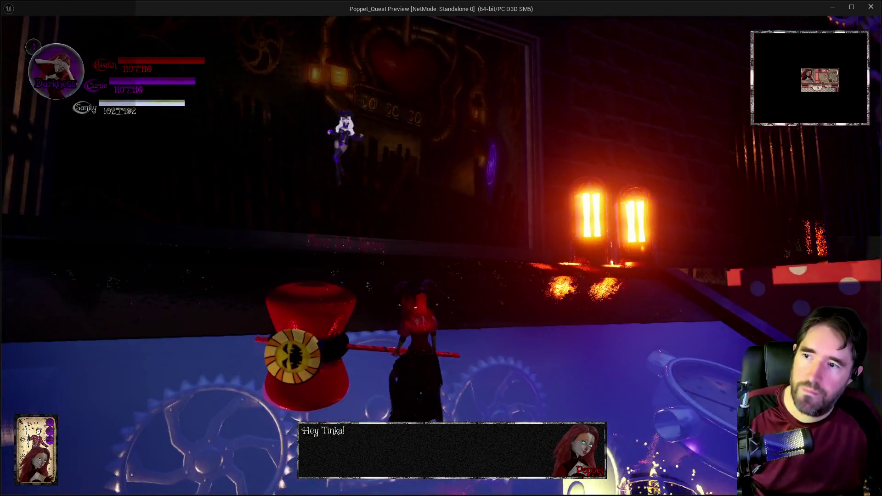
Climb the stairs onto the platform, walk the large pipe, and jump up the shelving unit.
key(w)
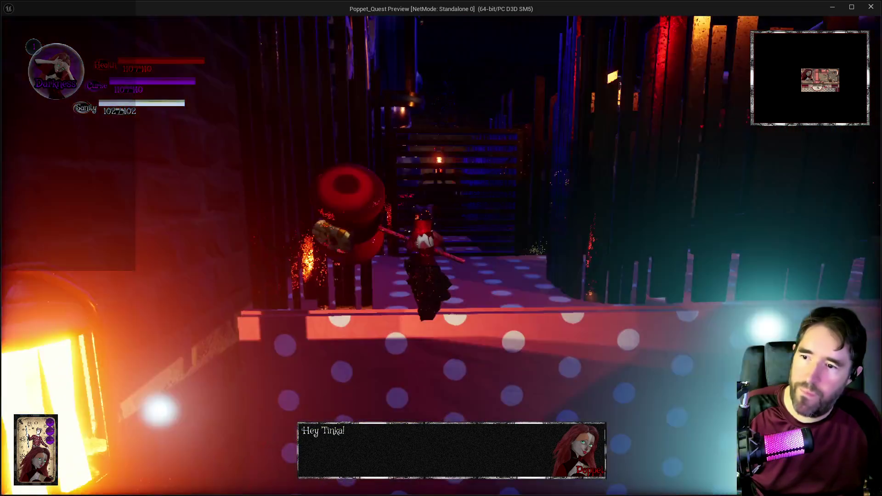
key(w)
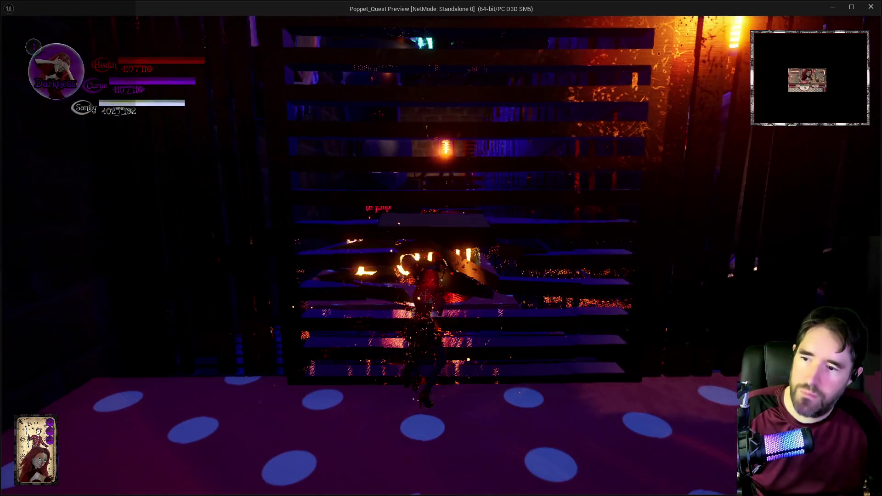
key(w)
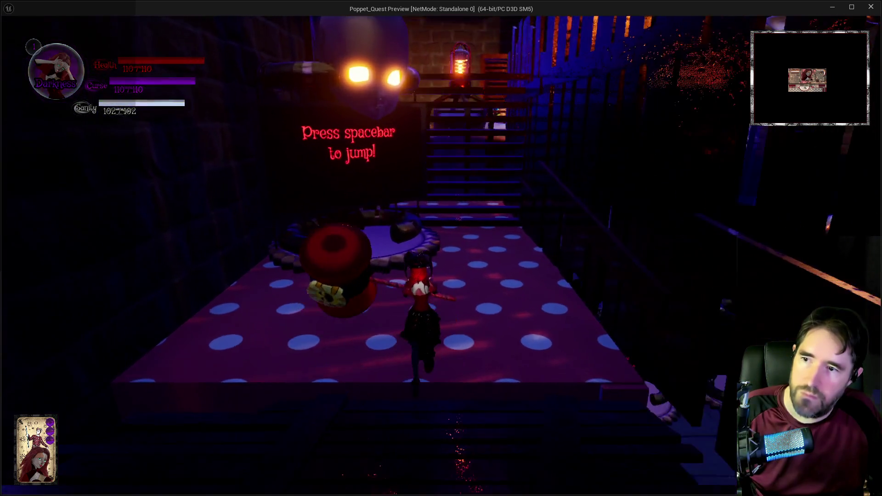
key(w)
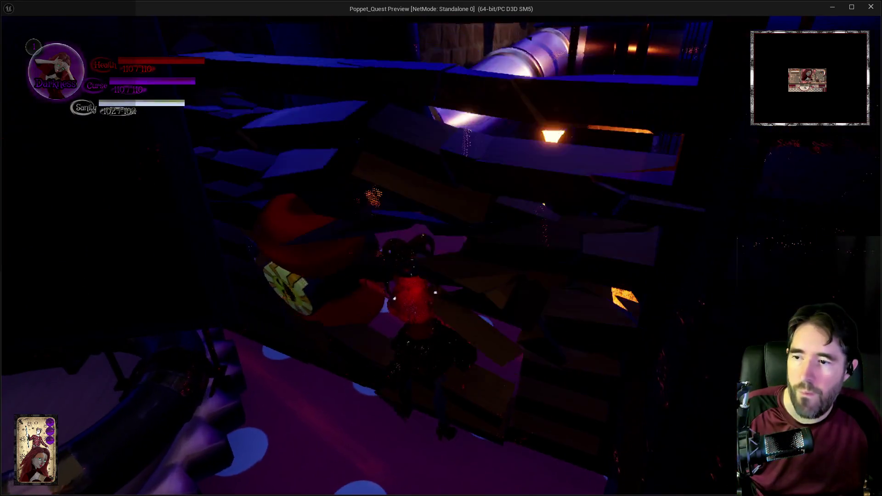
key(w)
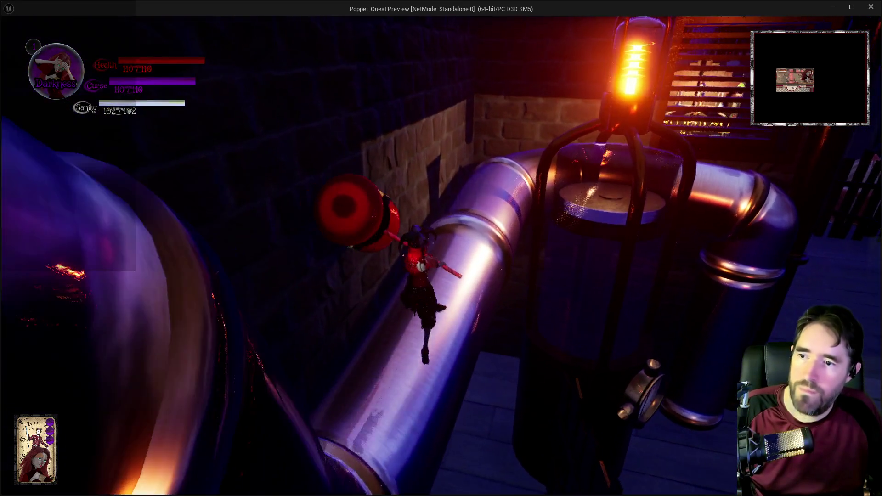
key(w)
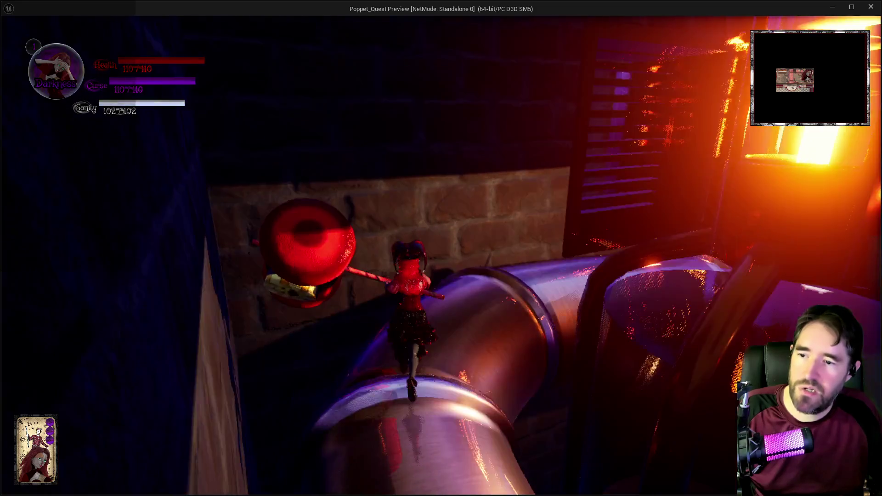
key(w)
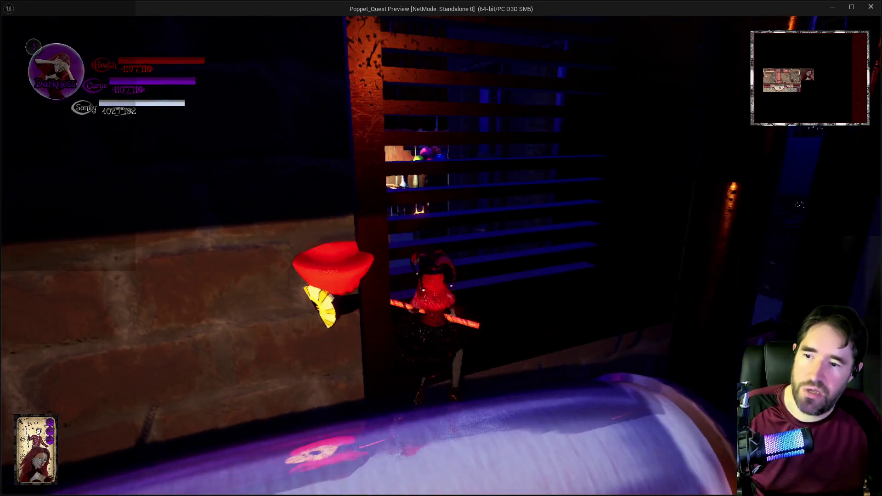
key(space)
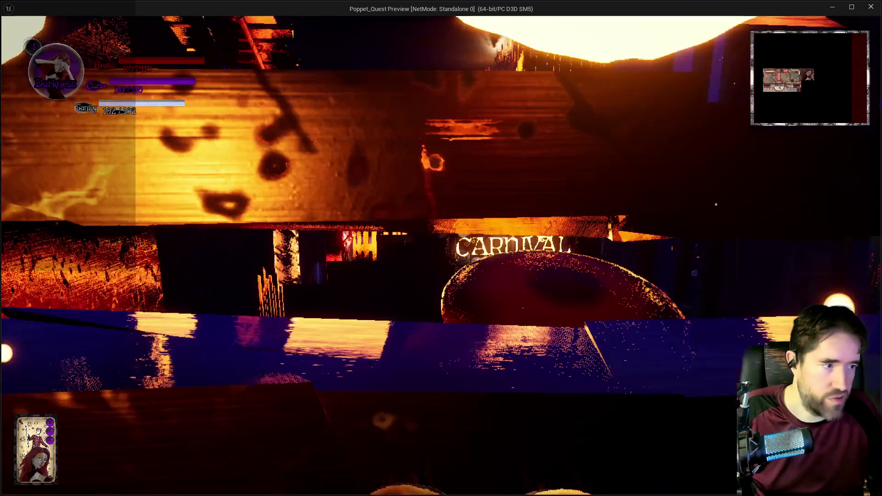
Walk into the Carnival Room, look around, and pause the preview.
key(w)
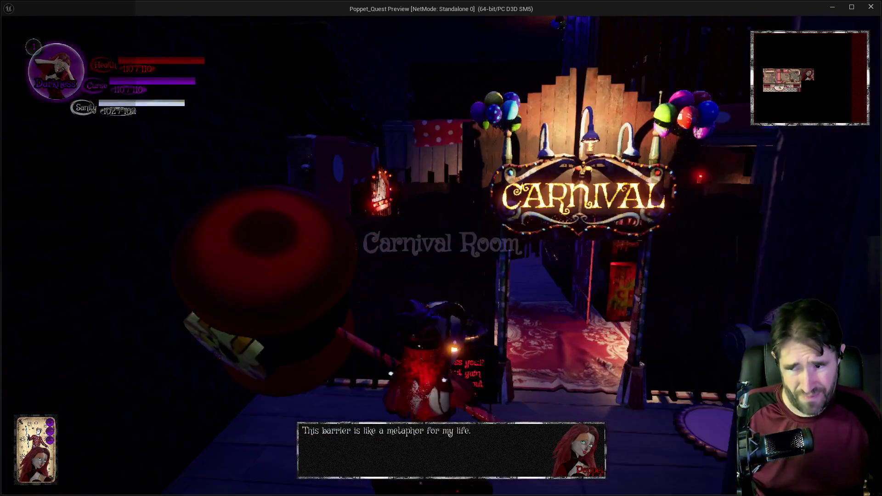
key(w)
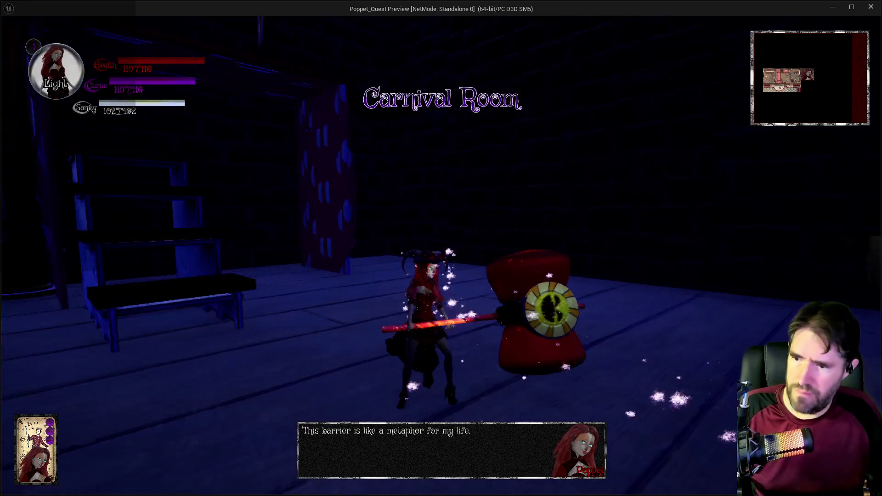
key(w)
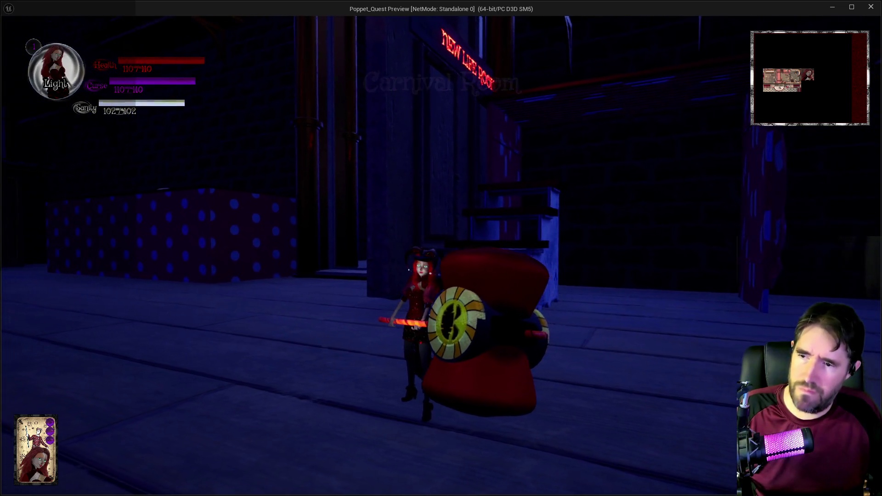
key(Escape)
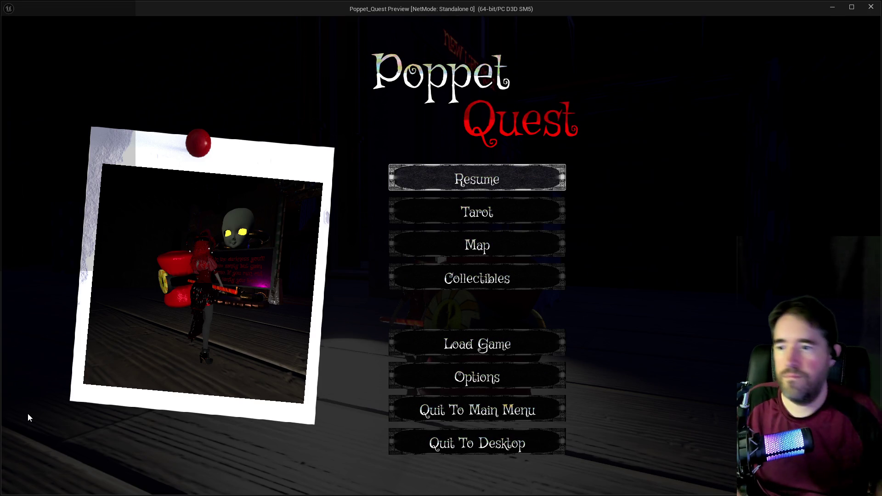
Resume play and run up the stairs, through the pipe room, into the polka-dot corridor.
click(502, 184)
key(w)
key(w)
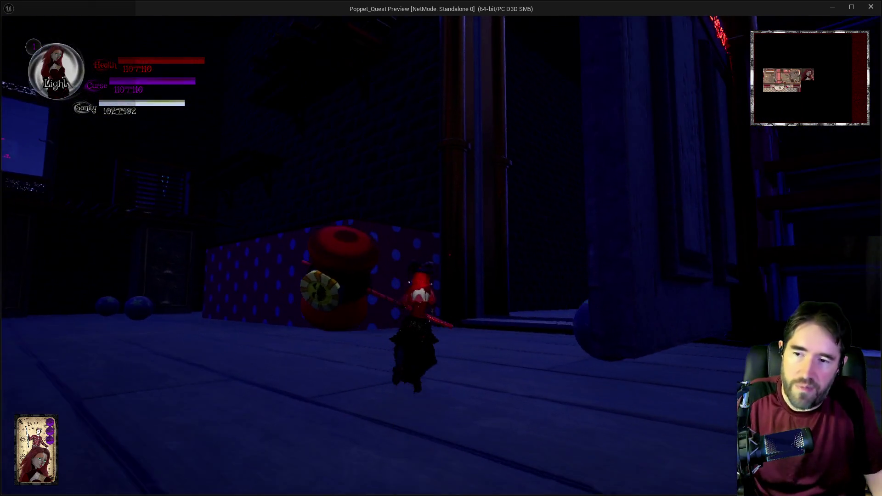
key(w)
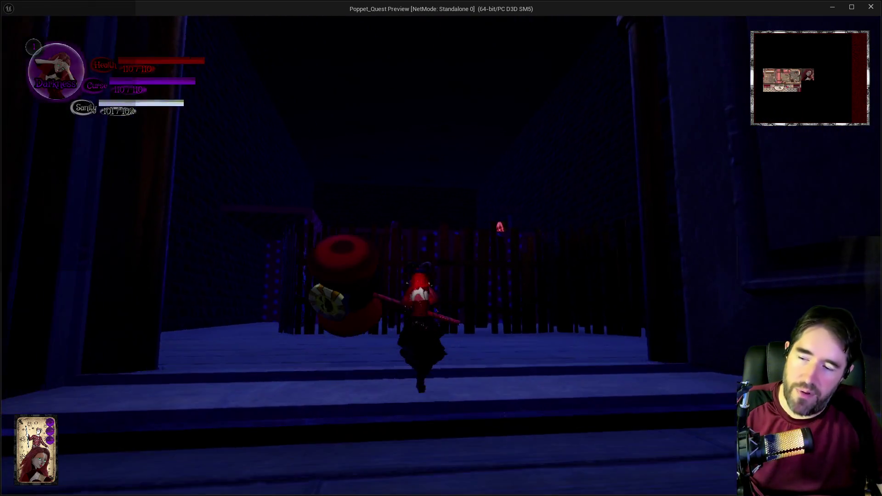
key(w)
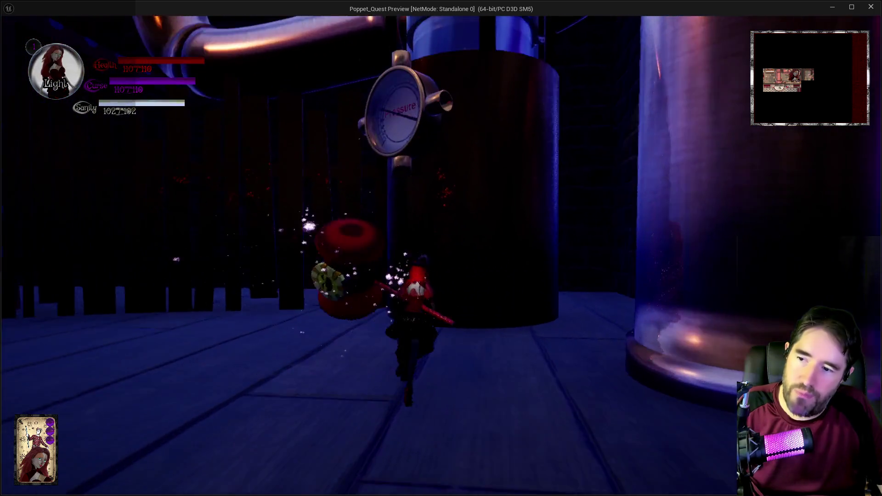
key(w)
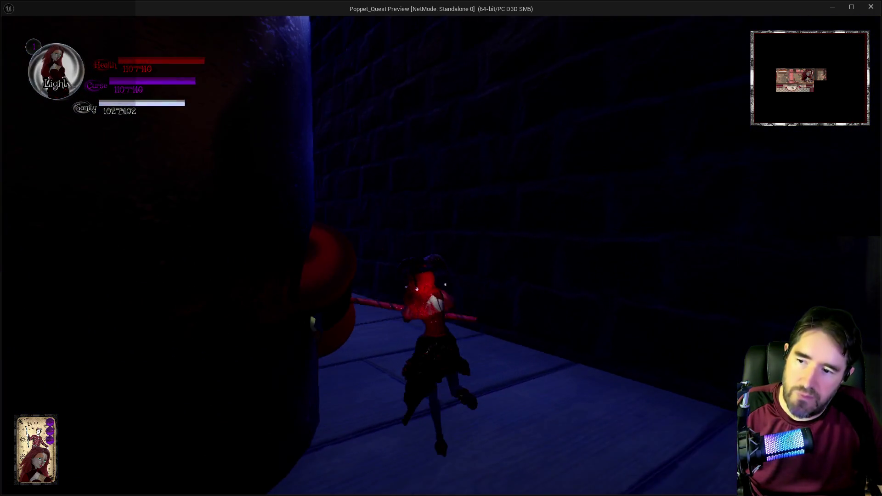
key(w)
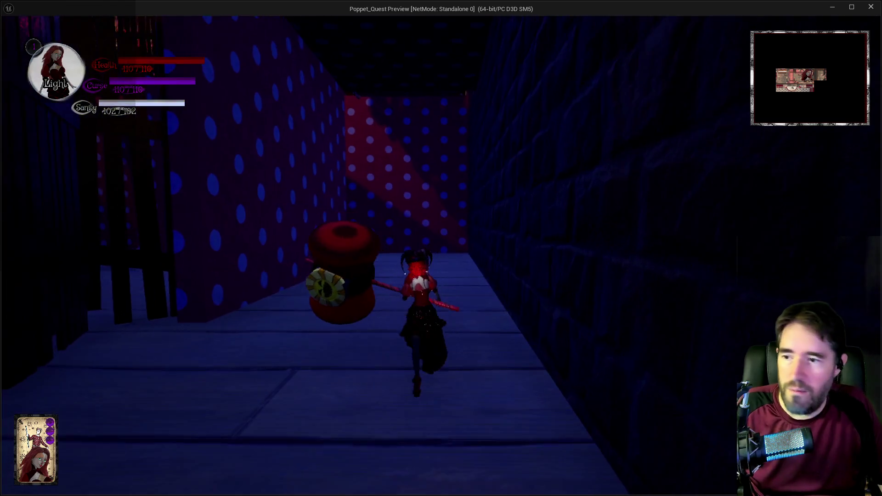
Run past the tutorial sign and POPPET box to the huge button, then pause again.
key(w)
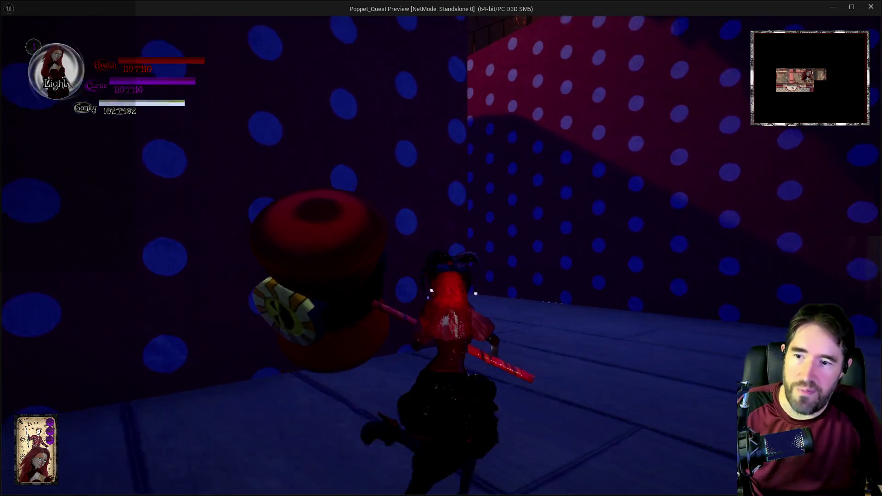
key(w)
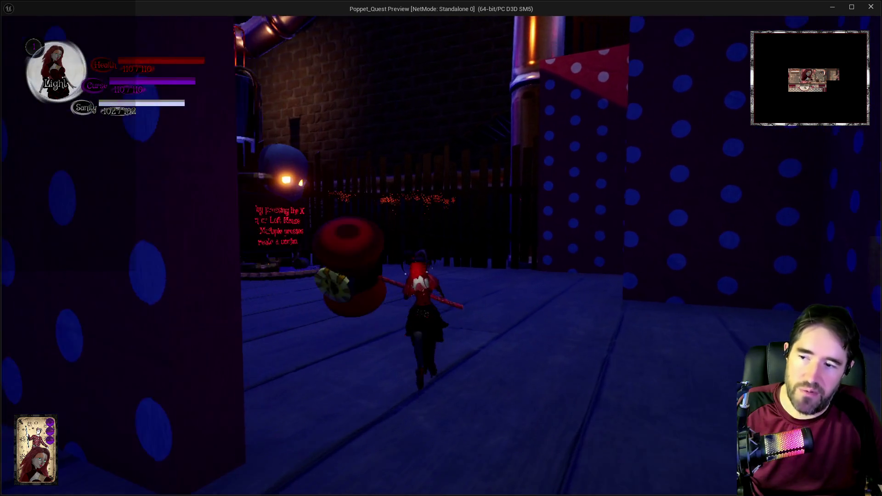
key(w)
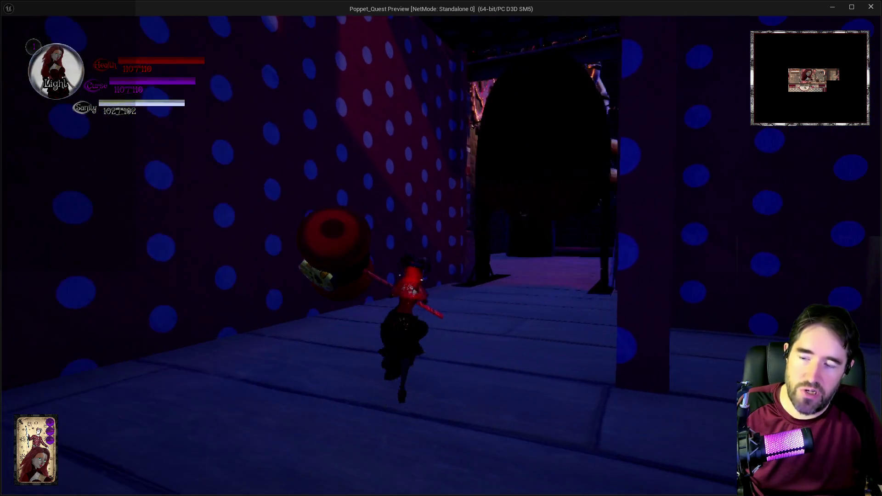
key(w)
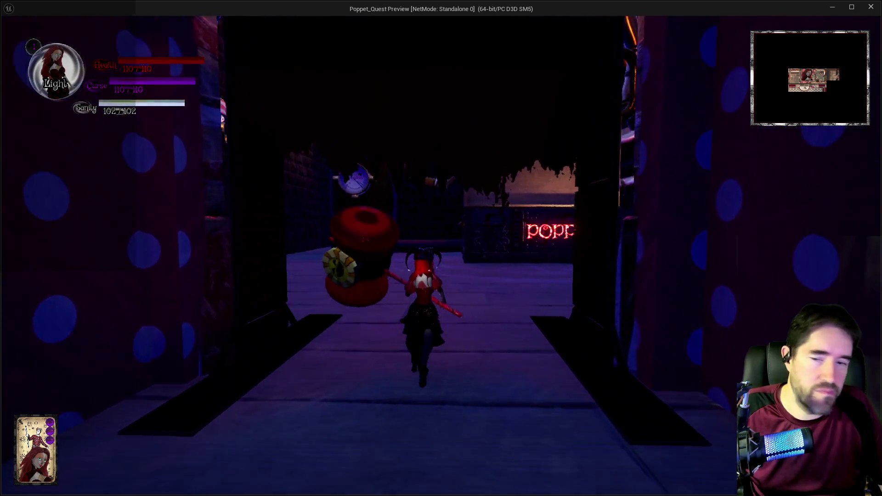
key(w)
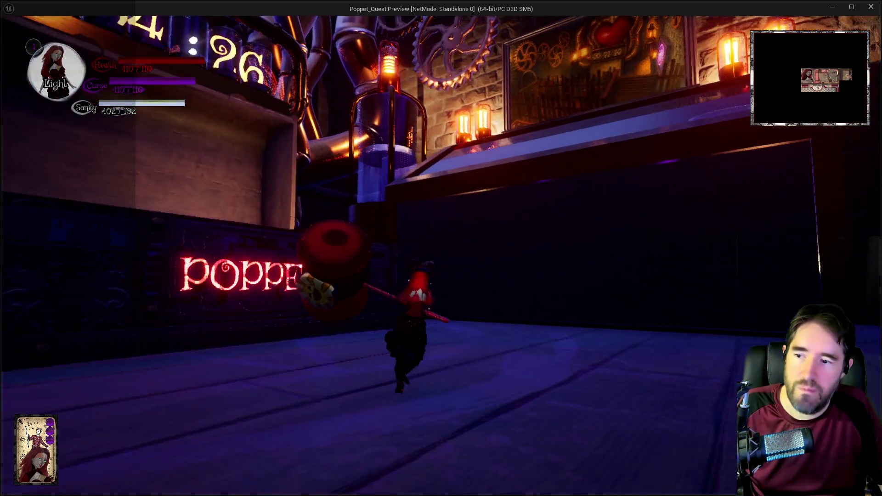
key(w)
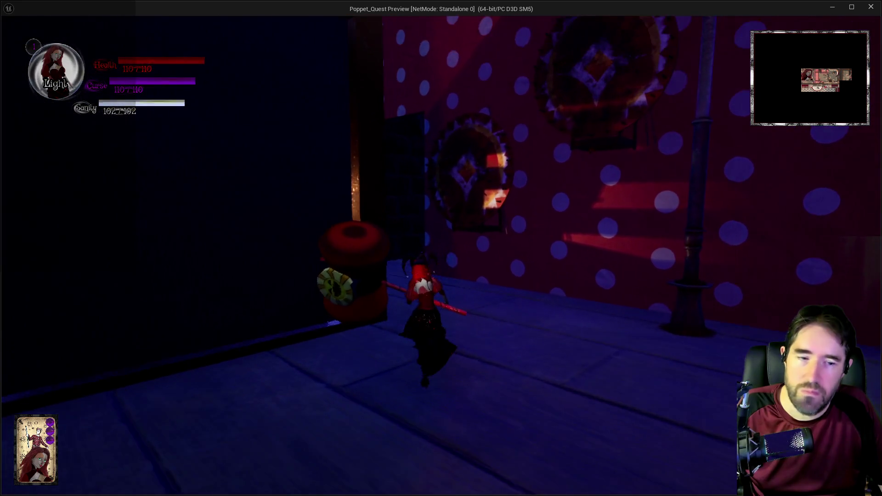
key(w)
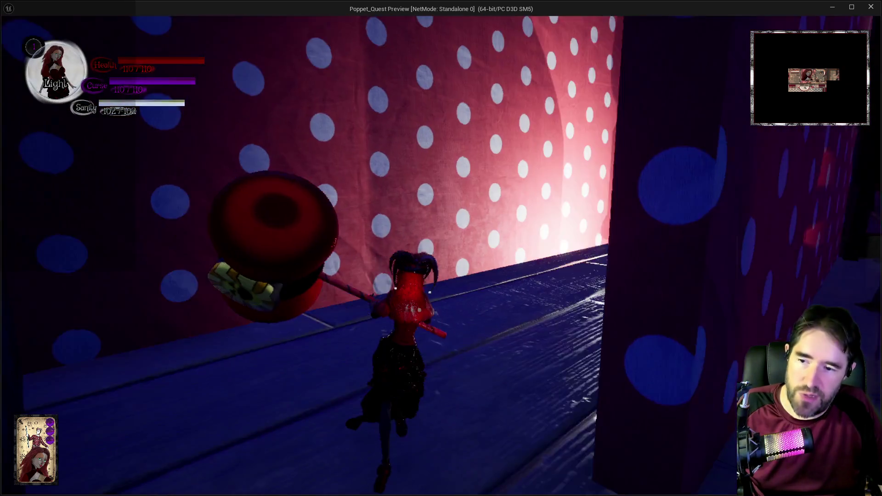
key(w)
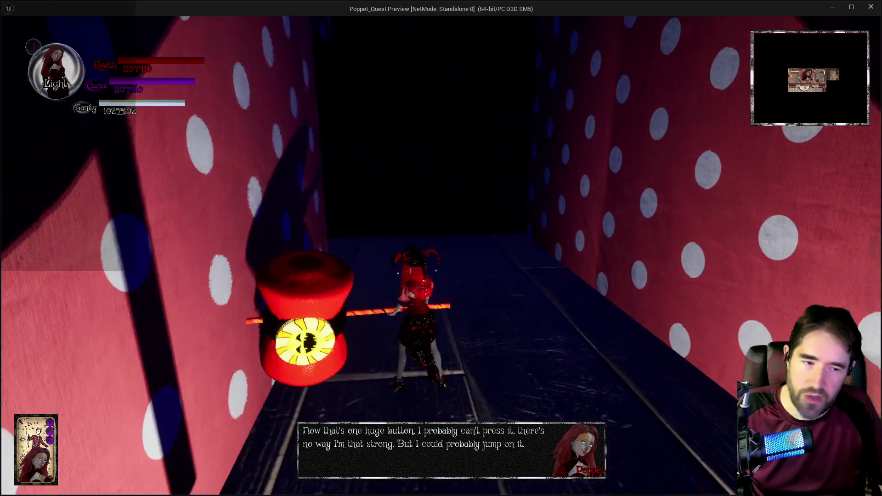
key(Escape)
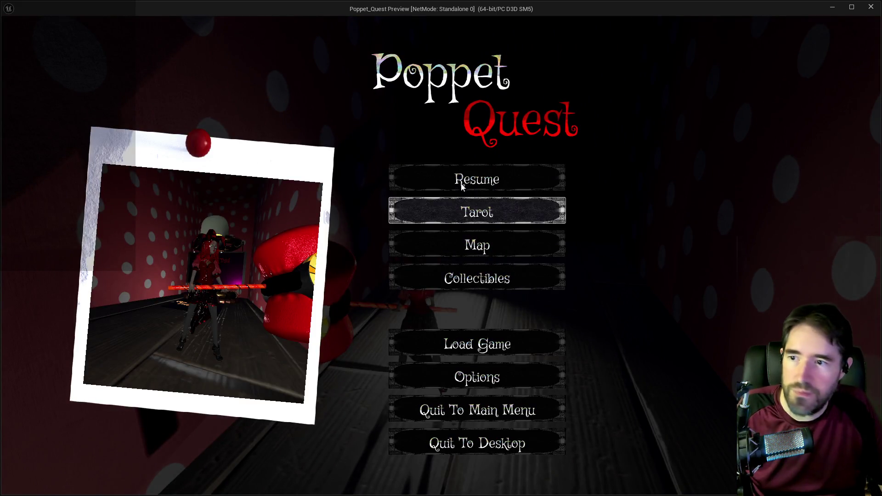
Resume play and run past the balloon stand and tutorial signs, using the purple dash.
click(514, 179)
key(w)
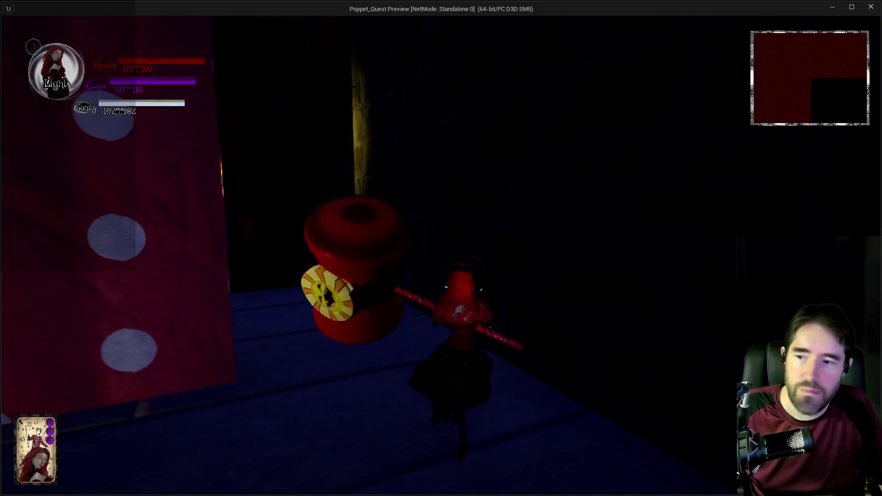
key(w)
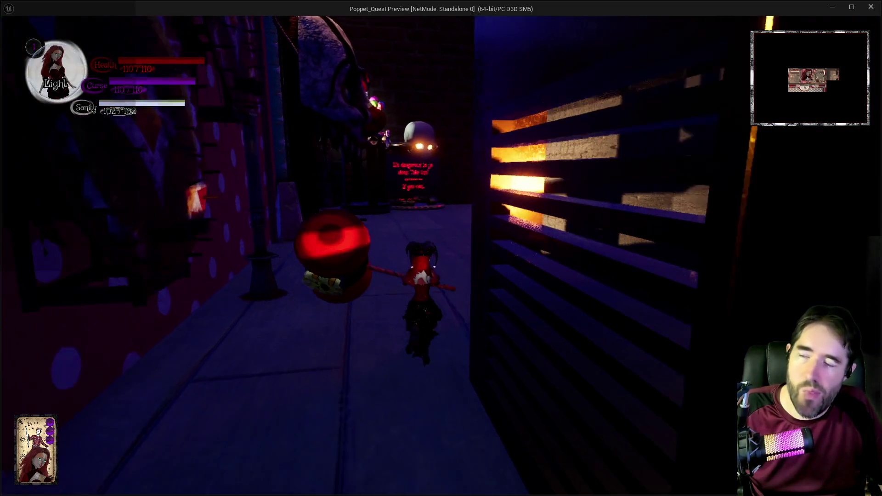
key(w)
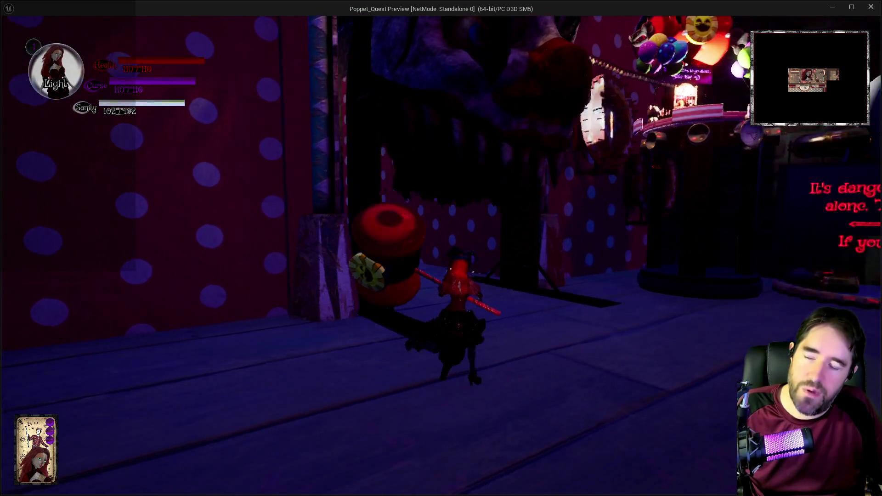
key(w)
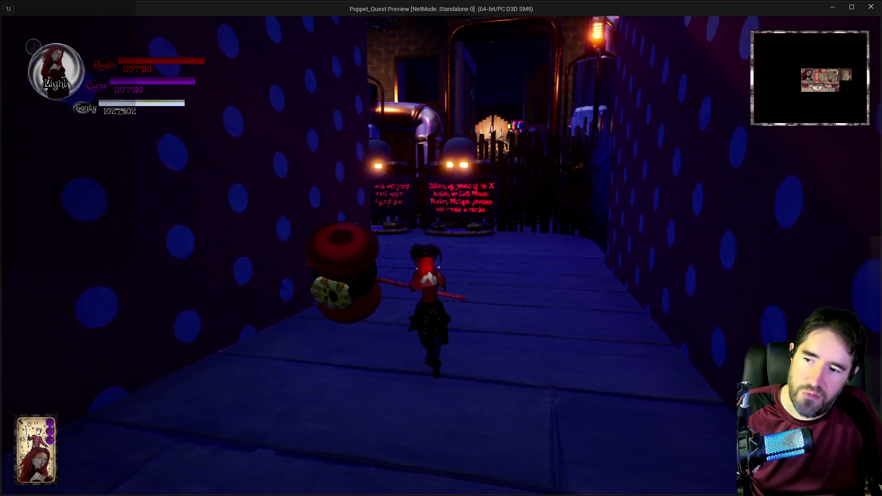
key(w)
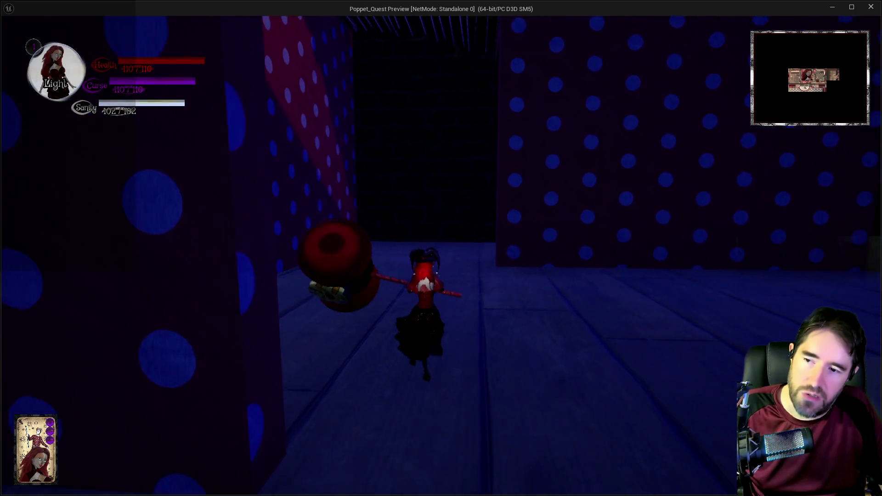
key(w)
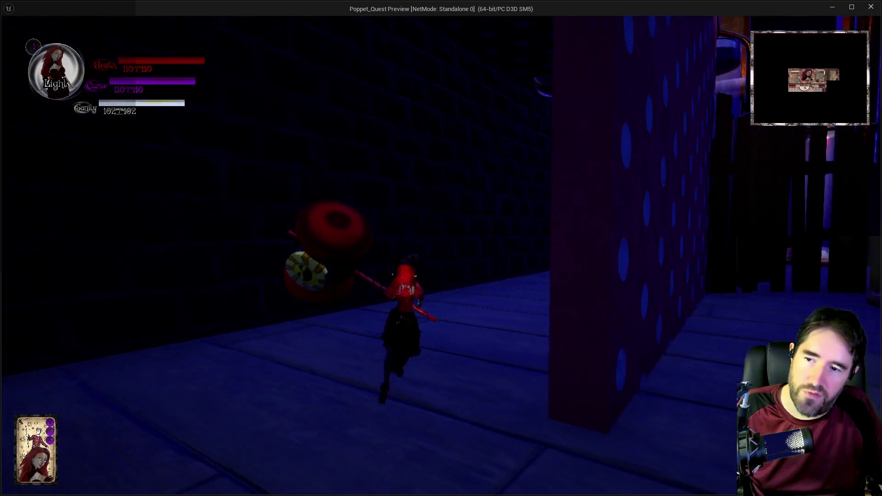
key(w)
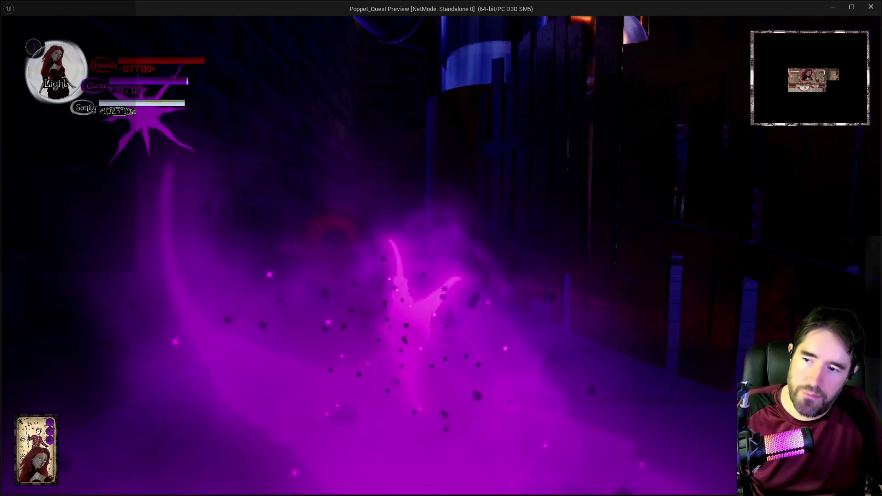
Run up the wooden ramp and through the lantern-lit area to collect the orb.
key(w)
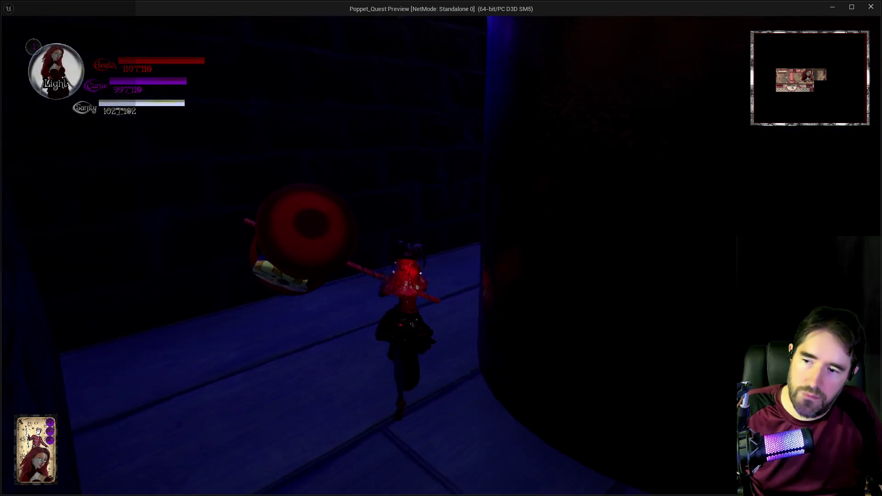
key(w)
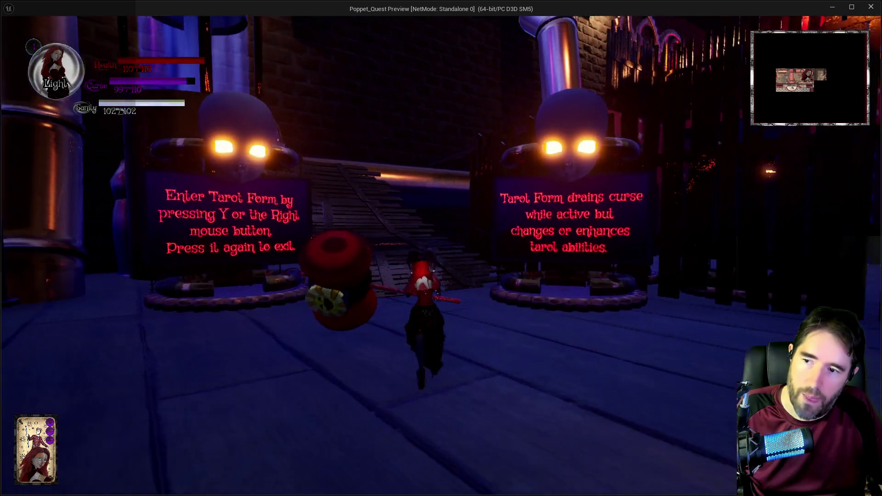
key(w)
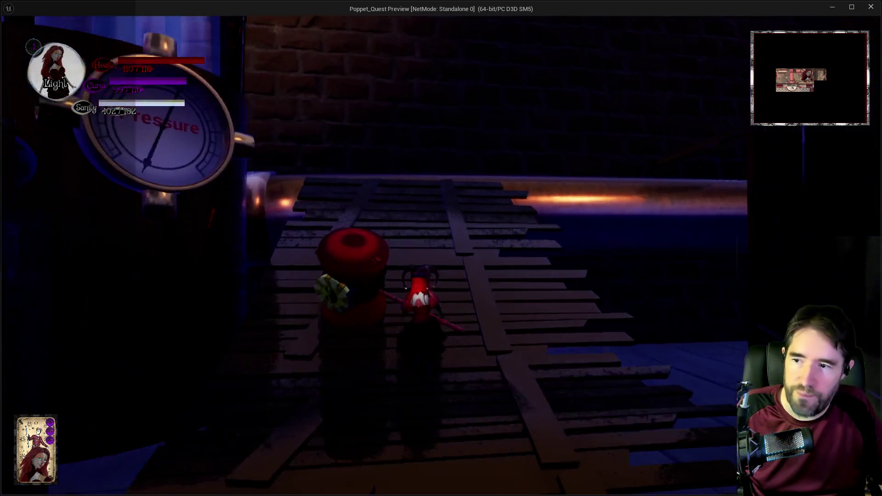
key(w)
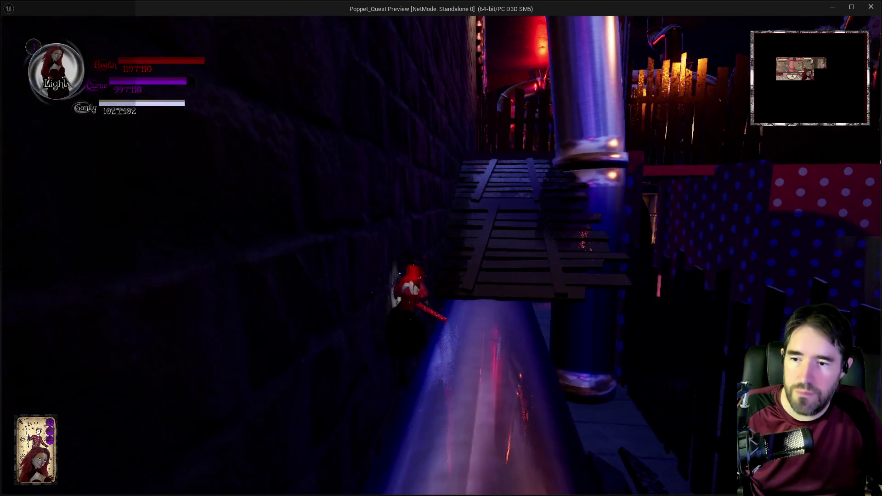
key(w)
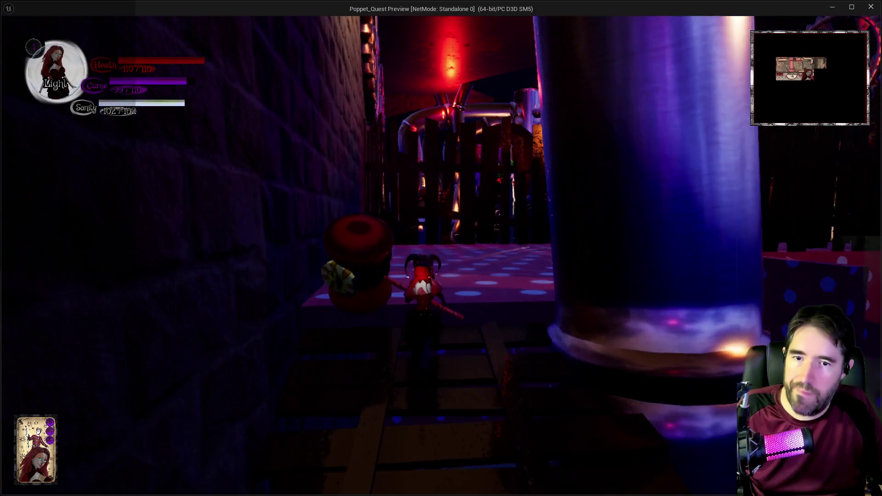
key(w)
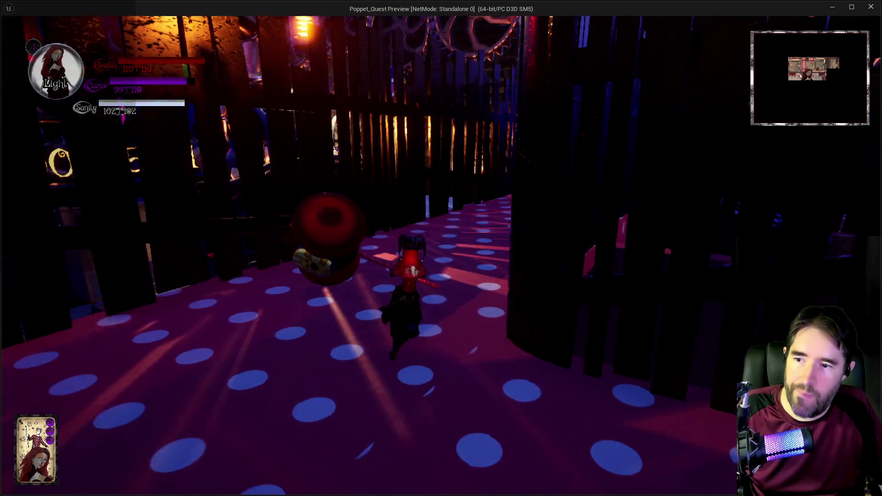
key(w)
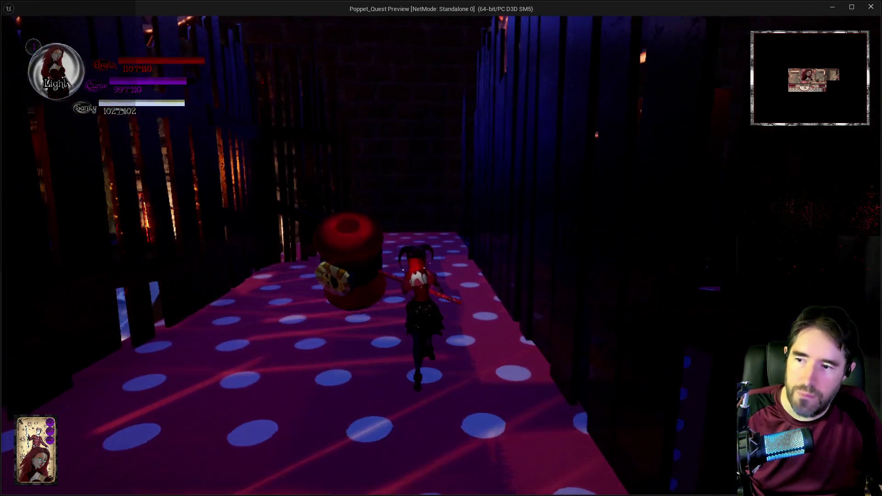
key(w)
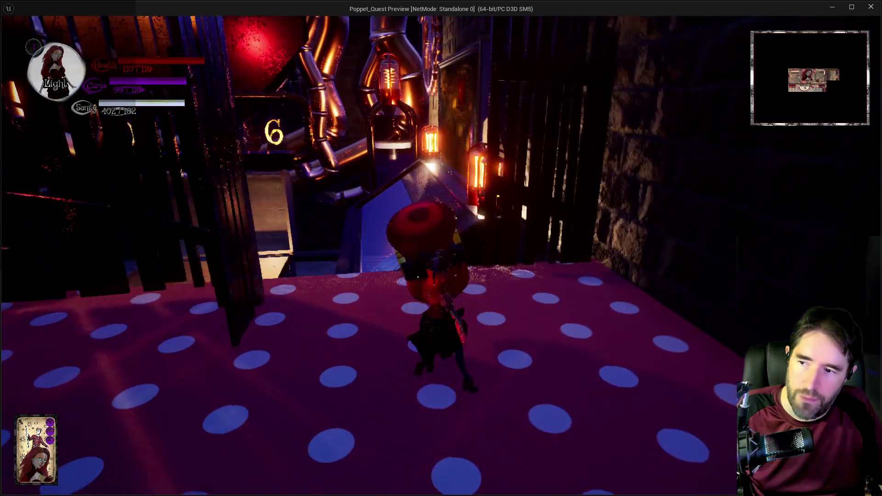
key(w)
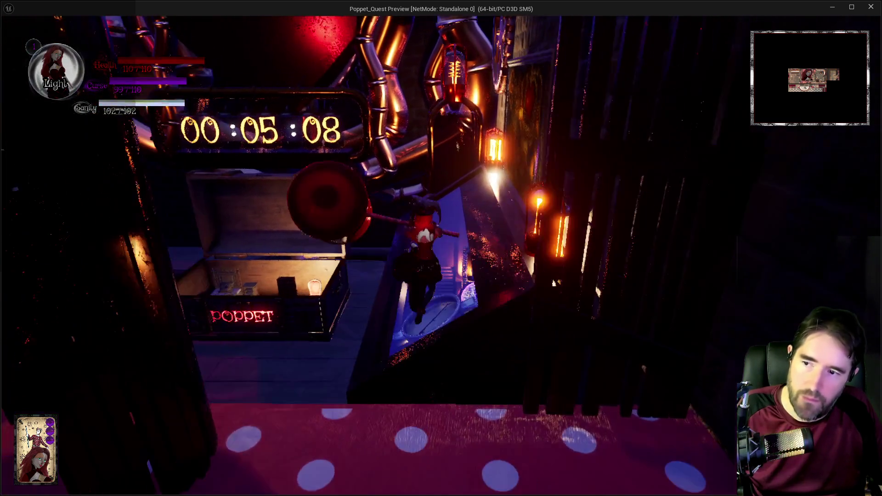
key(w)
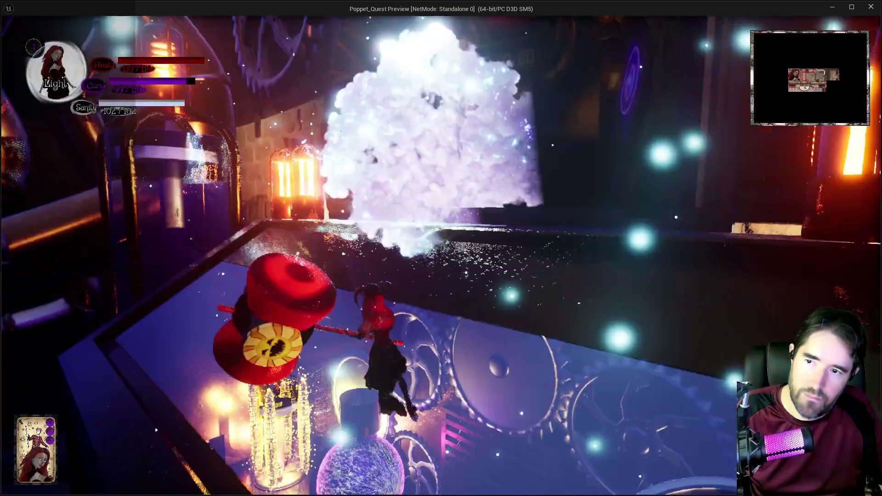
key(w)
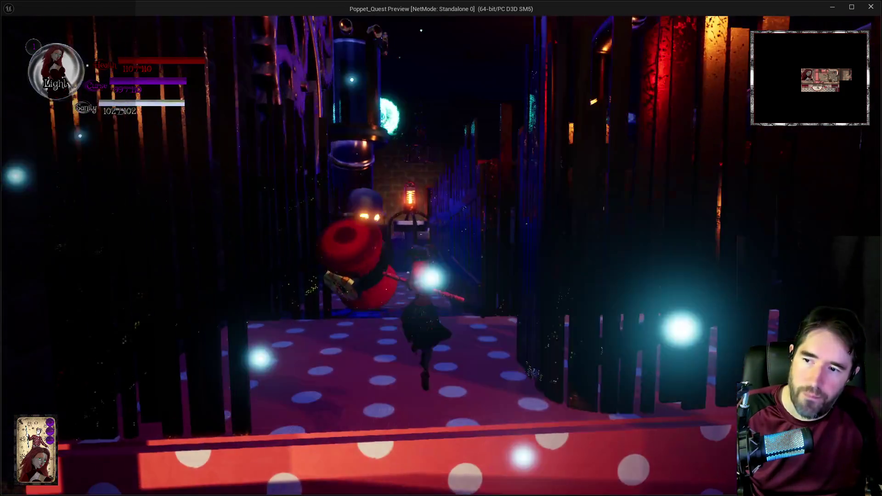
Stop the playtest and bring the BP_Poppet Blueprint editor back to the front.
key(alt+Tab)
key(Escape)
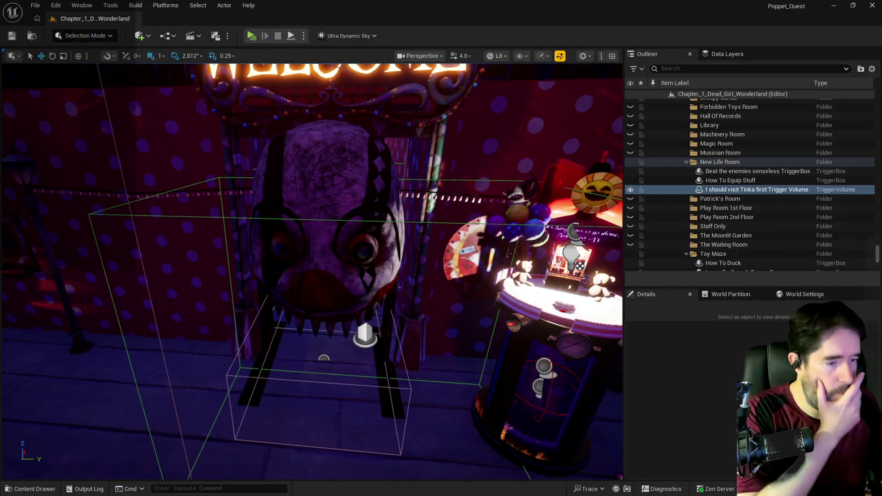
key(alt+Tab)
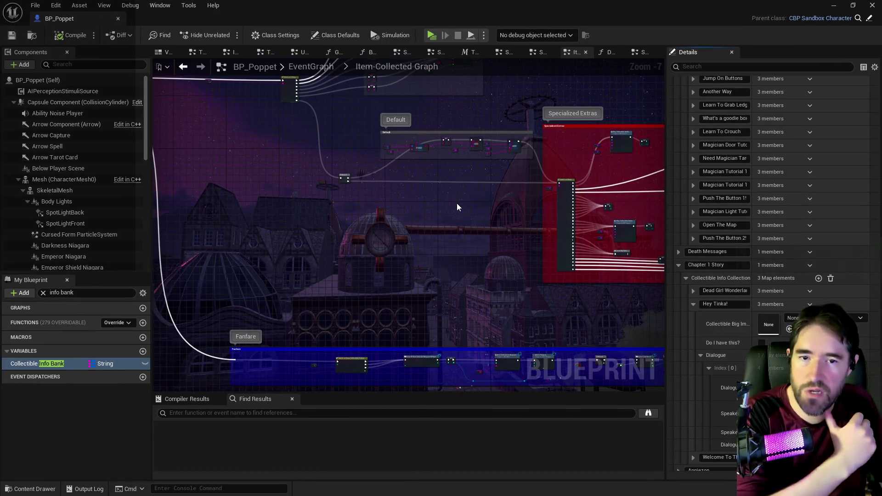
Inspect the Switch on String node's pins and the Default comment's FIND, SET, ADD nodes.
drag(446, 195, 440, 269)
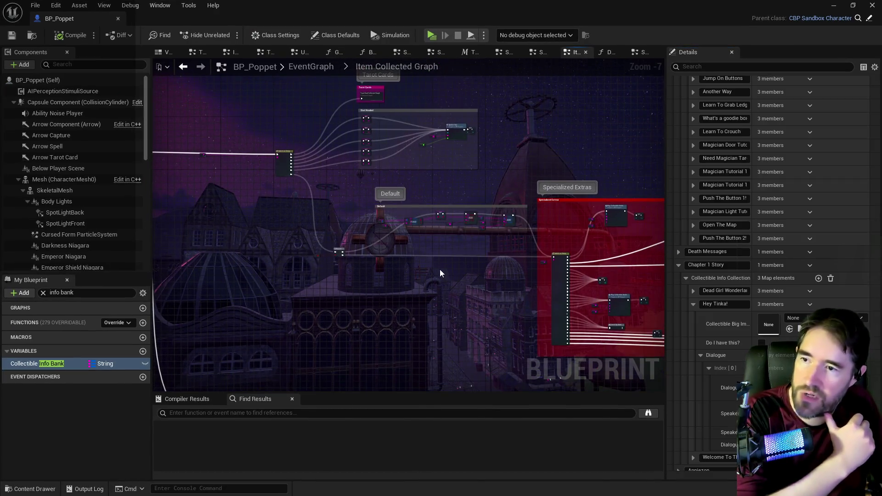
scroll(505, 270, up, 3)
drag(536, 271, 441, 253)
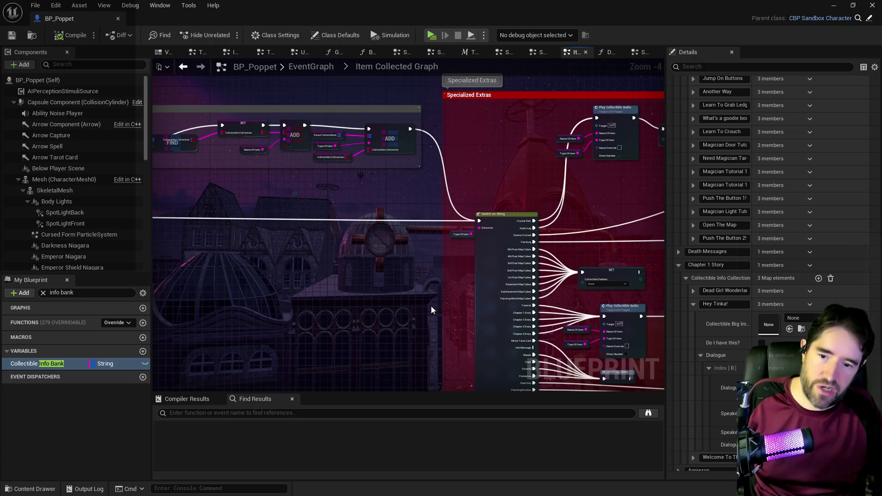
mouse_move(431, 304)
mouse_down()
mouse_move(295, 272)
mouse_move(343, 253)
mouse_up()
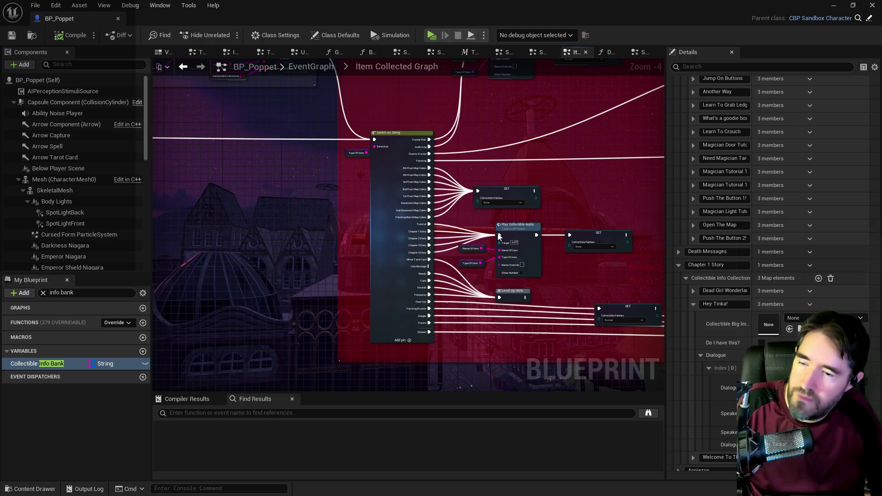
scroll(516, 235, up, 1)
drag(465, 266, 437, 256)
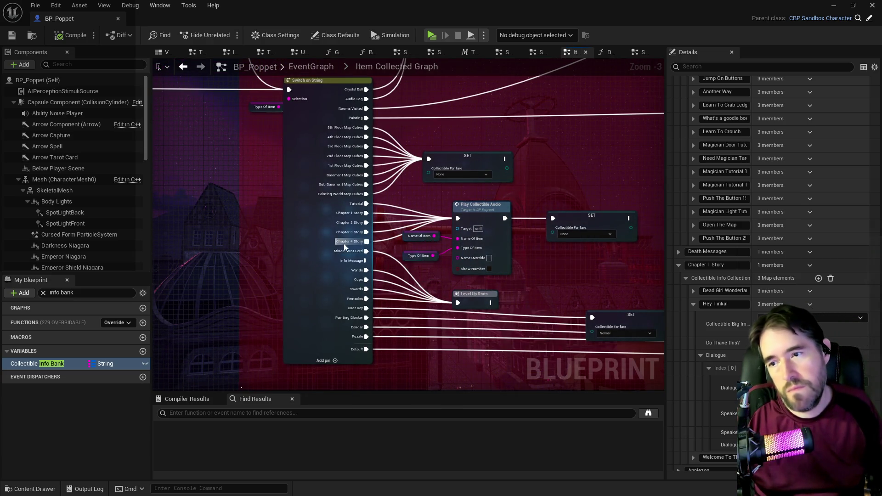
mouse_move(230, 247)
mouse_down()
mouse_move(360, 284)
mouse_move(354, 291)
mouse_move(458, 311)
mouse_up()
mouse_move(660, 213)
mouse_down()
mouse_move(492, 252)
mouse_move(222, 252)
mouse_up()
drag(443, 252, 584, 235)
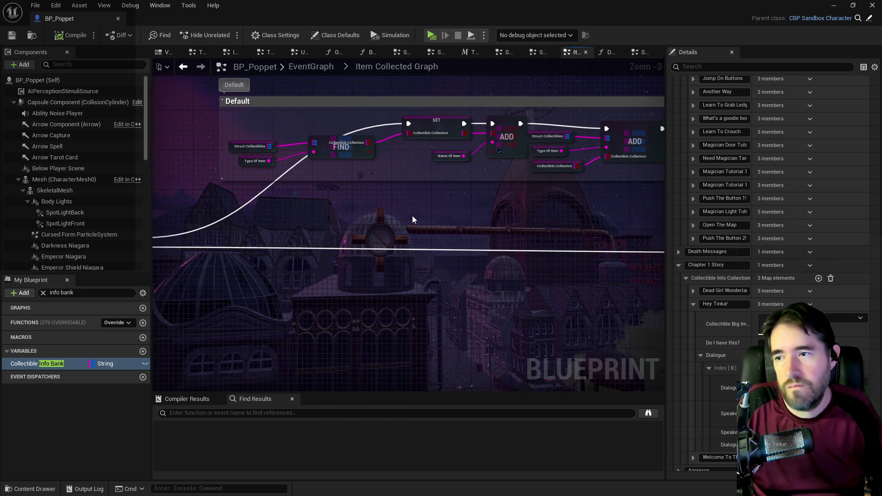
scroll(412, 219, down, 2)
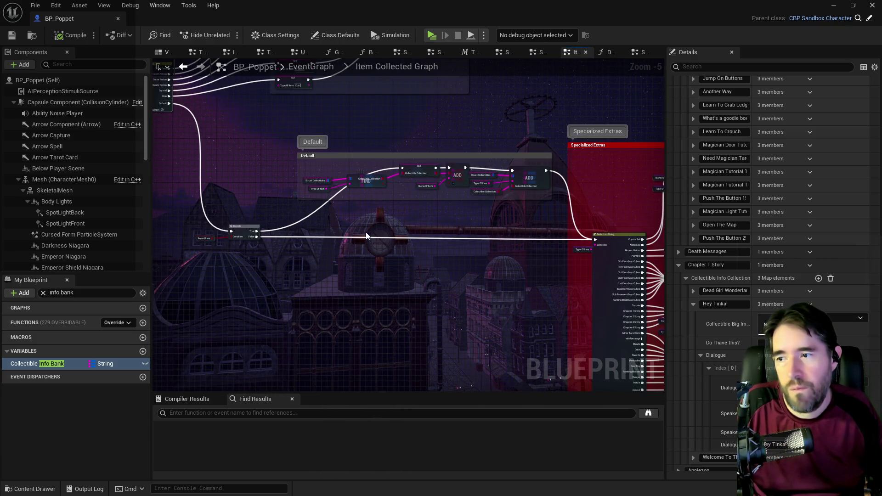
Review the Branch and SET nodes, then open Chapter_1_Dead_Girl_Wonderland's New Life Room Graph.
drag(365, 232, 531, 253)
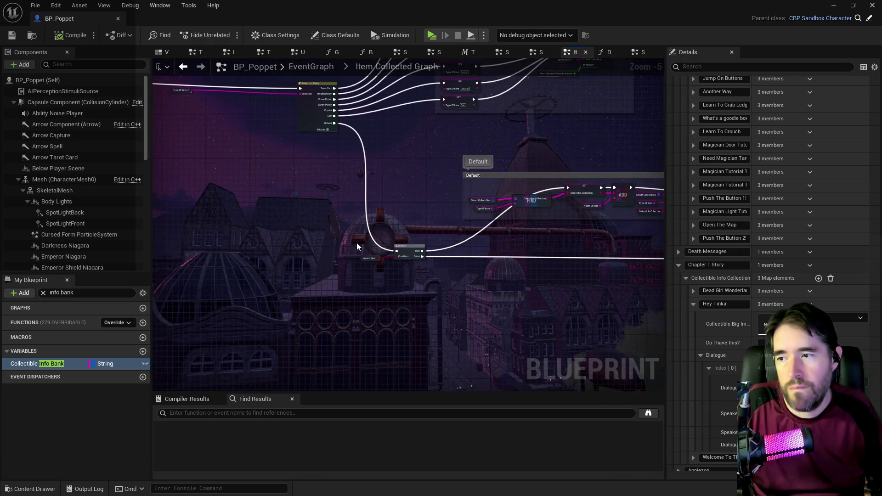
mouse_move(360, 202)
mouse_down()
mouse_move(376, 272)
mouse_move(610, 280)
mouse_up()
scroll(389, 191, up, 3)
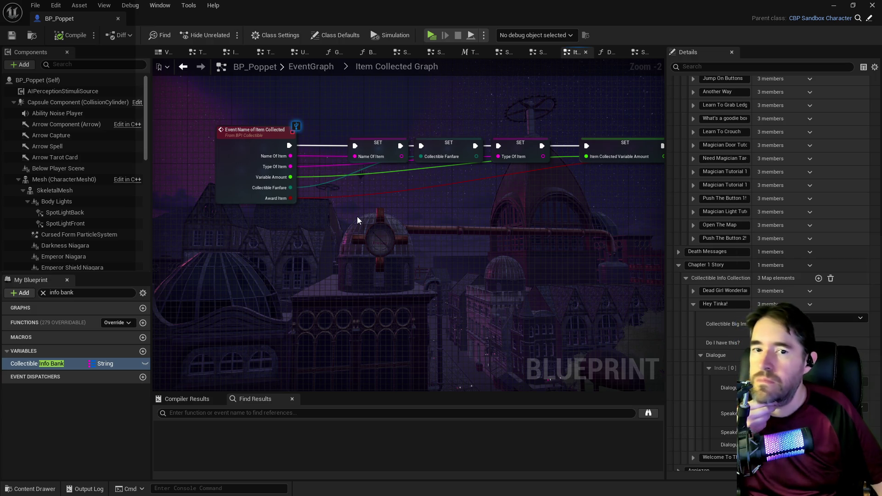
scroll(431, 239, down, 3)
mouse_move(535, 262)
mouse_down()
mouse_move(554, 275)
mouse_move(547, 381)
mouse_up()
scroll(546, 382, up, 1)
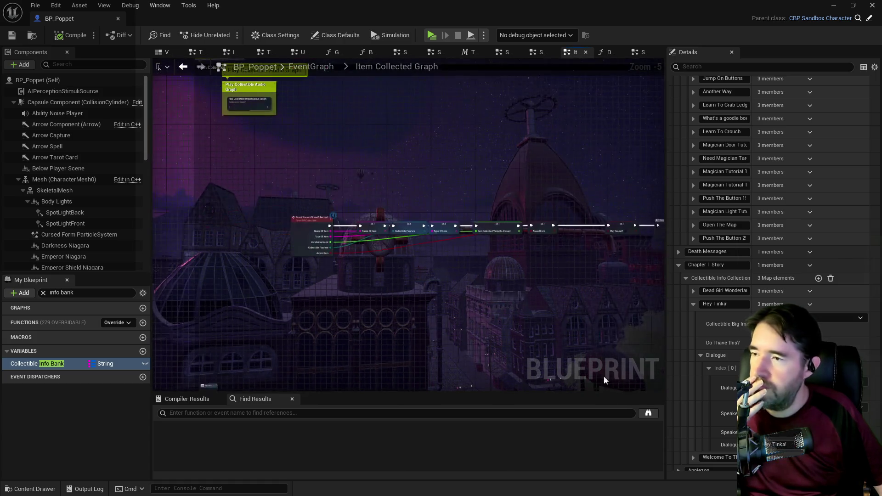
scroll(296, 227, up, 2)
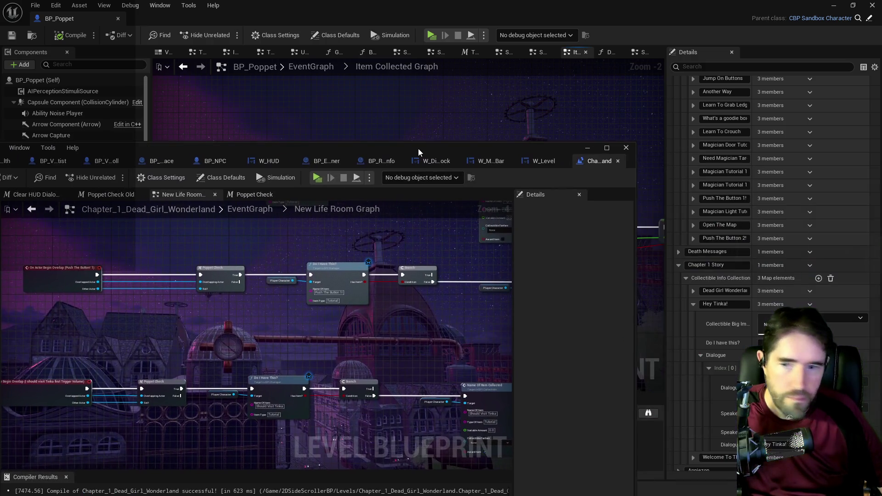
double_click(418, 148)
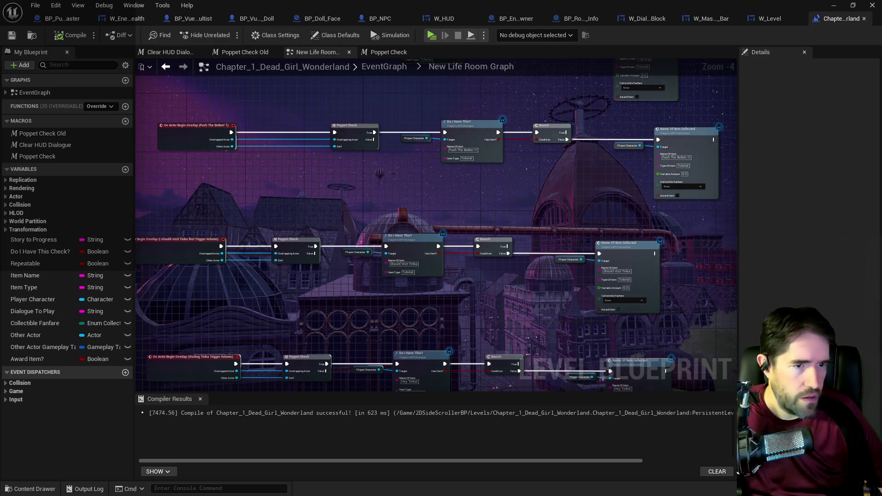
Search 2DSideScrollerBP for 'bpi col' and open the collectible Blueprint Interface.
key(ctrl+b)
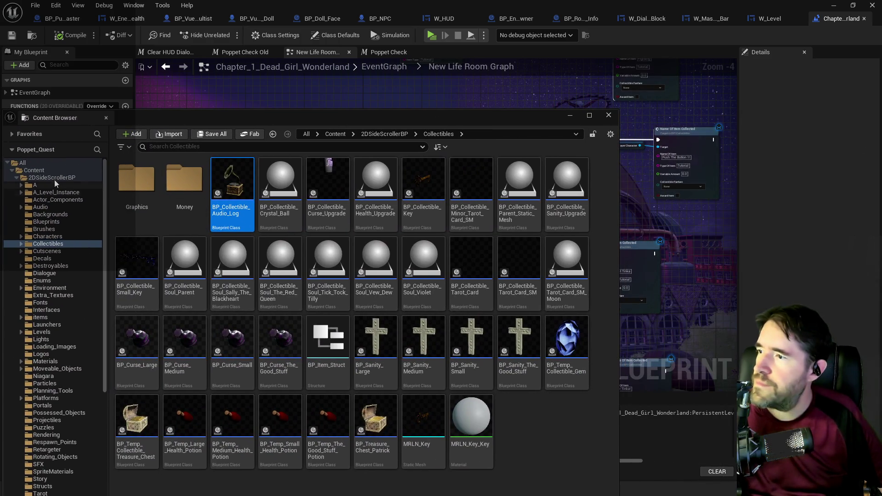
click(52, 177)
click(184, 151)
text(b)
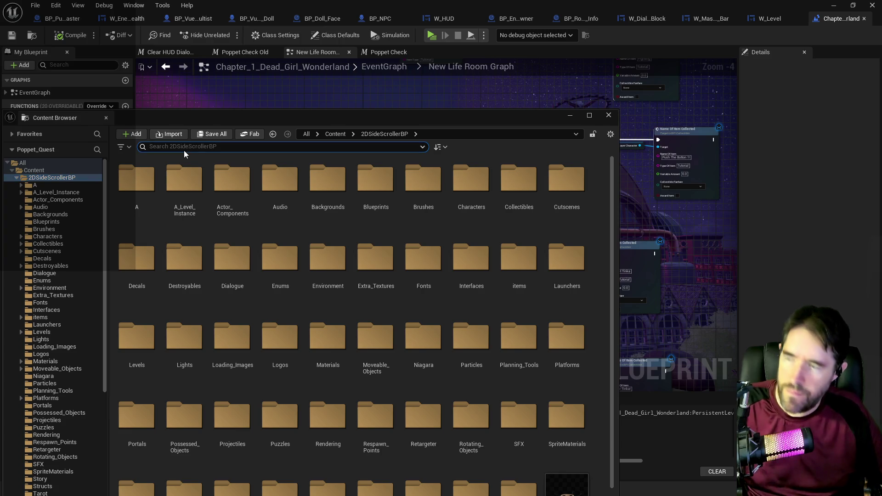
text(pi col)
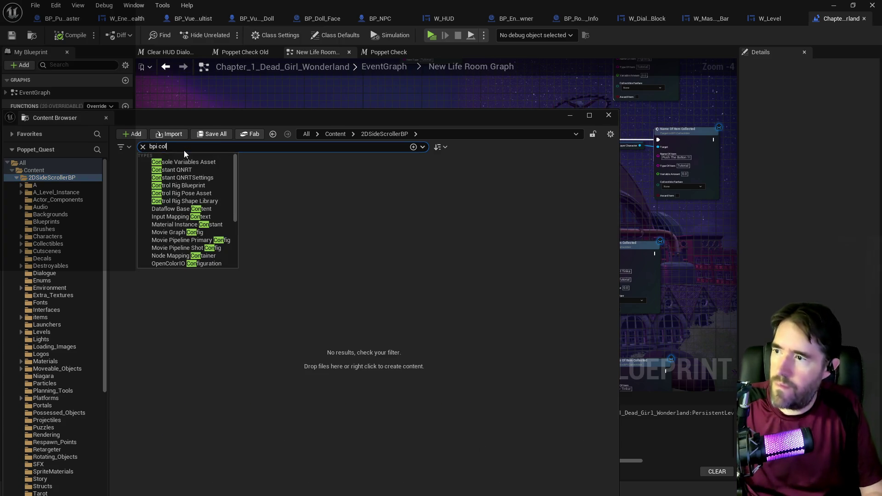
double_click(124, 179)
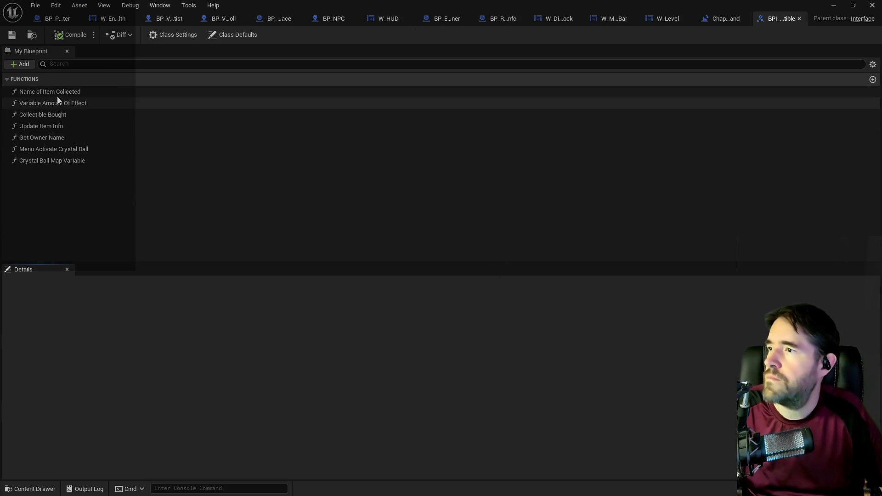
Add a new input parameter to BPI_Collectible's Name of Item Collected function.
double_click(57, 94)
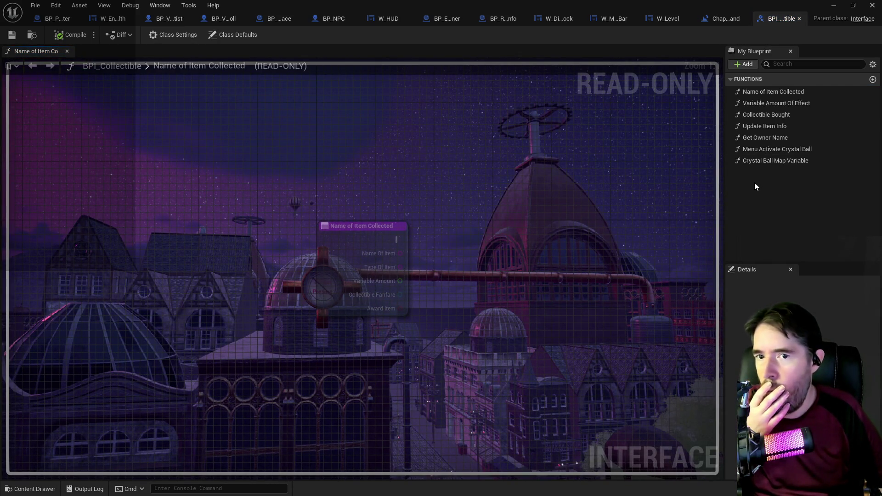
click(771, 93)
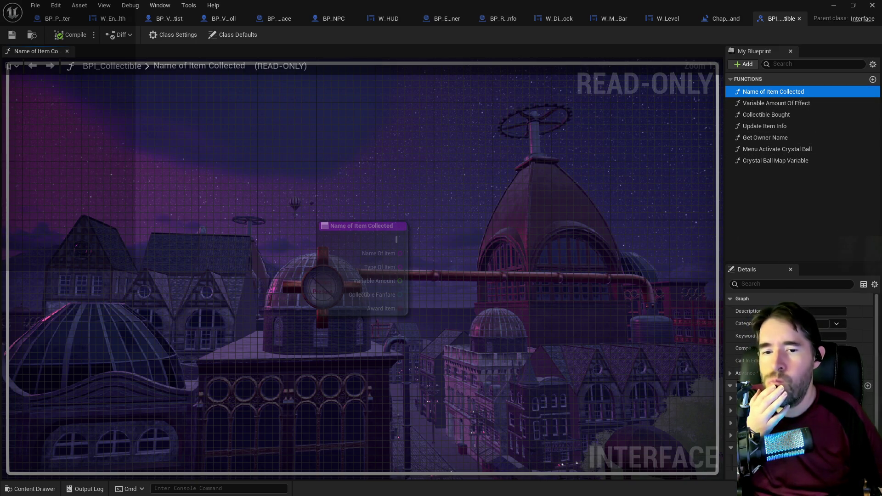
scroll(799, 330, down, 1)
click(875, 371)
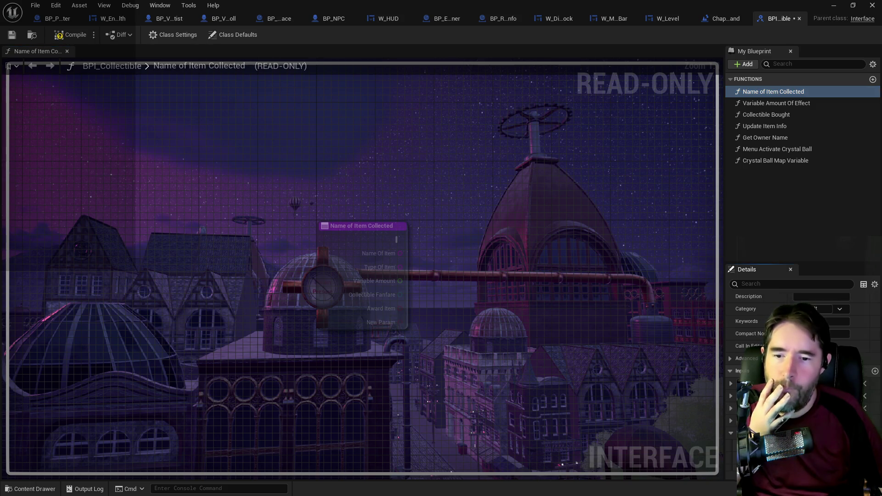
scroll(799, 367, down, 2)
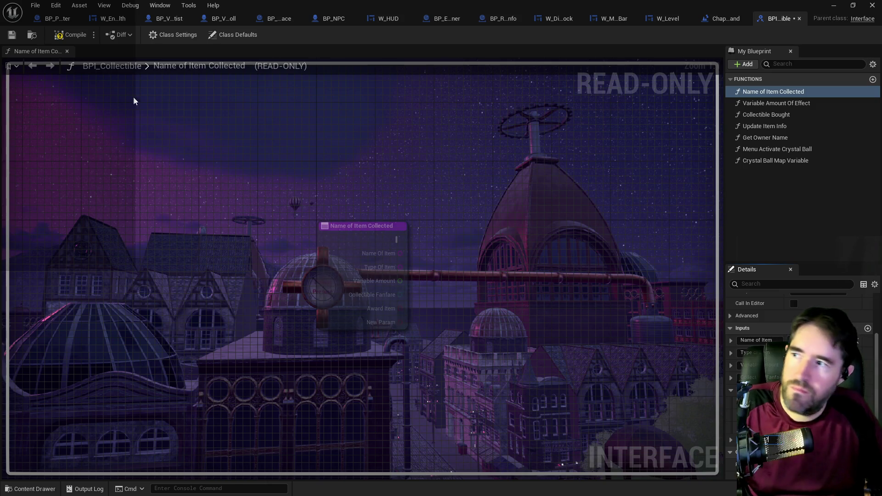
Compile BPI_Collectible with the Skip Effect? input and return to BP_Poppet's Item Collected graph.
click(61, 38)
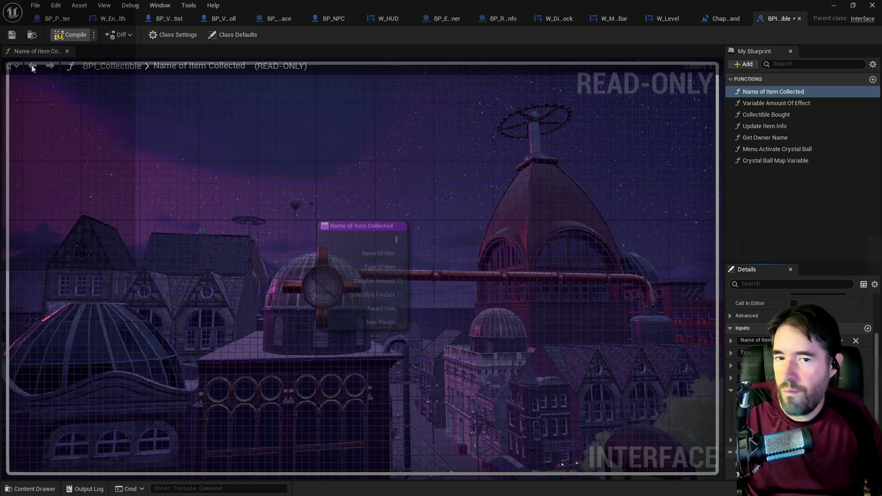
key(F7)
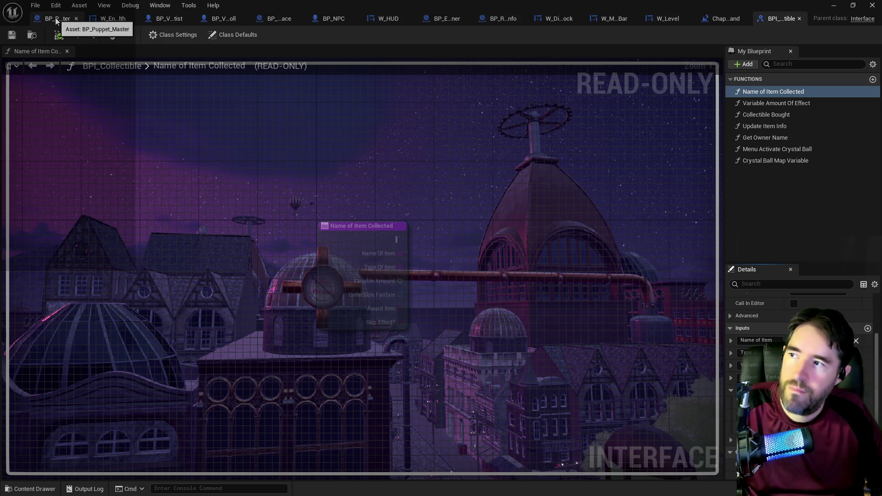
key(alt+Tab)
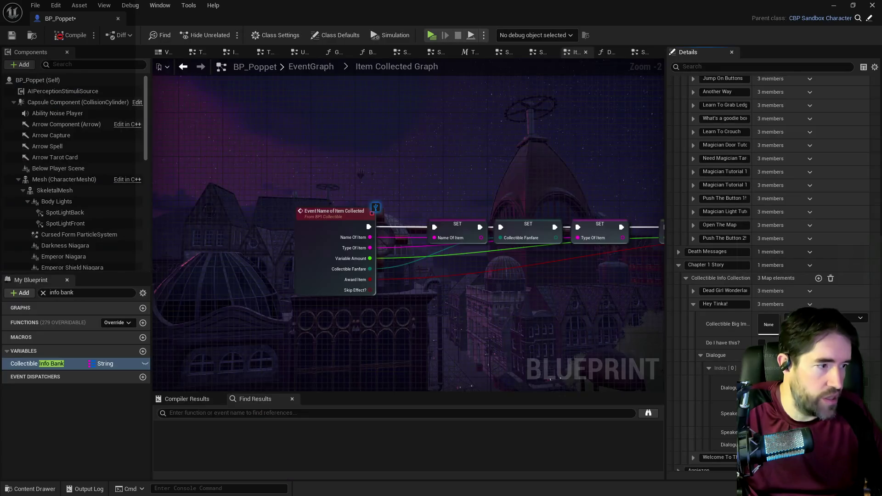
Promote the event's Skip Effect? pin to a variable and wire its SET node before Play Sound?
scroll(515, 199, down, 3)
scroll(406, 216, up, 4)
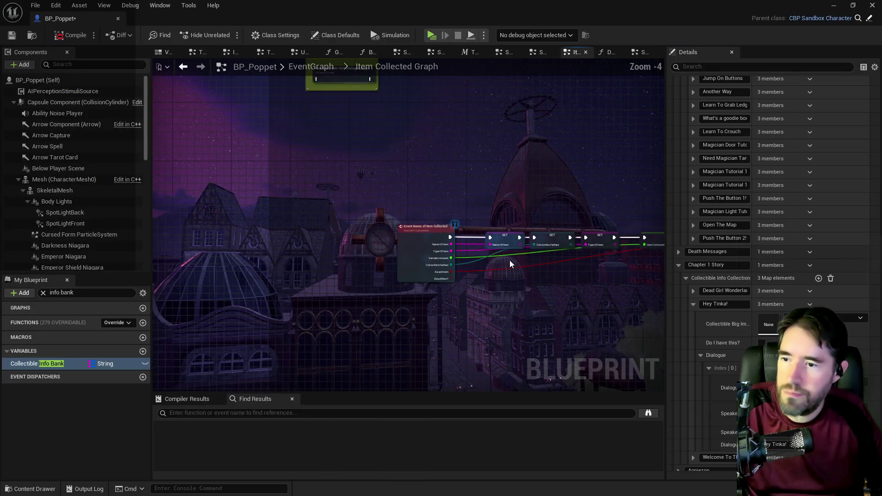
right_click(482, 290)
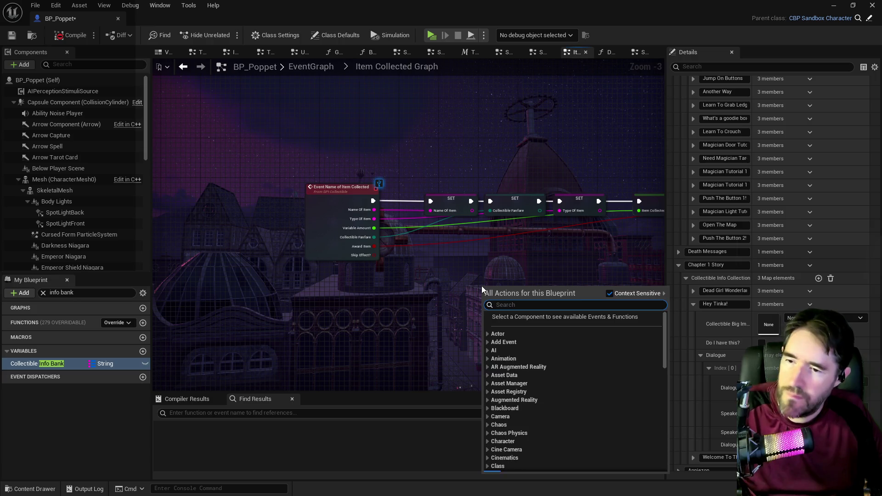
text(skip ef)
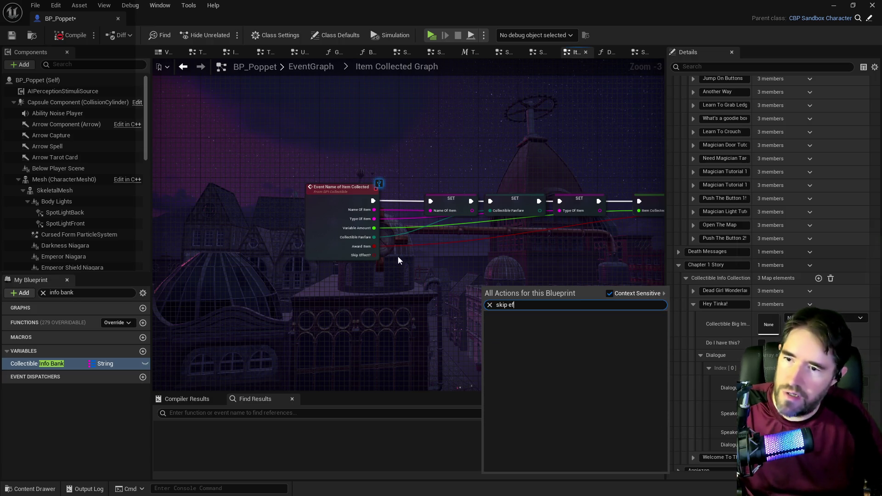
click(377, 261)
mouse_move(375, 258)
mouse_down()
mouse_move(755, 253)
mouse_move(542, 203)
mouse_move(516, 223)
mouse_move(515, 246)
mouse_up()
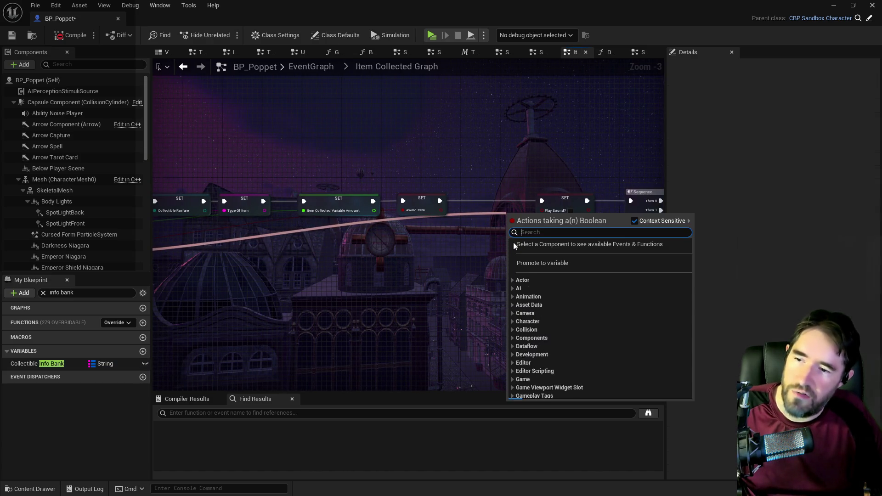
click(542, 263)
mouse_move(508, 215)
mouse_down()
mouse_move(467, 201)
mouse_move(543, 204)
mouse_up()
scroll(562, 275, down, 1)
mouse_move(508, 253)
mouse_down()
mouse_move(312, 230)
mouse_move(288, 242)
mouse_move(510, 258)
mouse_move(349, 183)
mouse_move(392, 203)
mouse_move(285, 175)
mouse_move(238, 191)
mouse_move(323, 203)
mouse_move(221, 217)
mouse_up()
Shift the Default and Specialized Extras comment groups to the right.
scroll(221, 216, down, 1)
drag(350, 163, 379, 177)
scroll(377, 176, down, 3)
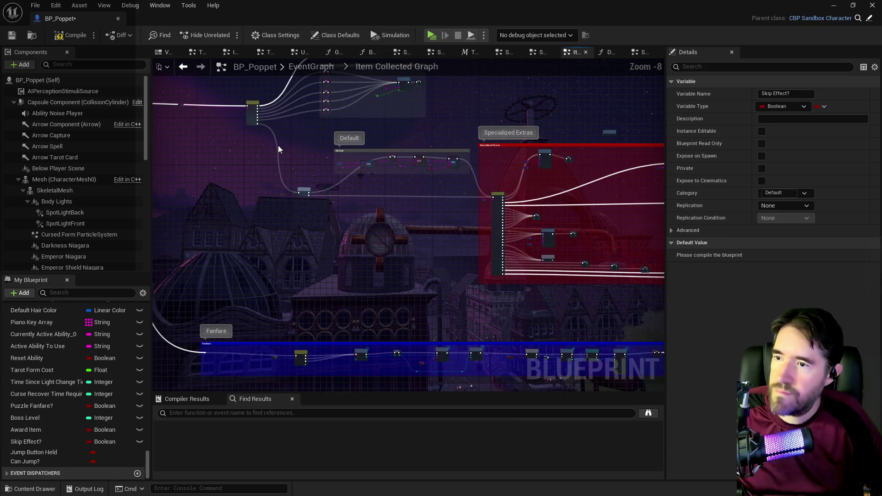
drag(269, 143, 606, 317)
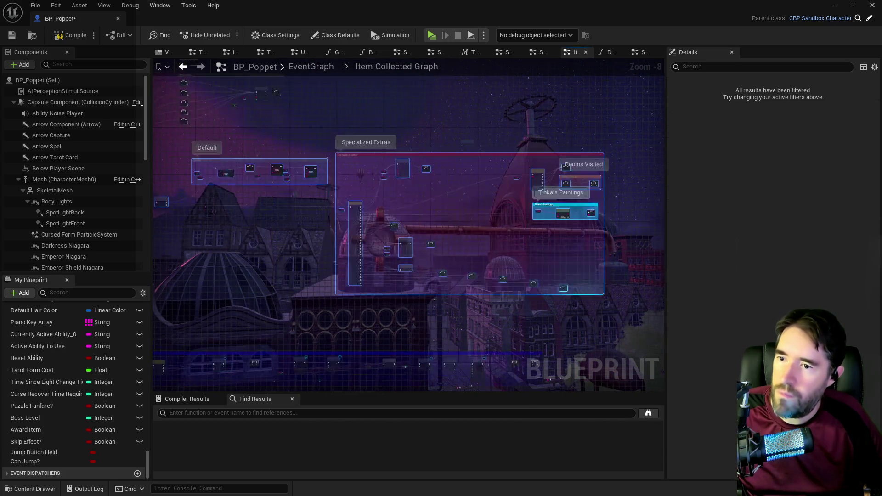
drag(442, 169, 491, 170)
click(412, 186)
scroll(337, 190, up, 3)
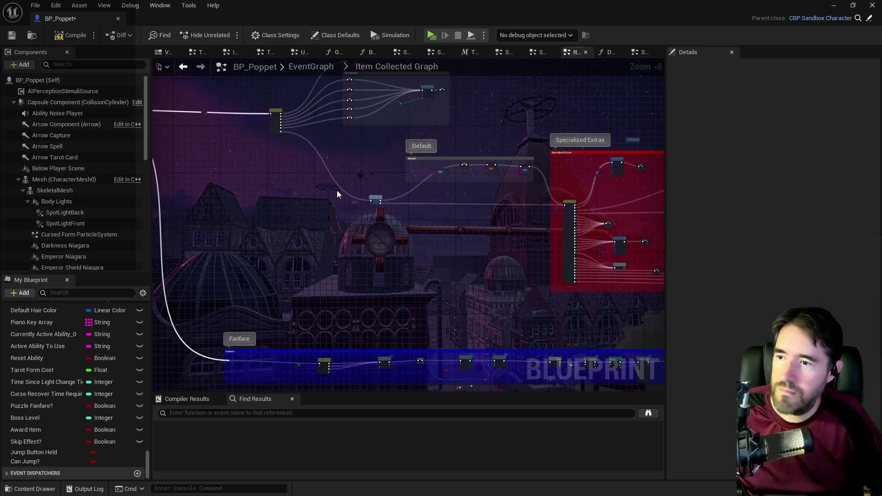
Reposition the Branch, Award Item, Default group and ADD nodes, and select Struct Collectibles and Type Of Item.
mouse_move(360, 219)
mouse_down()
mouse_move(430, 198)
mouse_move(328, 200)
mouse_move(222, 220)
mouse_up()
mouse_move(239, 160)
mouse_down()
mouse_move(533, 208)
mouse_move(428, 185)
mouse_up()
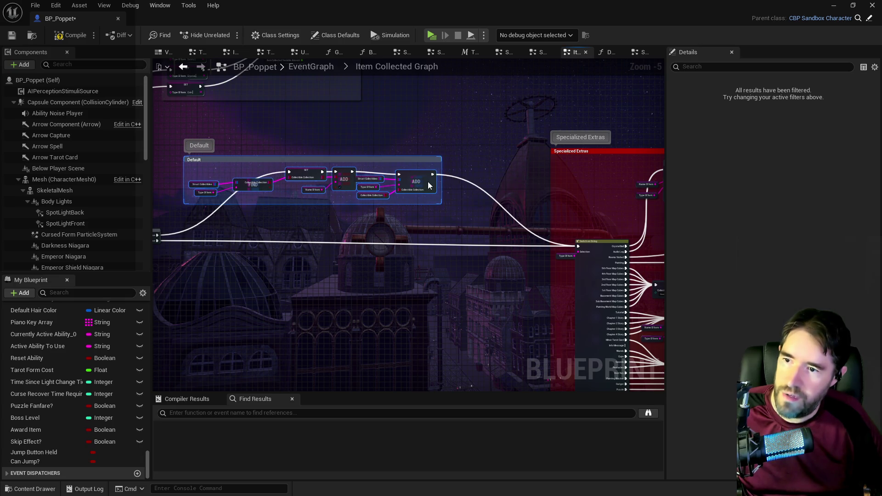
scroll(370, 179, up, 1)
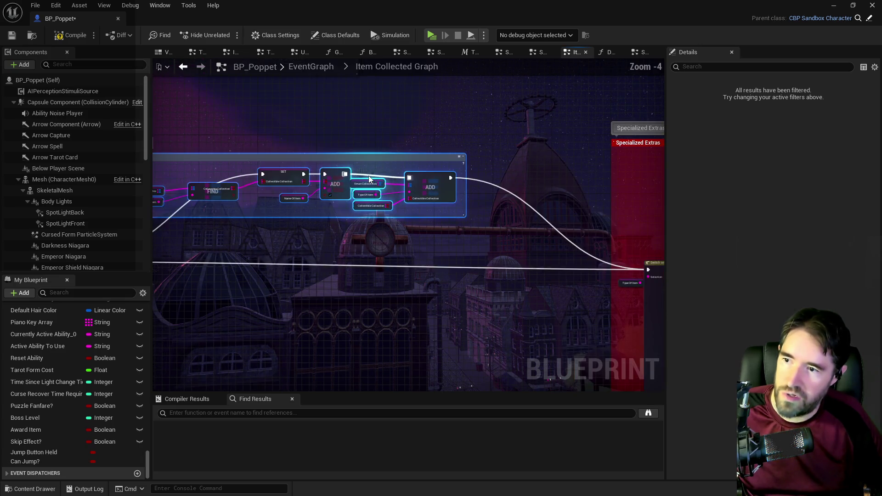
click(368, 167)
drag(437, 207, 450, 183)
drag(276, 212, 469, 228)
mouse_move(337, 198)
mouse_down()
mouse_move(401, 217)
mouse_move(408, 207)
mouse_up()
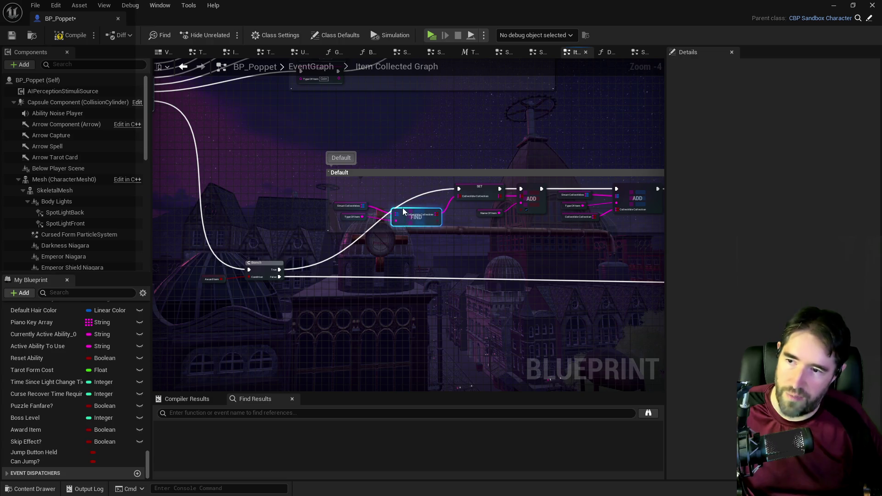
drag(338, 200, 349, 216)
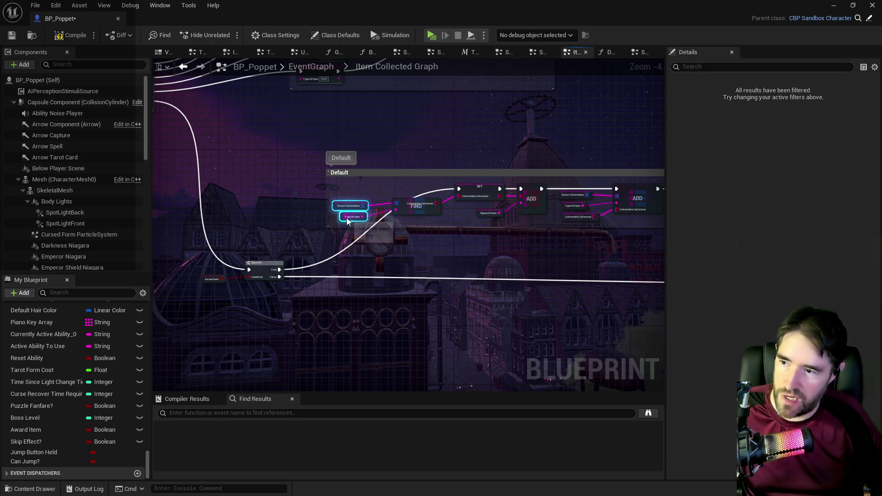
drag(466, 243, 231, 237)
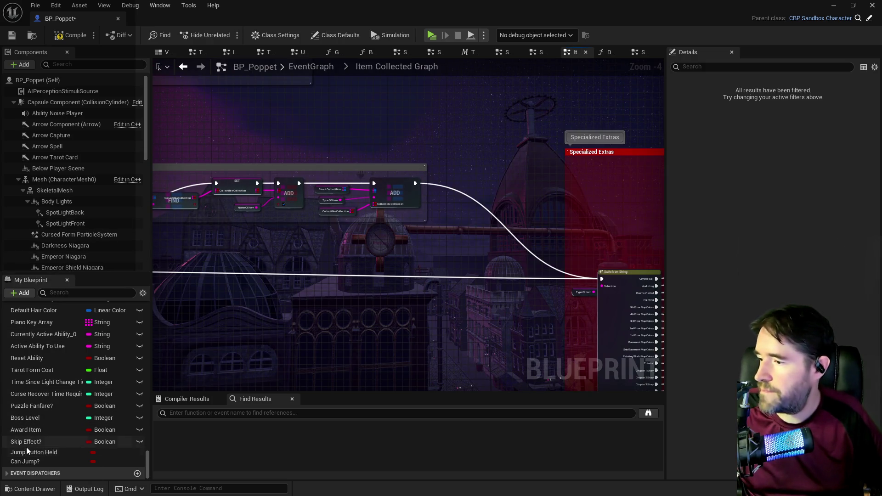
Place a Get Skip Effect? node from My Blueprint into the graph.
mouse_move(26, 444)
mouse_down()
mouse_move(345, 366)
mouse_move(423, 227)
mouse_move(425, 235)
mouse_move(472, 207)
mouse_up()
key(Escape)
click(431, 243)
Add a Branch driven by Skip Effect? and connect it into the execution chain.
scroll(429, 231, up, 3)
click(473, 207)
drag(398, 157, 469, 182)
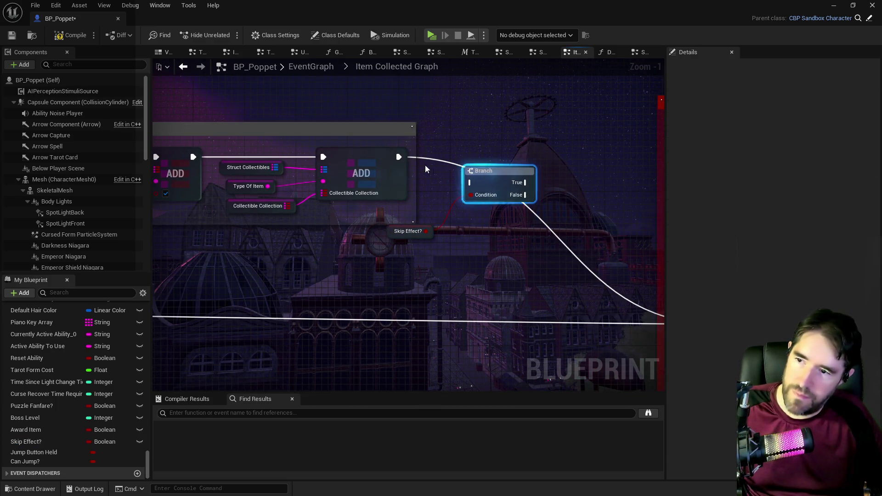
click(400, 179)
Settle the last ADD node inside the Default group and compile BP_Poppet.
scroll(439, 240, down, 2)
scroll(439, 240, down, 2)
drag(201, 191, 352, 173)
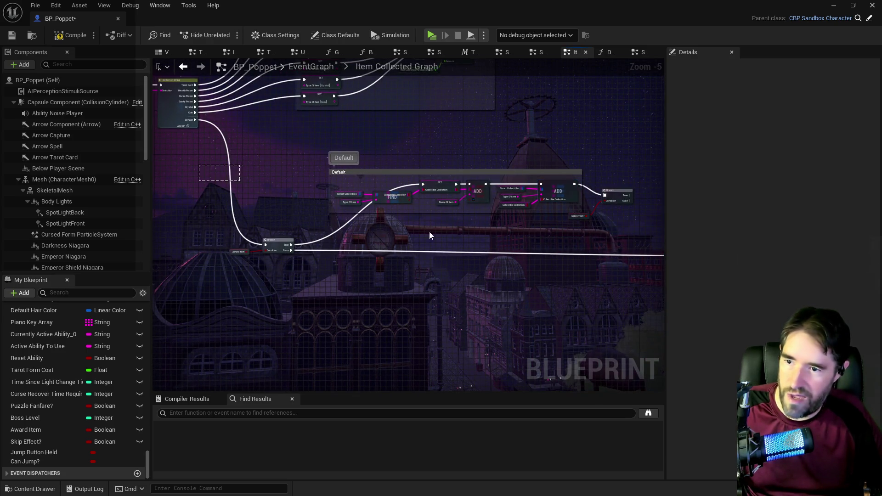
mouse_move(562, 194)
mouse_down()
mouse_move(549, 199)
mouse_move(563, 194)
mouse_up()
click(176, 99)
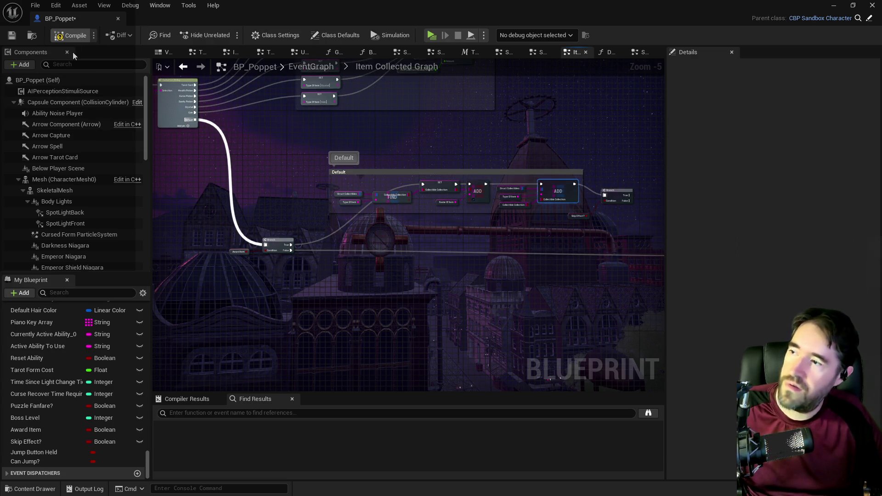
click(9, 38)
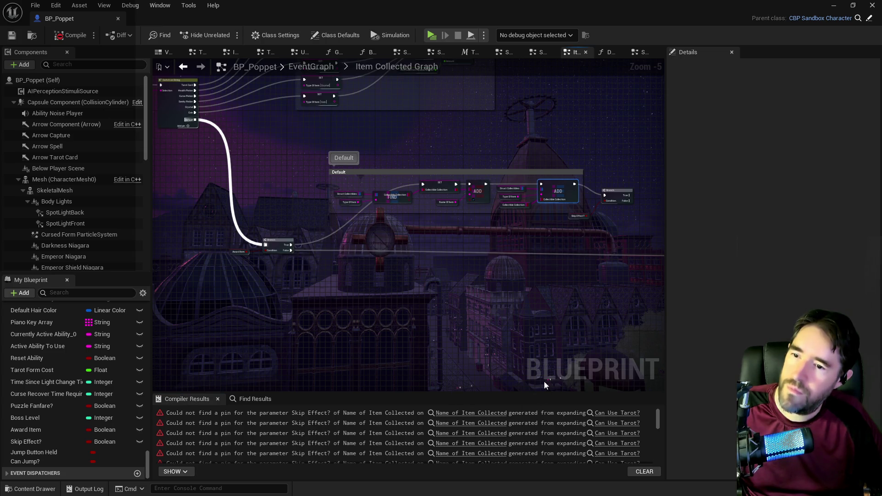
Route the Branch's False output into the Switch on String node.
drag(557, 194, 495, 198)
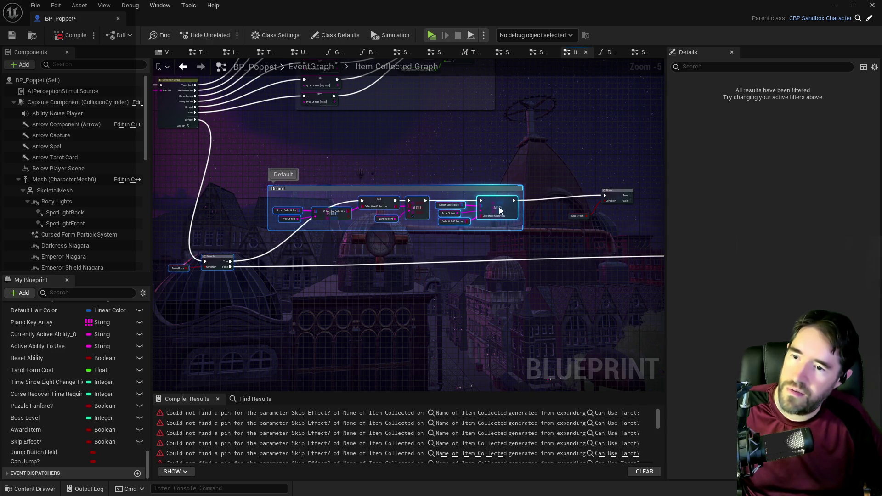
drag(574, 215, 423, 216)
scroll(453, 215, up, 3)
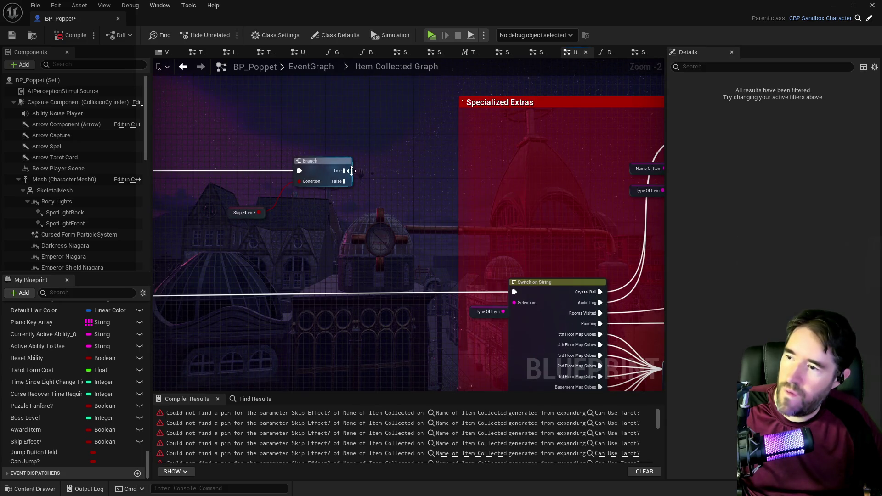
drag(345, 181, 513, 290)
Look over the Specialized Extras nodes and open the BPI_Collectible interface function.
scroll(364, 216, down, 2)
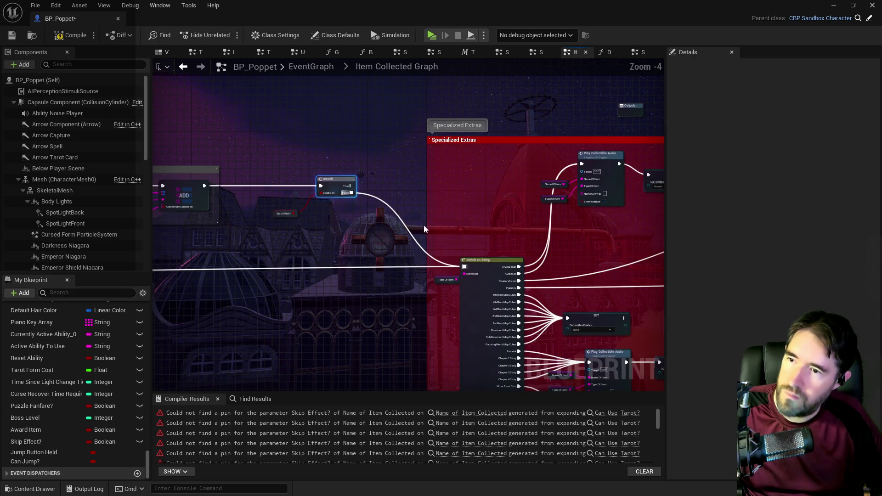
scroll(423, 225, down, 1)
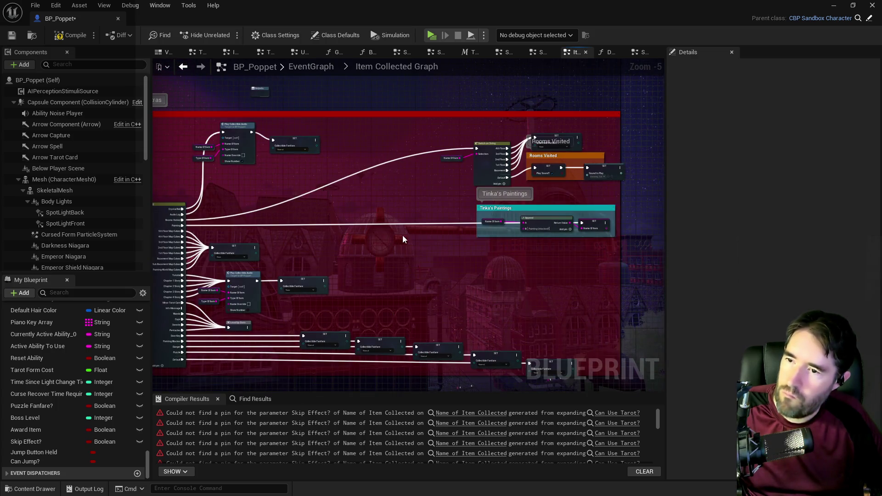
drag(403, 238, 532, 219)
scroll(429, 218, up, 2)
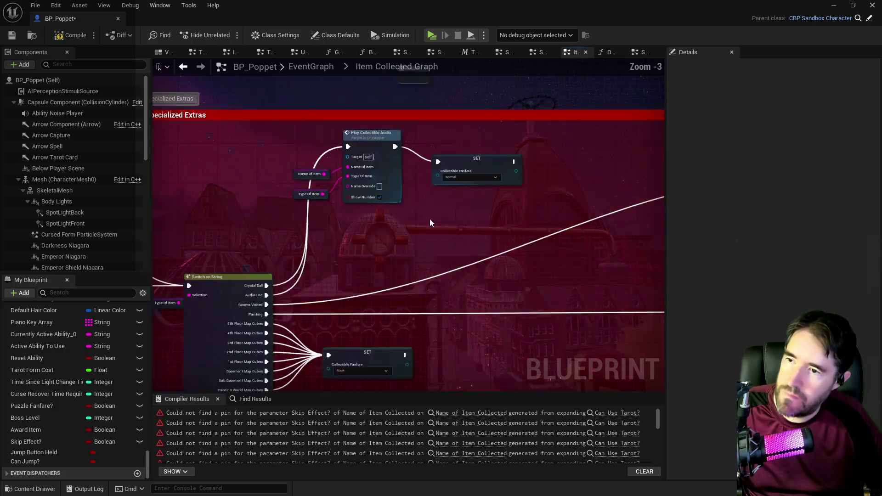
scroll(439, 241, down, 2)
mouse_move(441, 263)
mouse_down()
mouse_move(591, 329)
mouse_move(528, 299)
mouse_move(233, 250)
mouse_move(597, 247)
mouse_up()
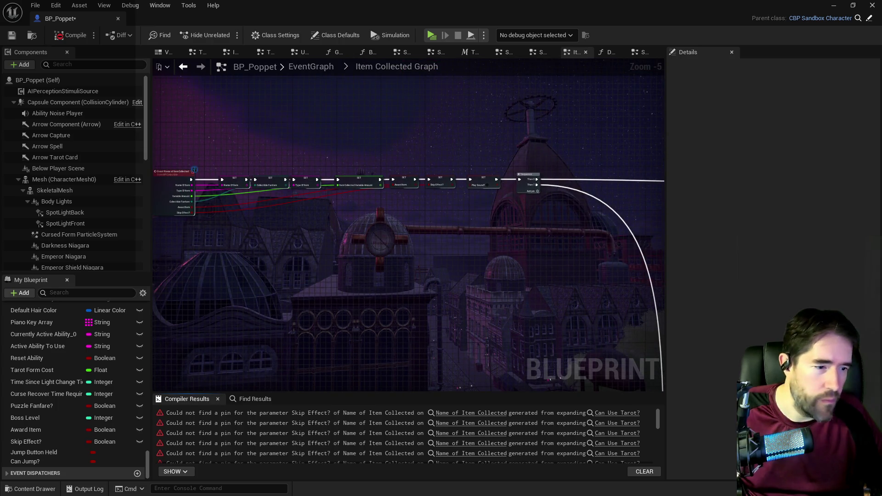
double_click(174, 171)
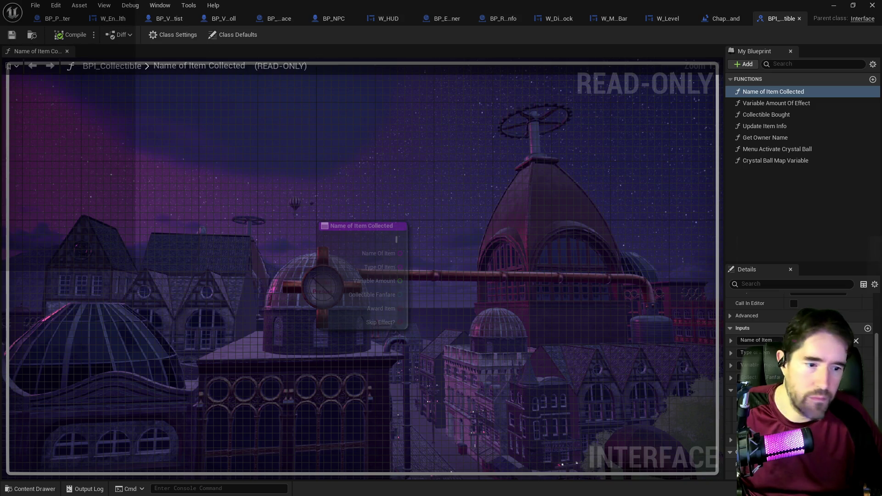
Refresh the Not Enough Curse node flagged by the first Skip Effect? error.
key(alt+Tab)
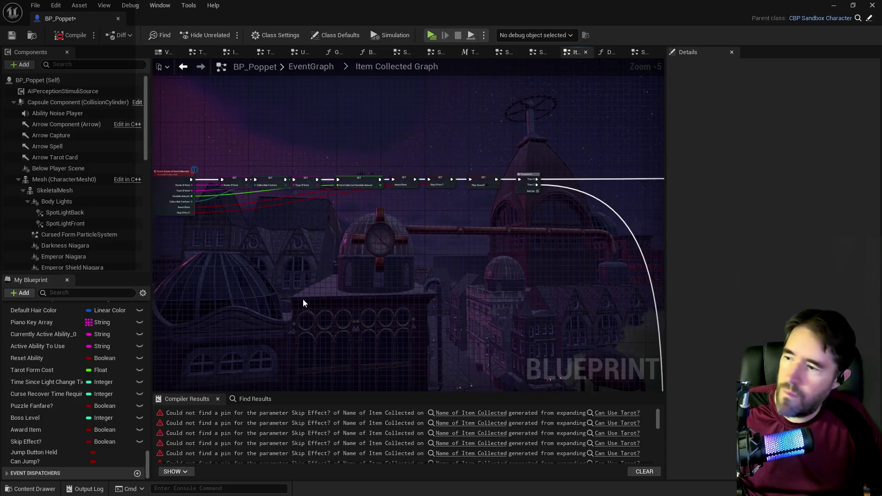
click(478, 418)
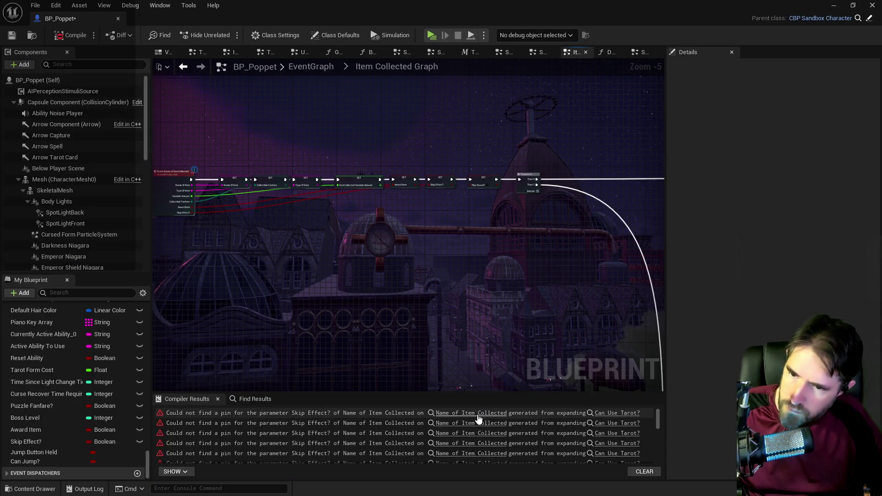
scroll(413, 321, down, 3)
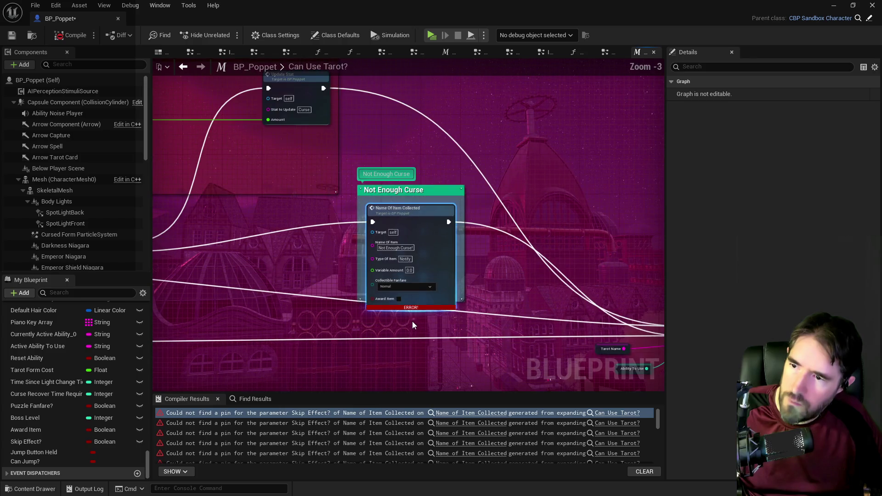
mouse_move(324, 310)
mouse_down()
mouse_move(492, 260)
mouse_move(447, 254)
mouse_up()
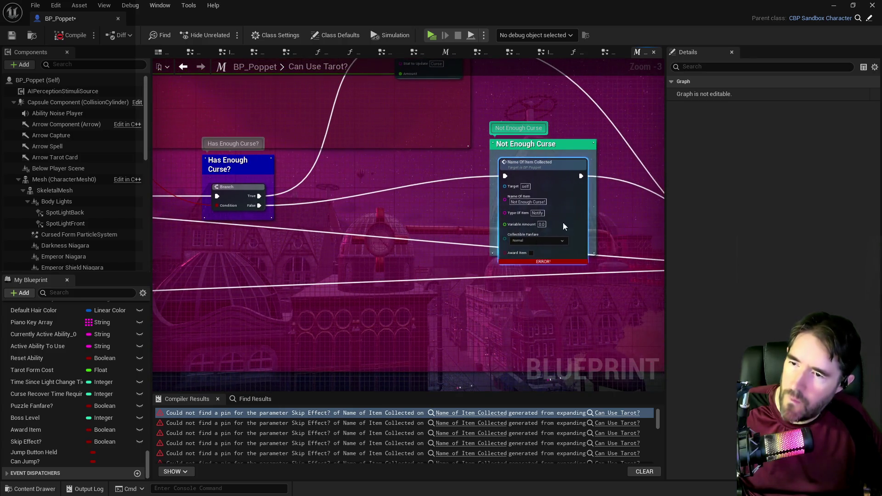
right_click(577, 212)
click(605, 276)
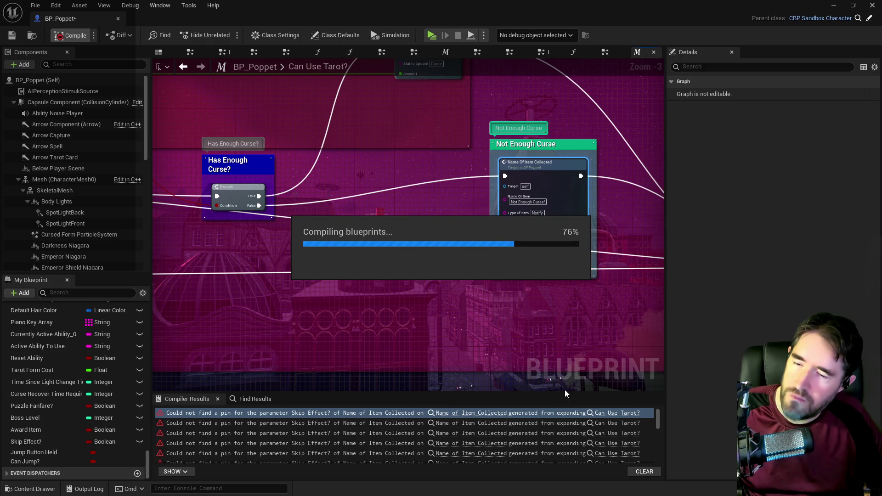
Refresh the remaining erroring Name Of Item Collected nodes, including the Puzzle Graph's, and save BP_Poppet.
click(487, 413)
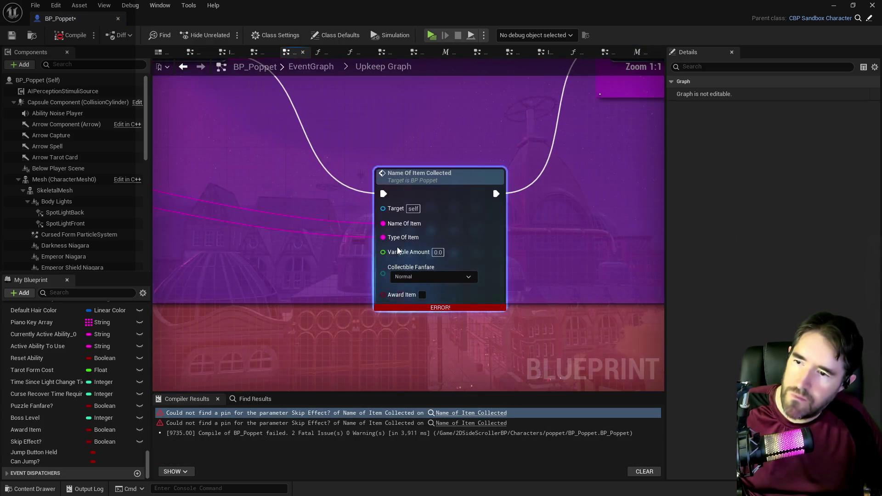
right_click(491, 229)
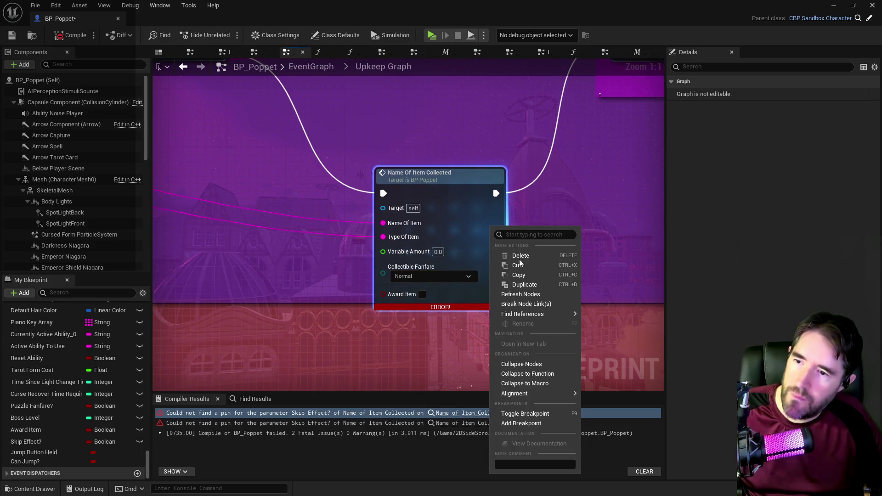
click(518, 295)
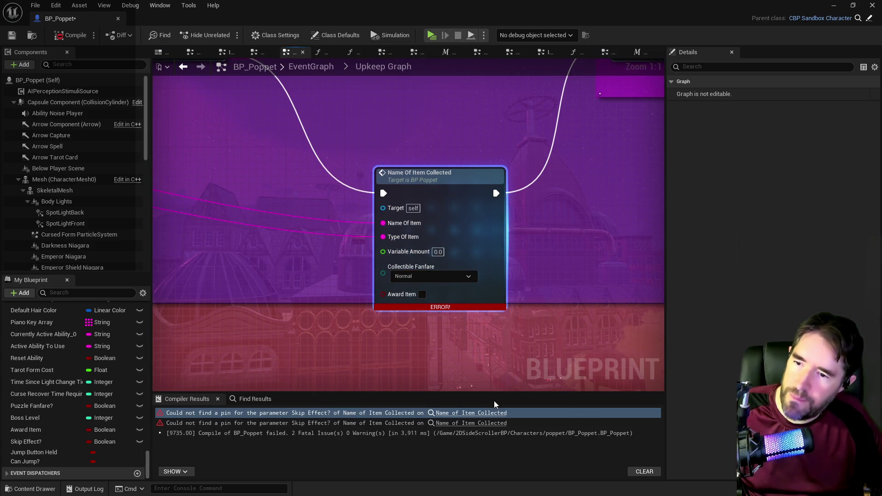
click(458, 423)
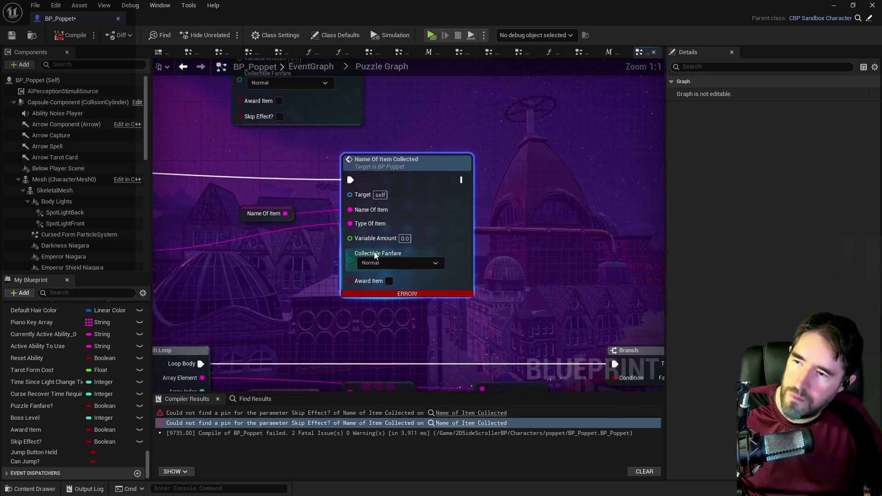
right_click(439, 227)
click(474, 294)
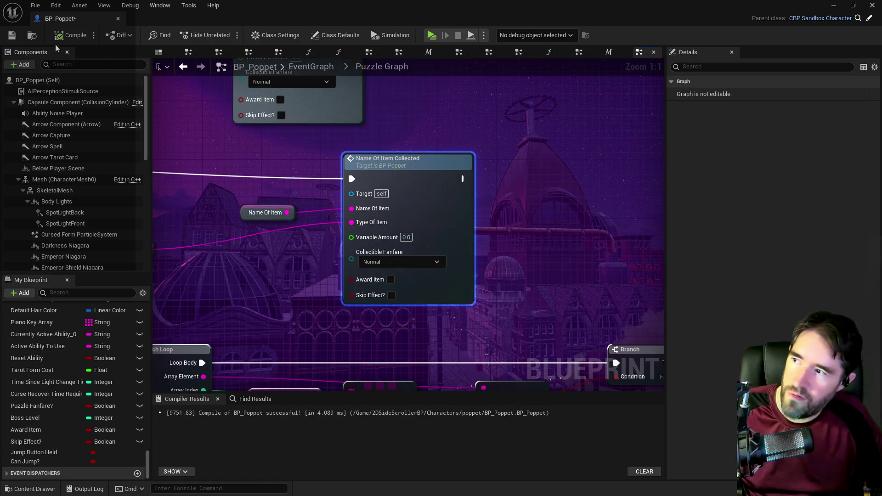
click(9, 37)
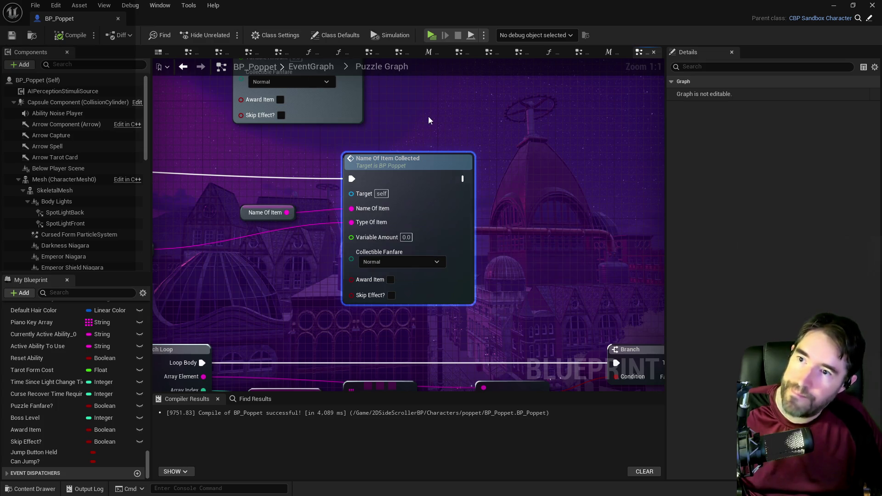
click(654, 52)
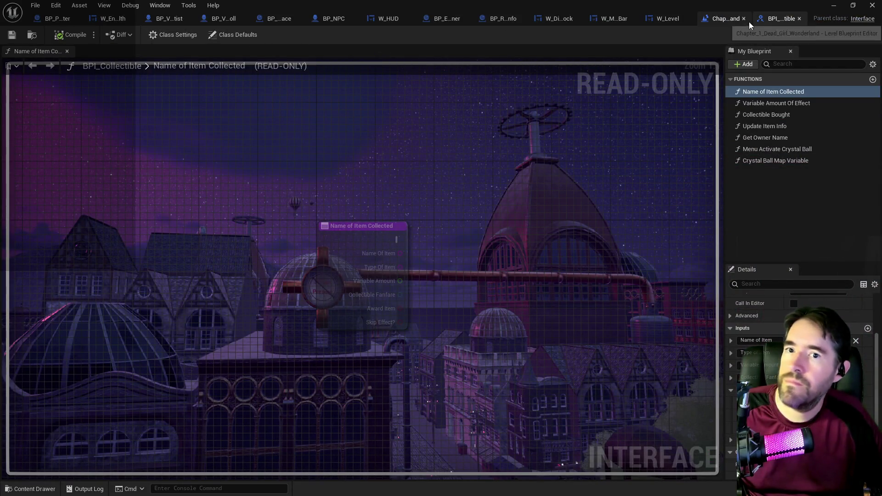
Open the Carnival Room Graph in the Chapter 1 Level Blueprint.
click(703, 21)
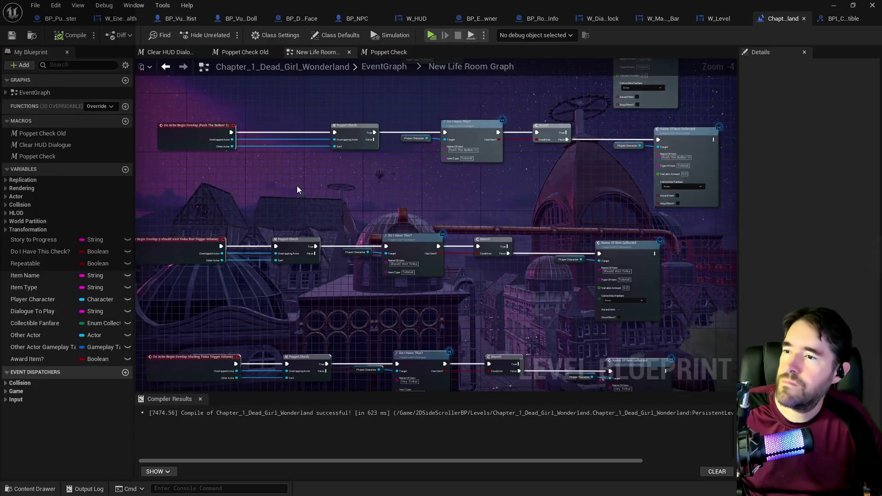
scroll(297, 189, down, 3)
click(371, 68)
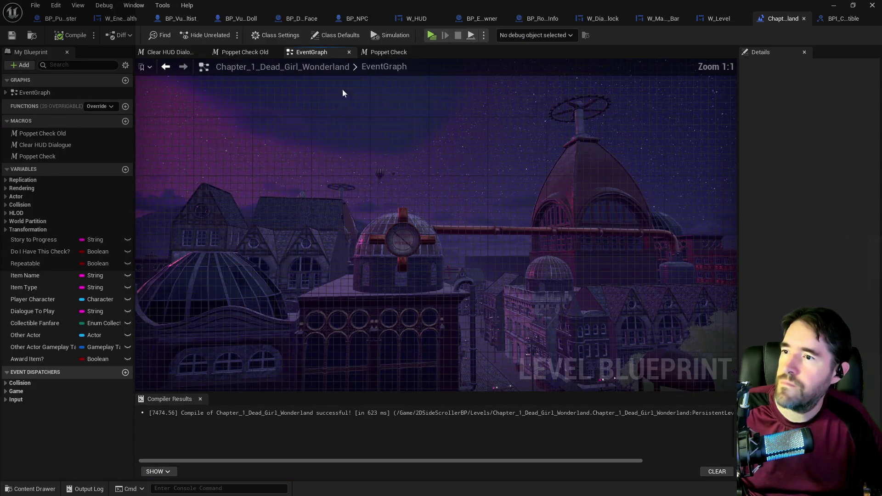
scroll(248, 126, up, 4)
double_click(252, 158)
scroll(494, 92, up, 5)
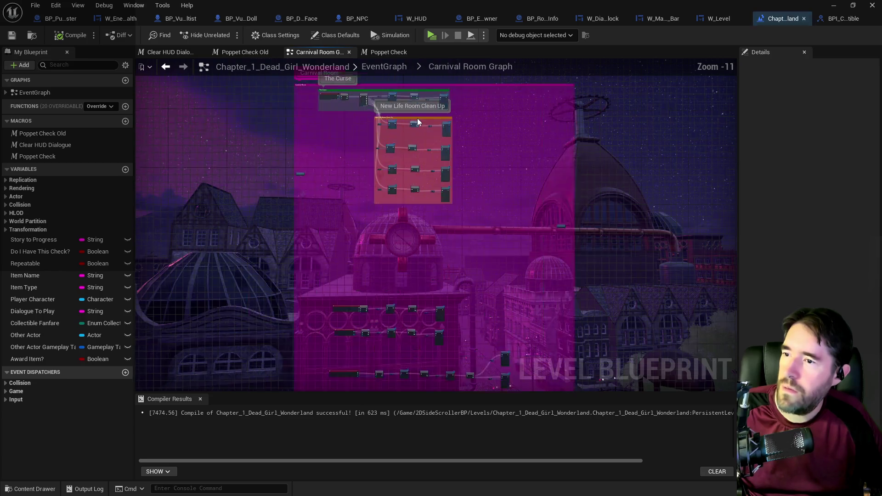
mouse_move(578, 252)
mouse_down()
mouse_move(533, 207)
mouse_move(501, 210)
mouse_up()
Tick Skip Effect? on the top, Break Barriers and Fighting nodes, plus Award Item on Fighting.
click(498, 210)
mouse_move(490, 249)
mouse_down()
mouse_move(468, 270)
mouse_move(443, 164)
mouse_up()
click(472, 269)
click(445, 284)
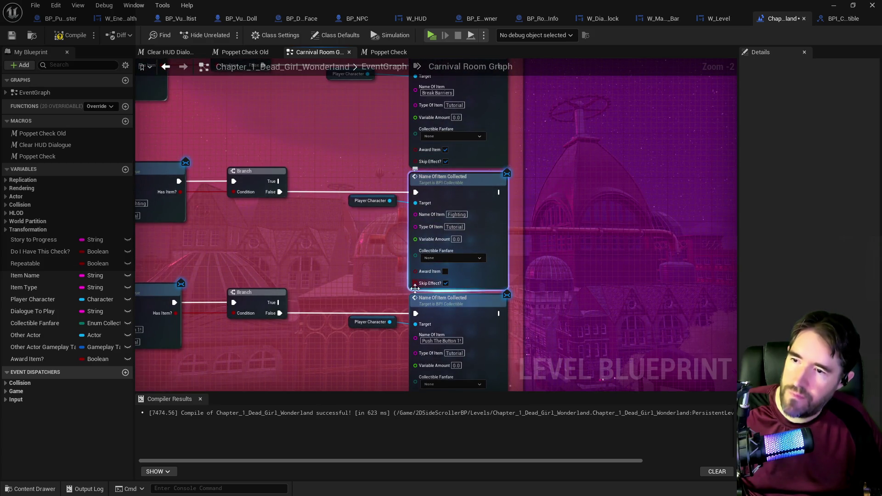
mouse_move(361, 272)
mouse_down()
mouse_move(612, 273)
mouse_move(503, 251)
mouse_up()
click(588, 259)
Tick Skip Effect? and Award Item on the Push The Button node and save the level.
drag(532, 279, 458, 196)
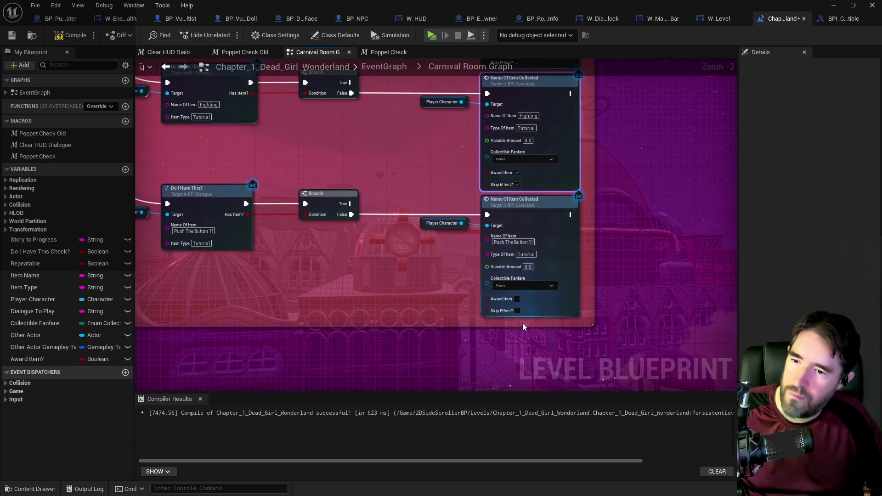
click(516, 311)
click(516, 299)
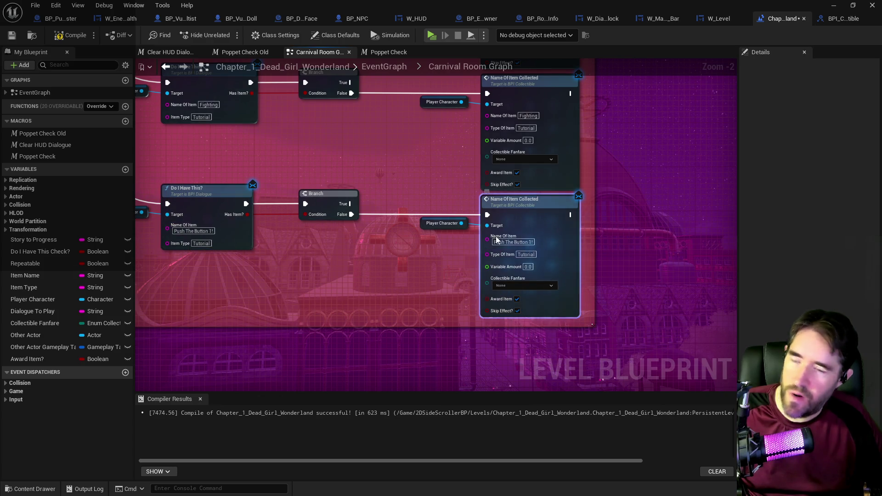
drag(245, 109, 318, 260)
scroll(318, 260, down, 2)
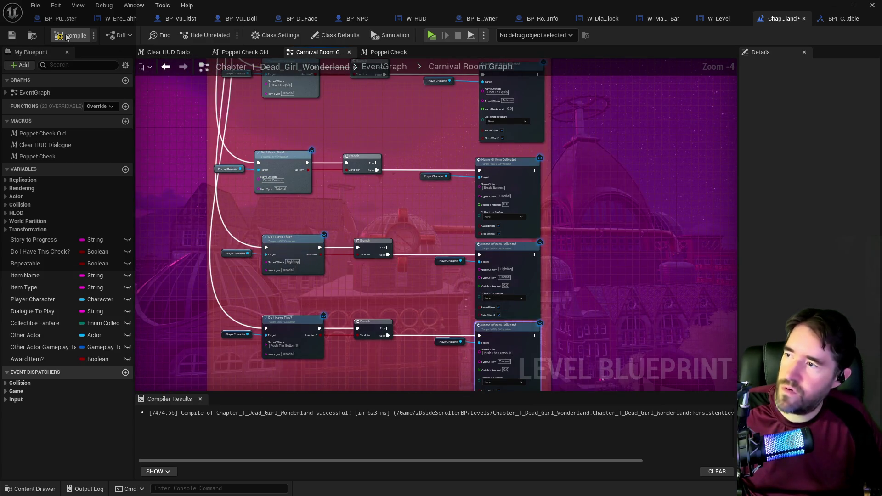
click(10, 37)
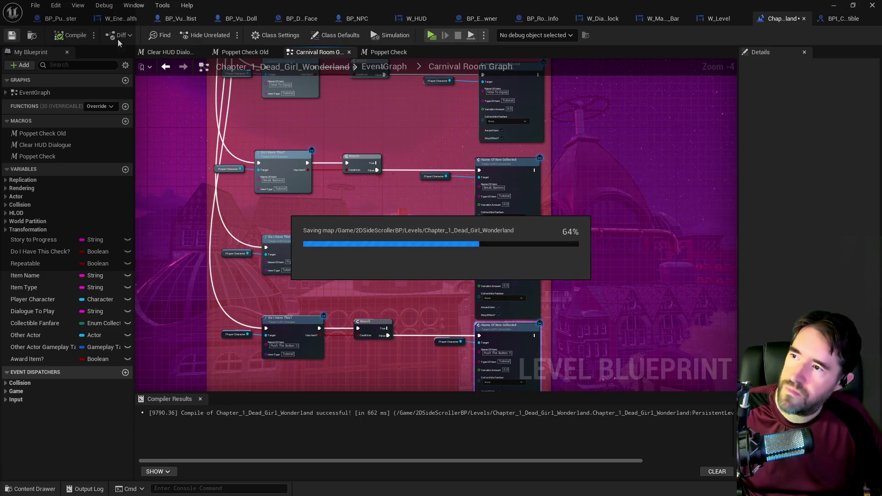
Open the New Life Room Graph from the level's EventGraph.
click(361, 69)
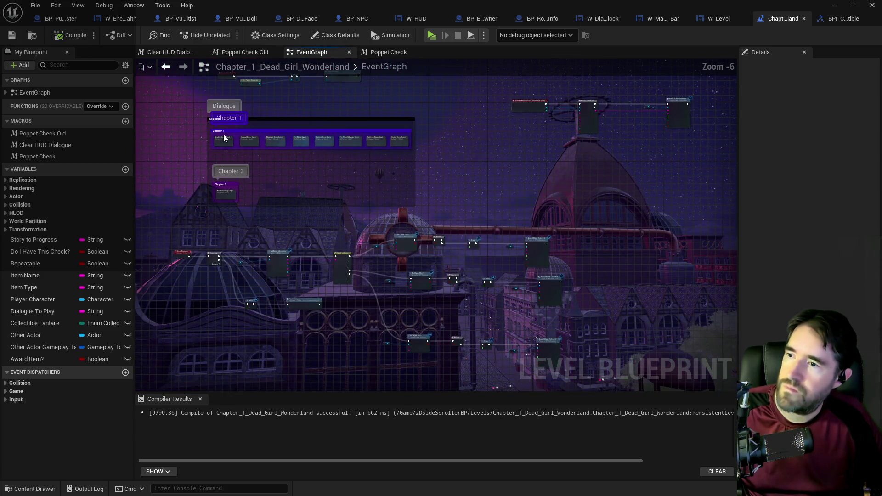
click(228, 156)
double_click(228, 155)
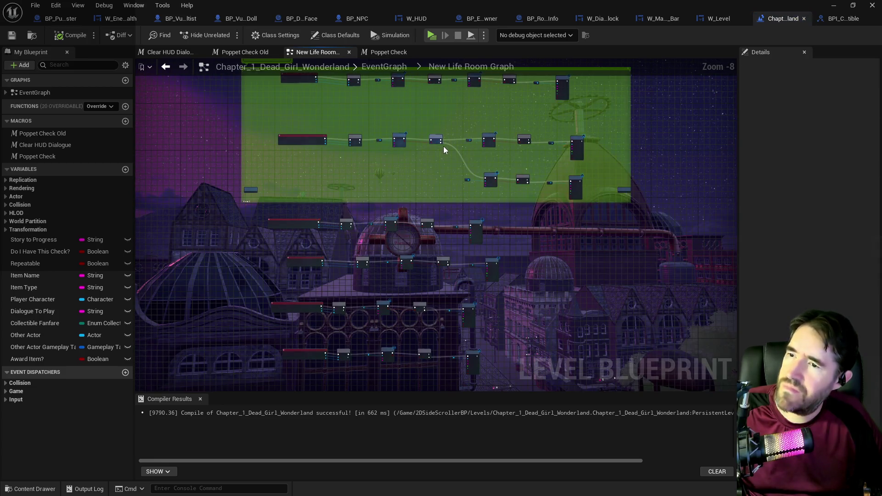
scroll(448, 240, up, 5)
mouse_move(557, 270)
mouse_down()
mouse_move(364, 261)
mouse_move(373, 405)
mouse_move(384, 152)
mouse_up()
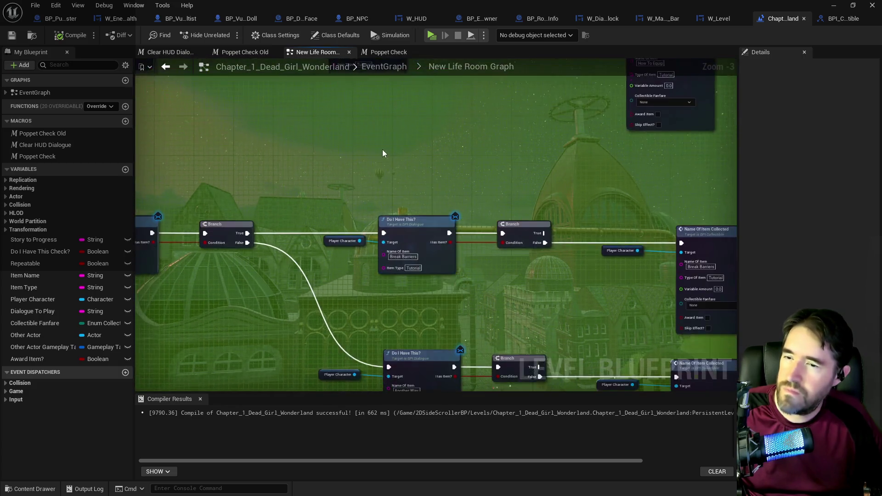
scroll(436, 133, down, 4)
scroll(436, 133, down, 2)
Wrap all New Life Room trigger-overlap rows in a comment box stretched over the lower rows.
mouse_move(211, 126)
mouse_down()
mouse_move(583, 445)
mouse_move(616, 246)
mouse_up()
key(c)
scroll(355, 164, up, 6)
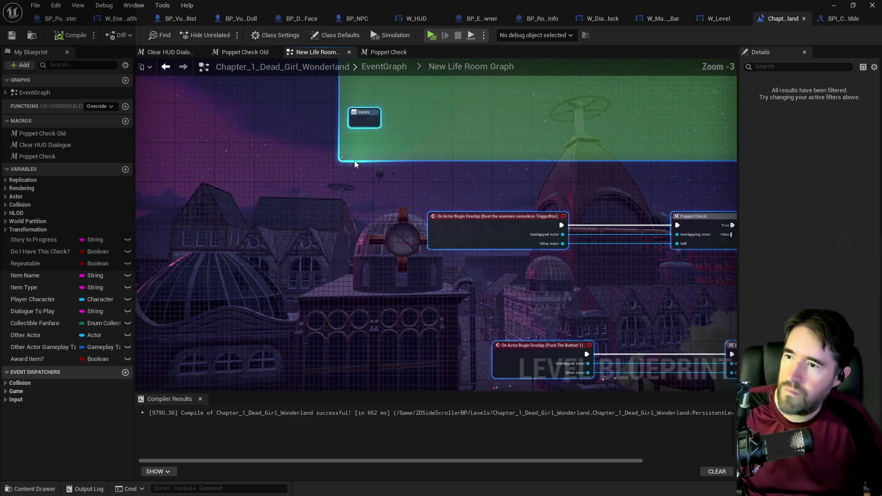
drag(352, 157, 368, 391)
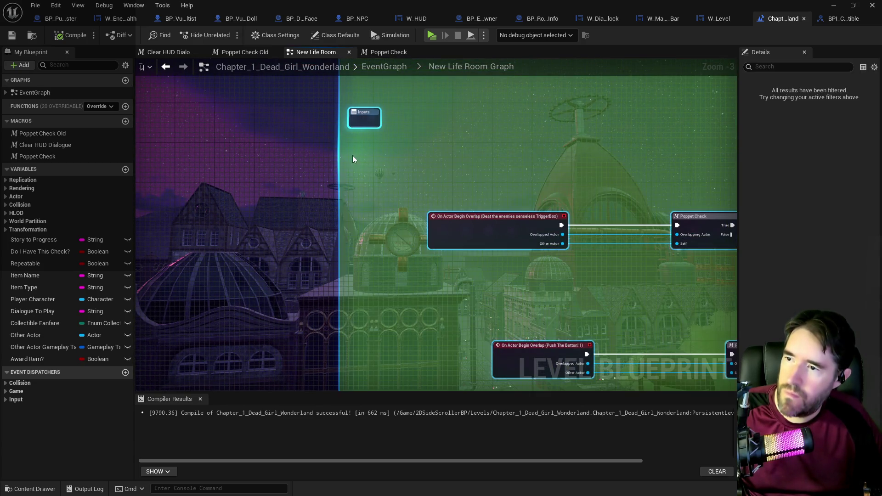
scroll(390, 202, down, 6)
scroll(388, 182, up, 3)
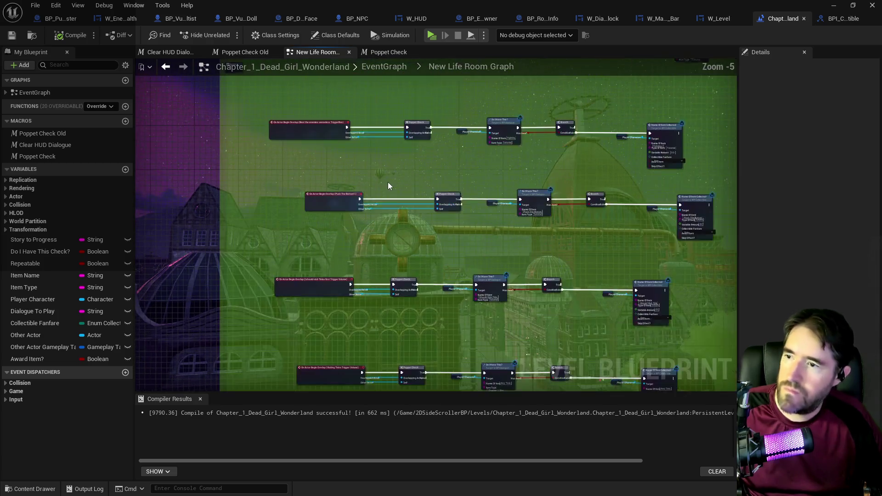
scroll(357, 212, up, 1)
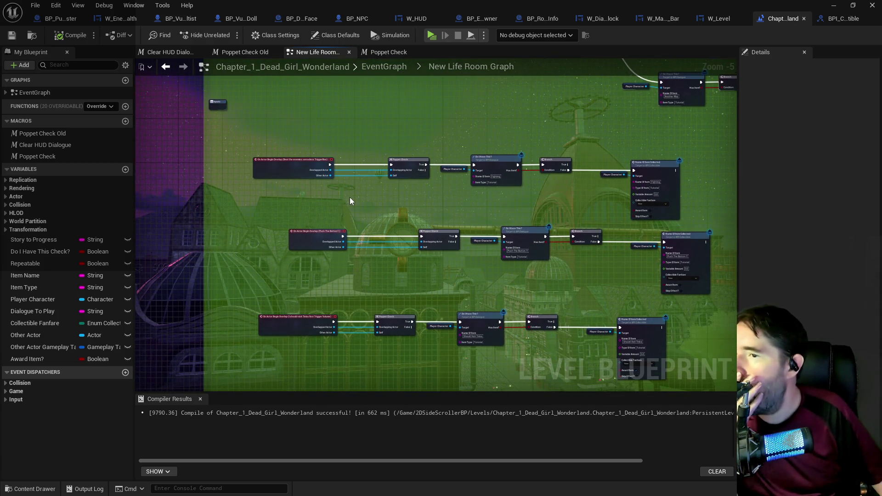
scroll(328, 239, up, 1)
drag(371, 286, 355, 230)
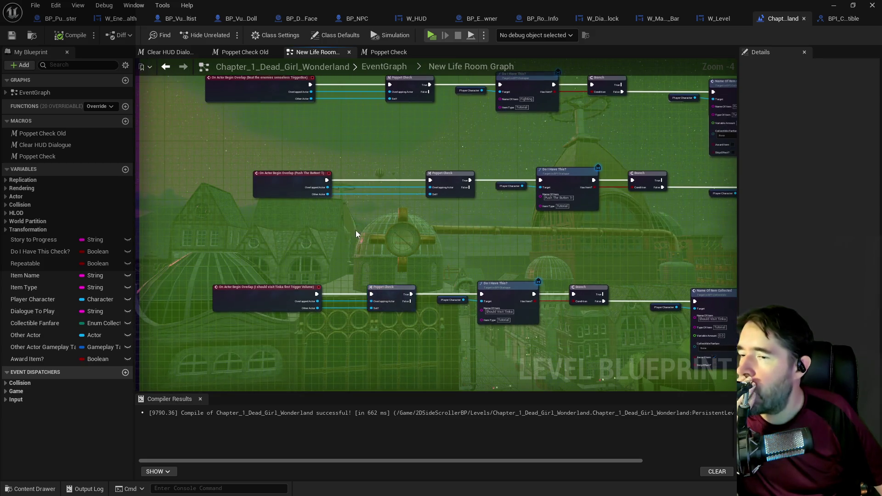
scroll(321, 225, up, 2)
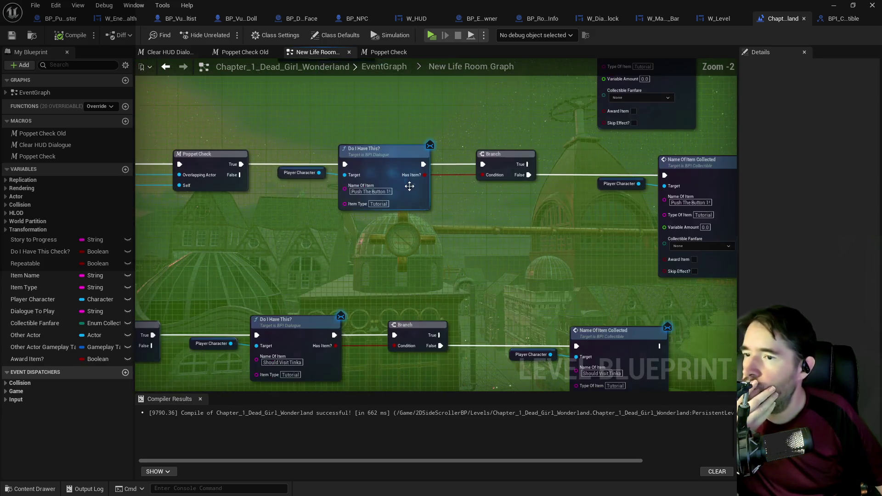
scroll(447, 227, down, 5)
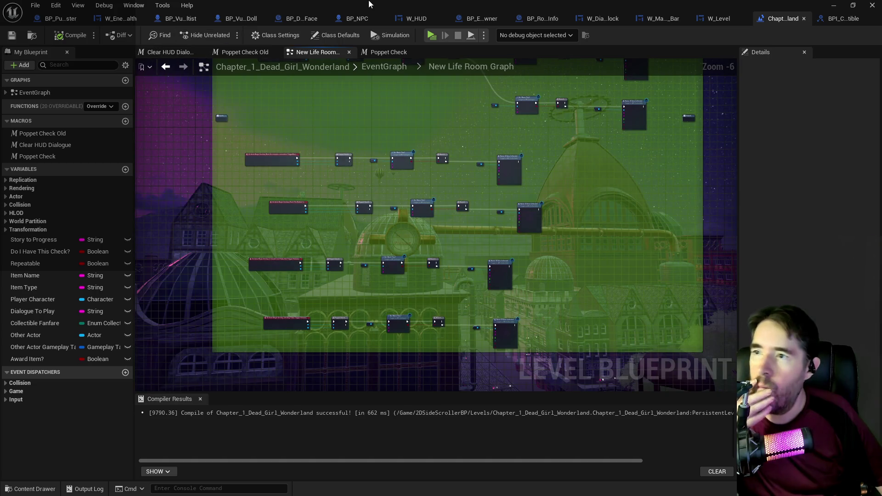
key(alt+Tab)
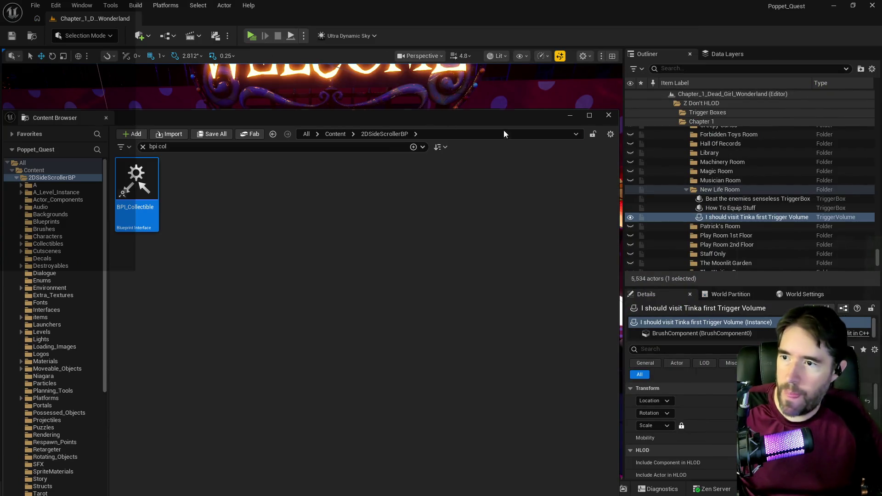
Close the floating Content Browser.
key(alt+Tab)
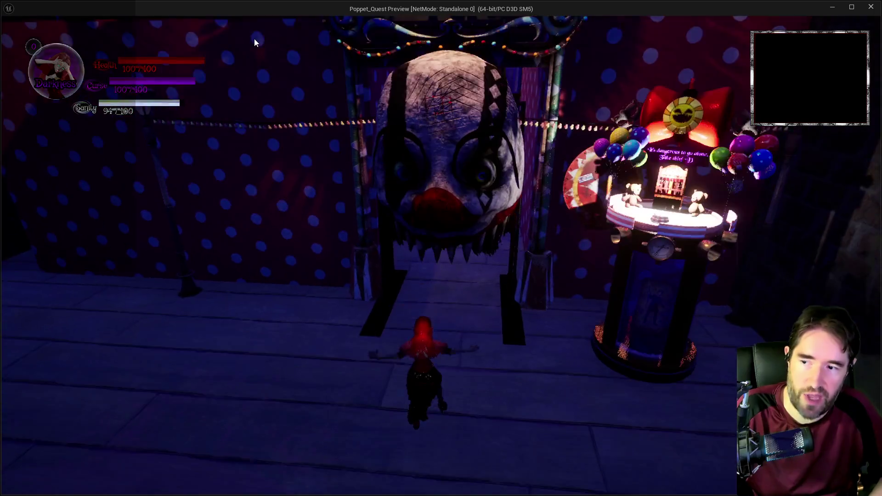
Run through the polka-dot corridor past the Capsule Control button and pick up the Tarot card.
click(255, 39)
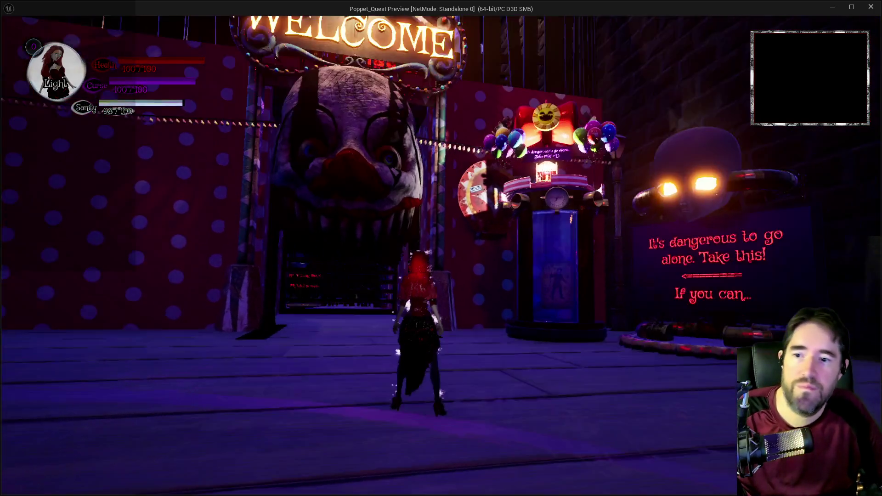
key(w)
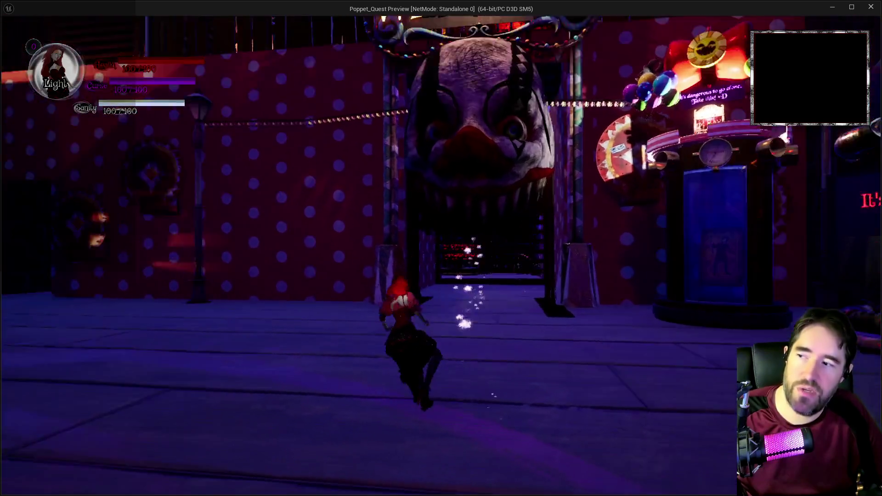
key(a)
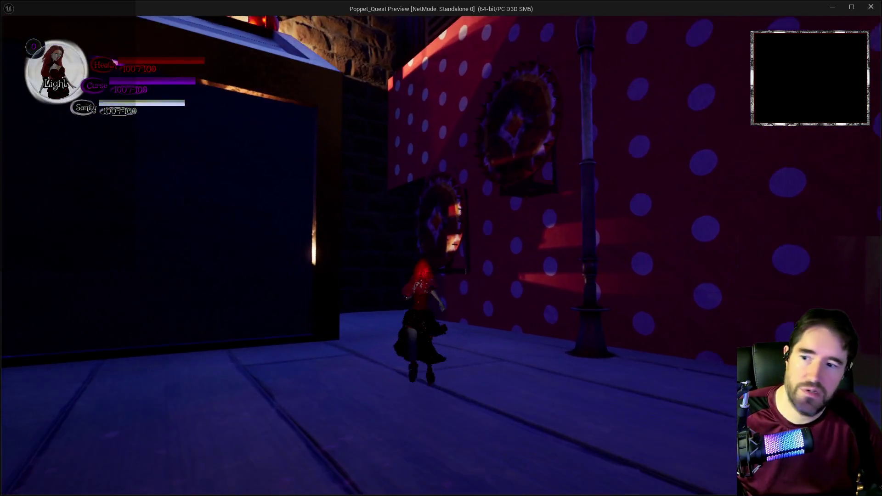
key(w)
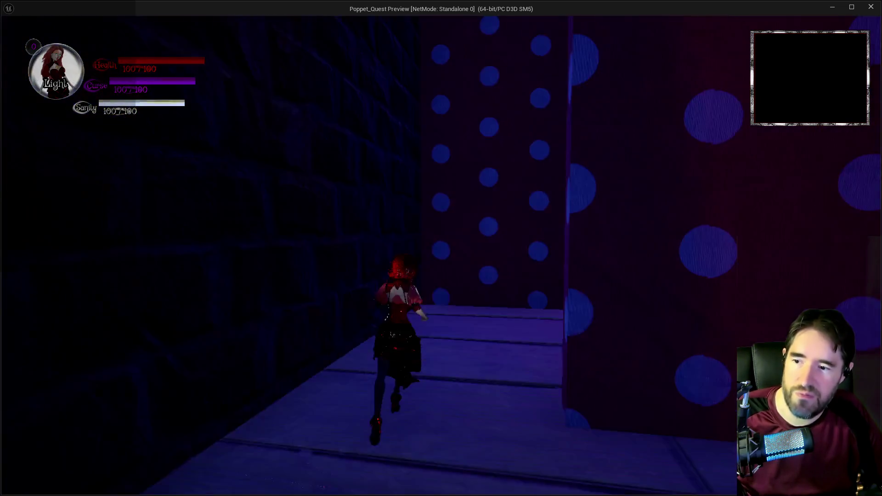
key(w)
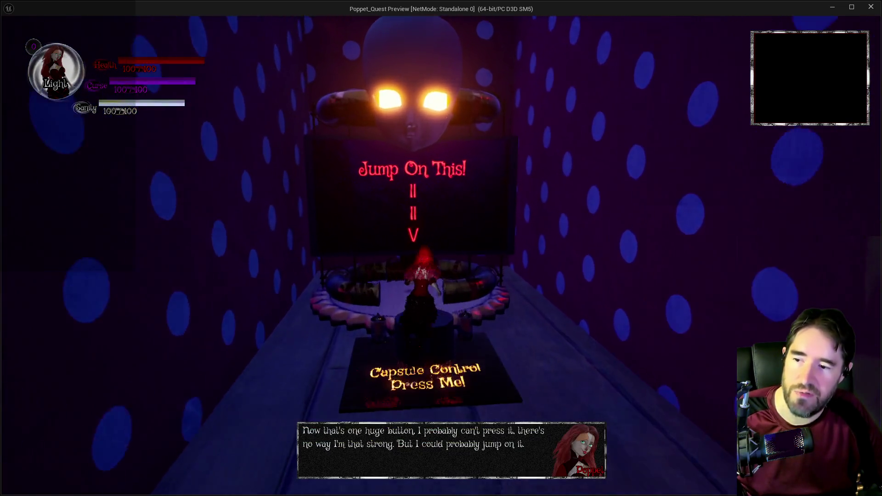
key(w)
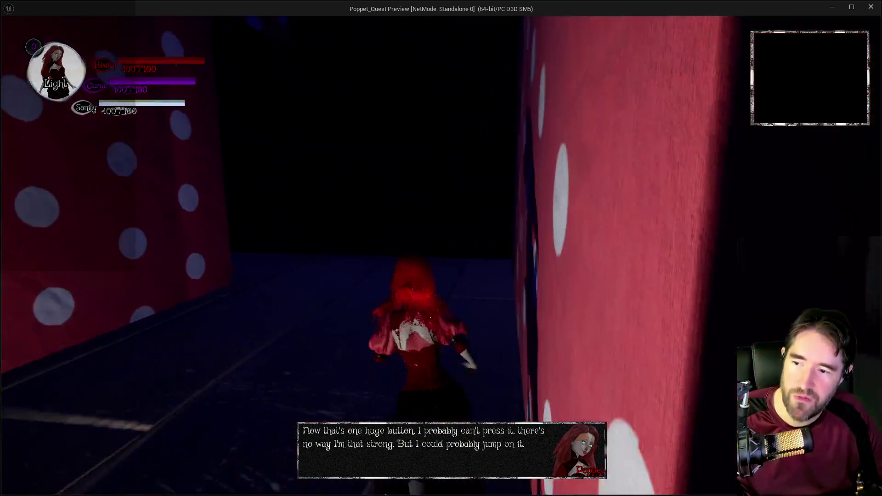
key(w)
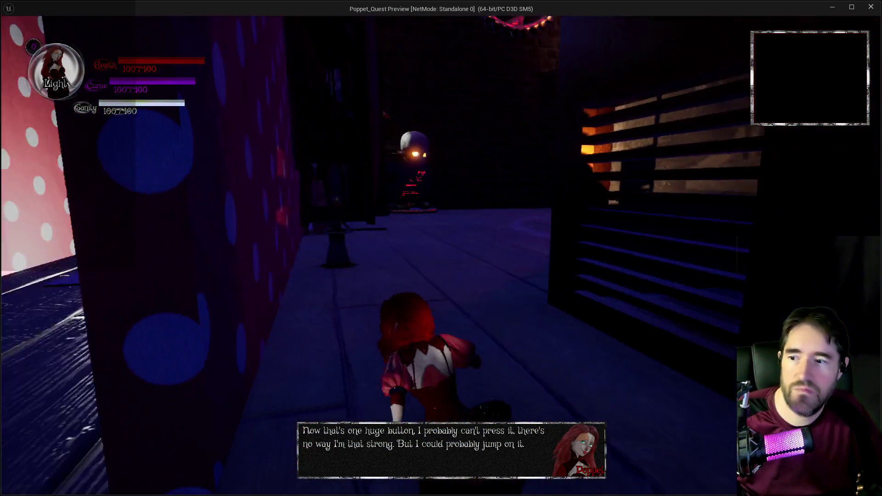
key(w)
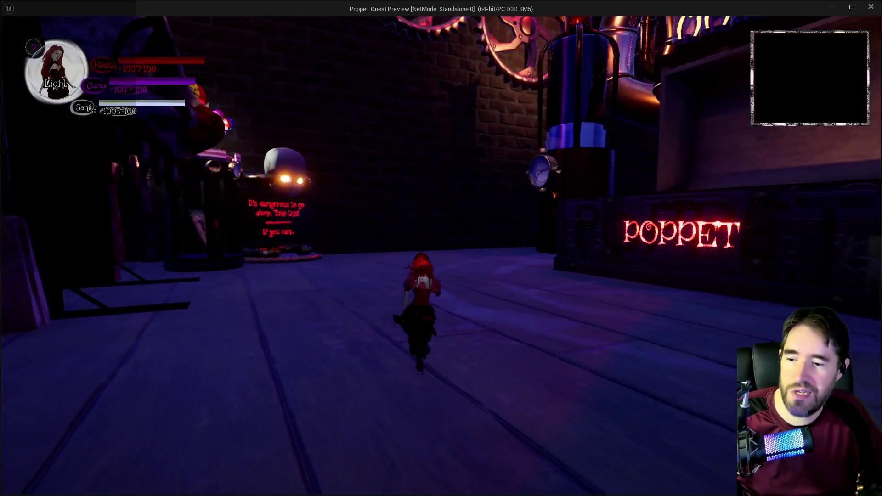
key(w)
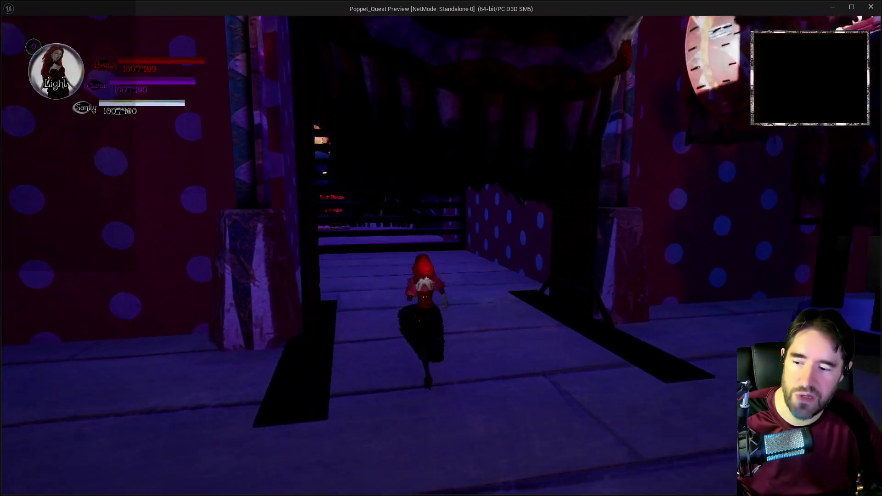
key(w)
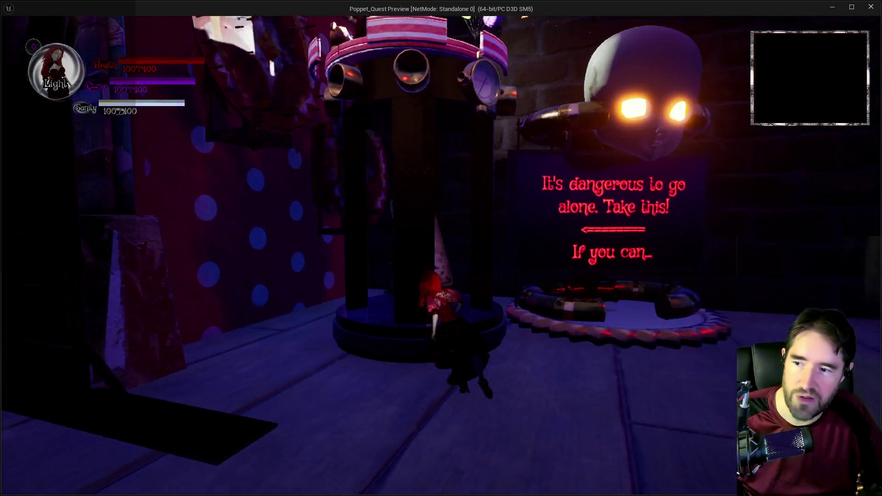
key(w)
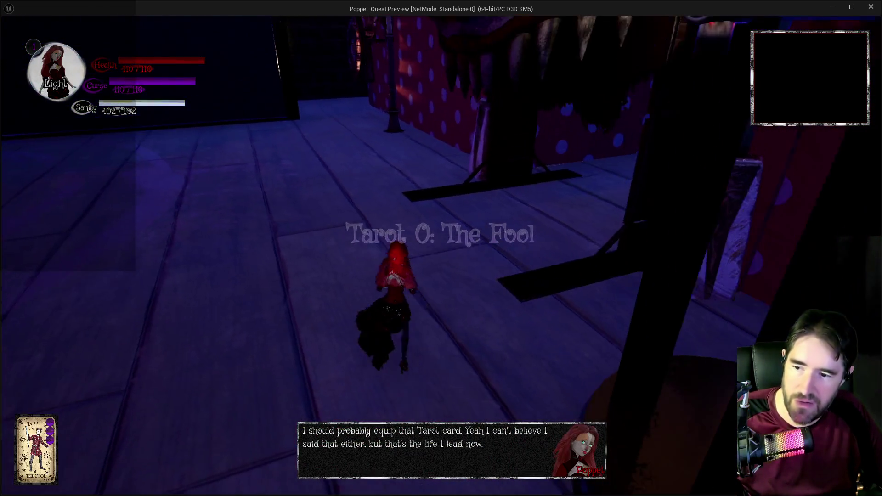
Smash the barred gate into debris, walk through, then pause and resume the game.
key(w)
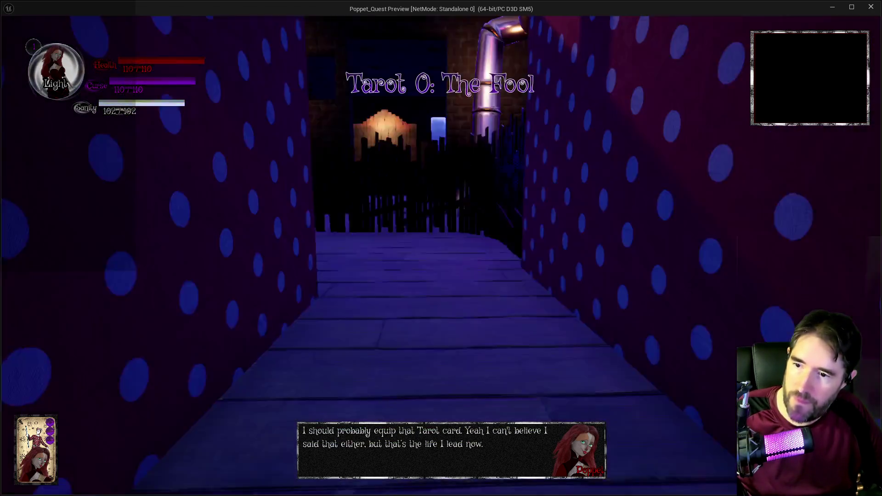
key(w)
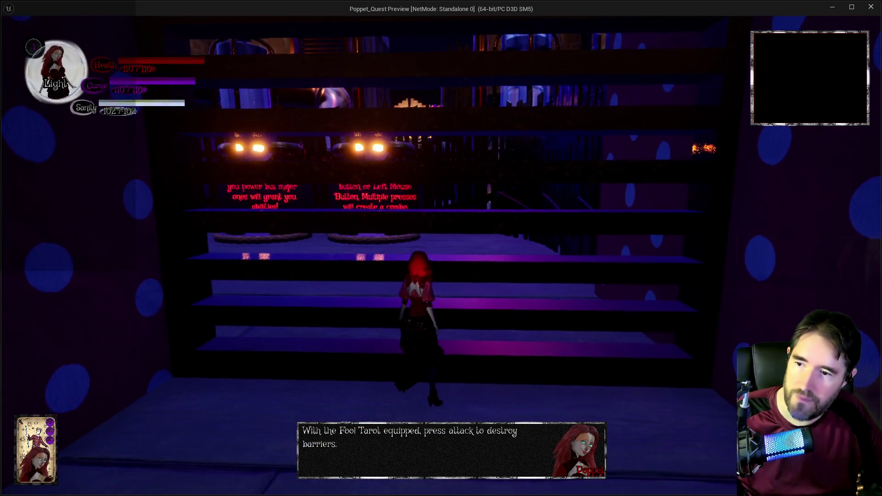
key(w)
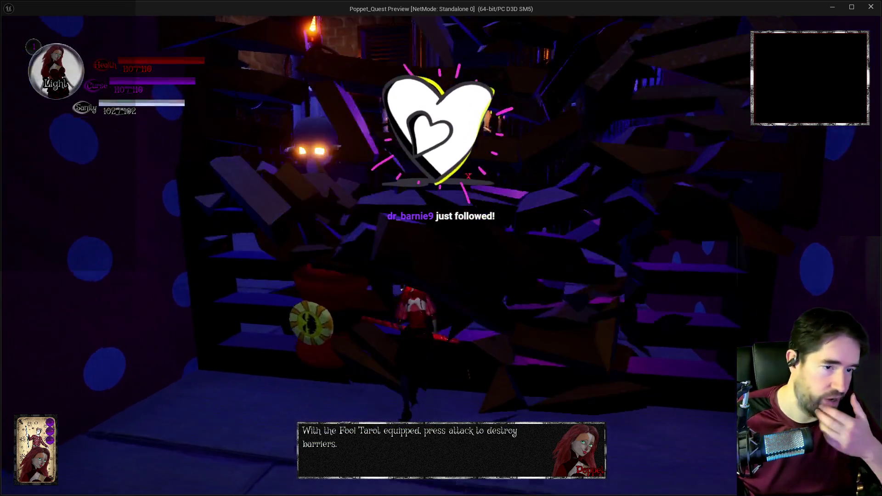
key(w)
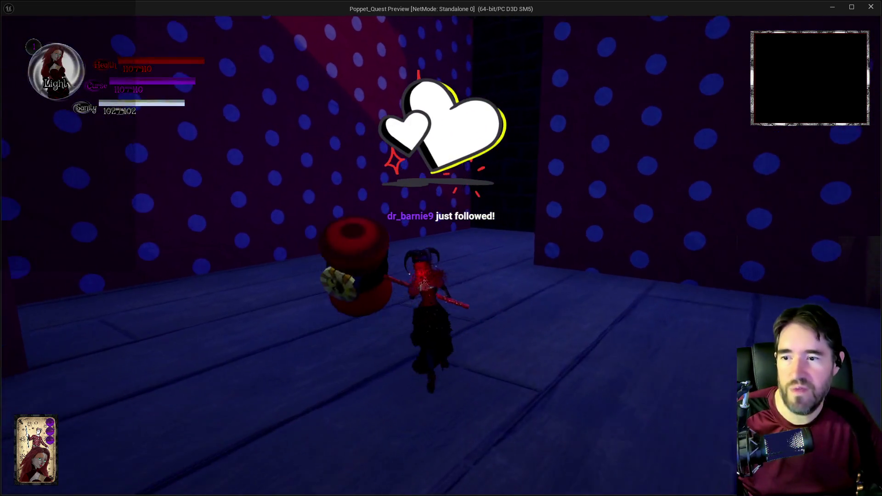
key(w)
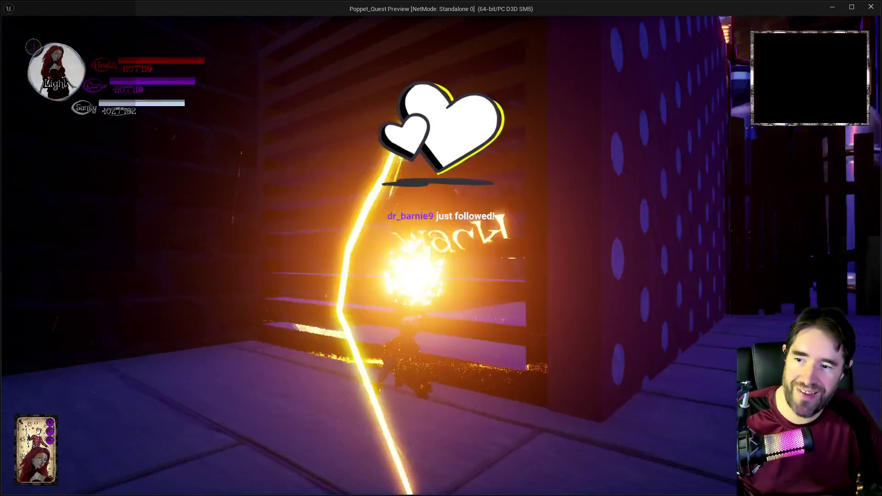
key(Escape)
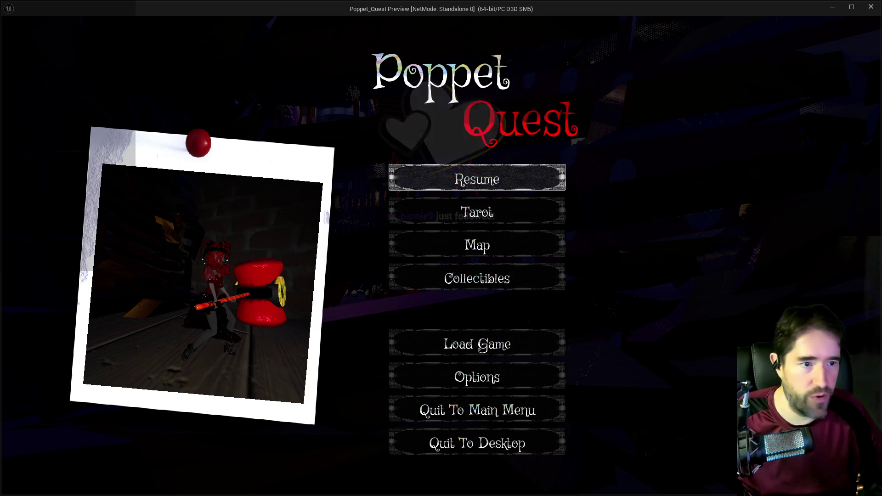
click(497, 183)
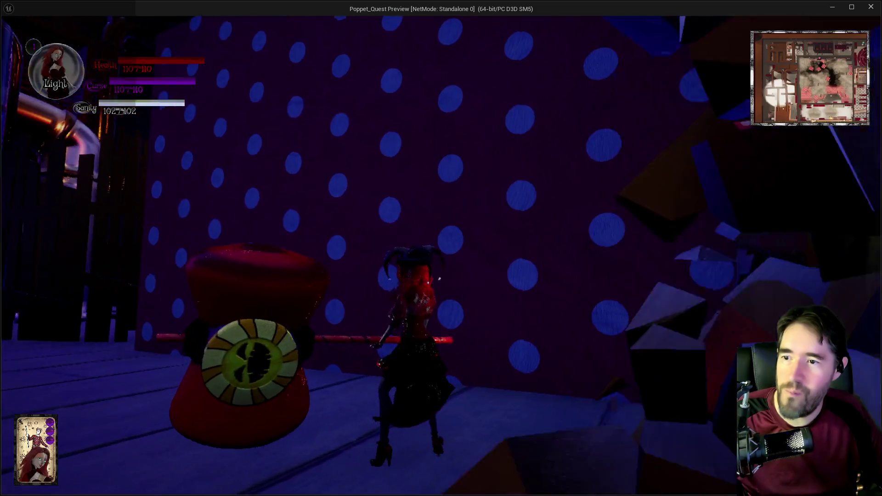
Run the character along the walkway toward the lantern-lit polka-dot platform.
key(w)
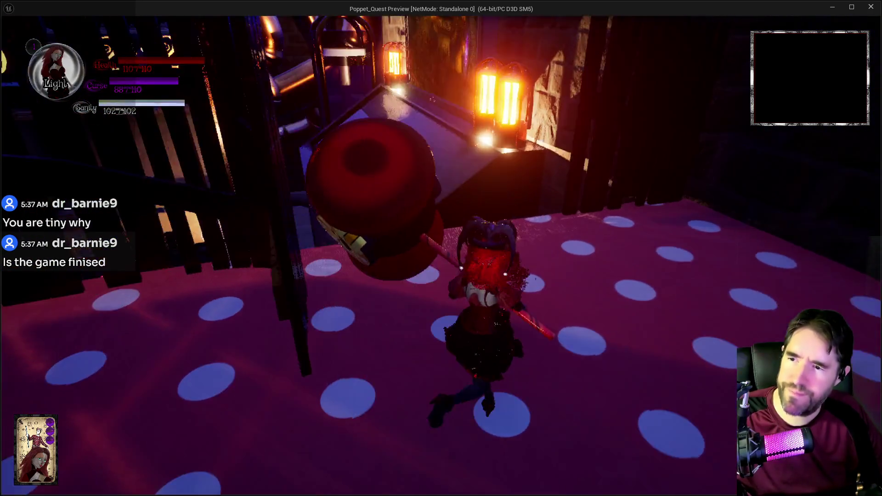
Run across the polka-dot and clock floors, up the stairs and along the pipe, hammering the wall.
key(w)
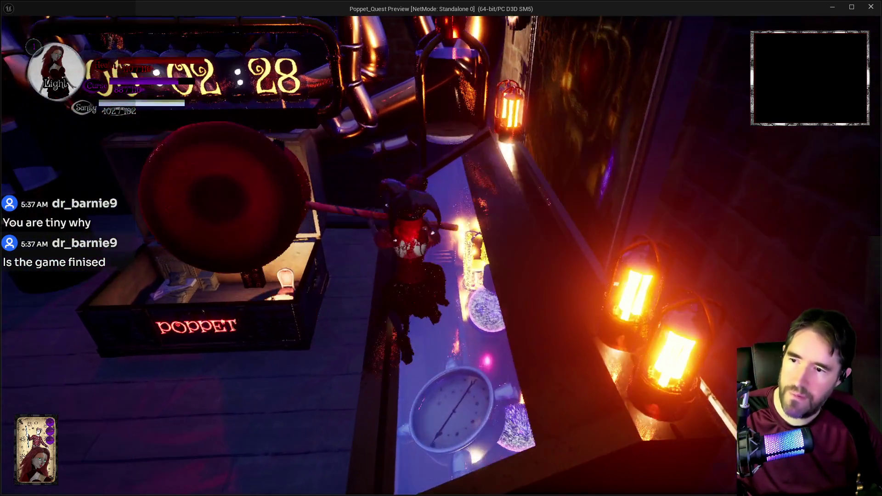
key(w)
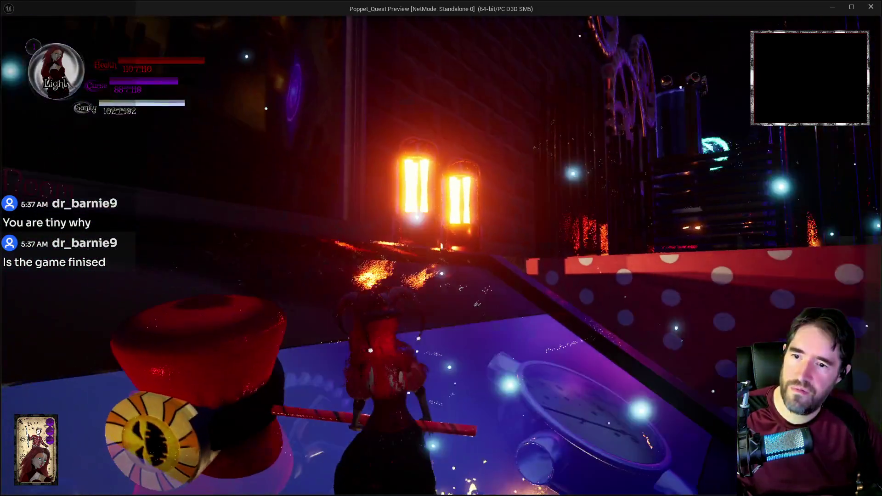
key(w)
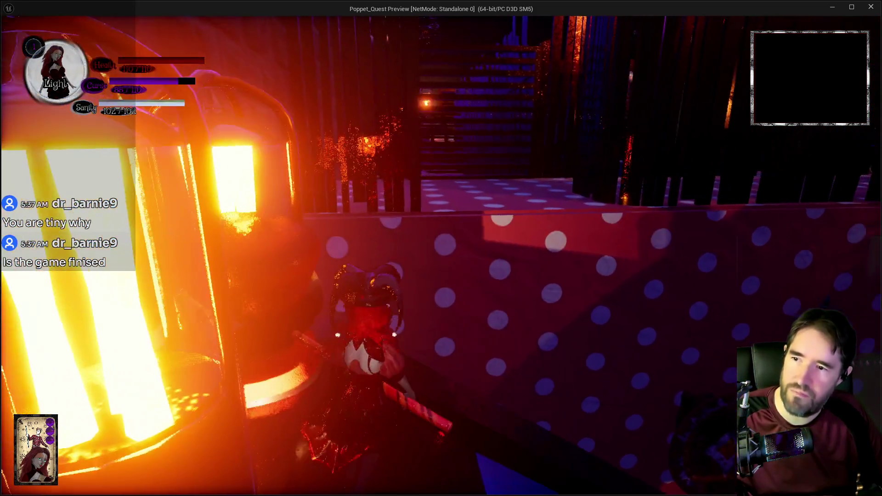
key(w)
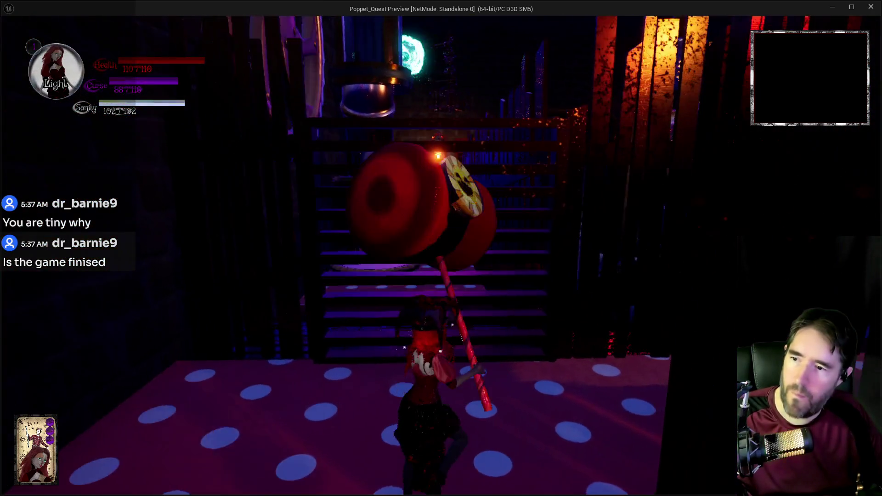
key(w)
key(w)
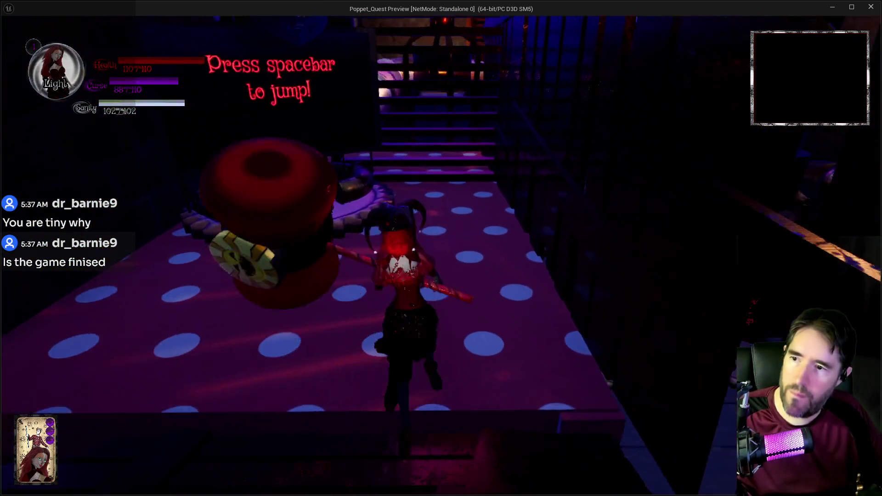
key(w)
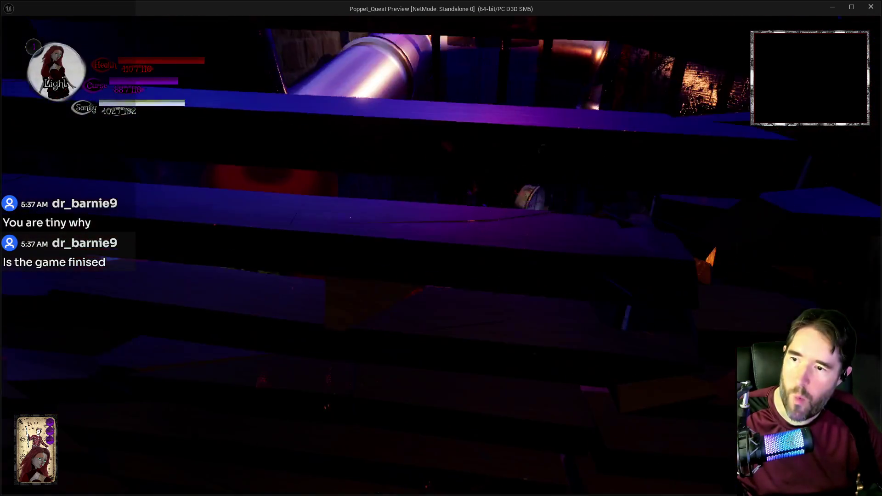
key(w)
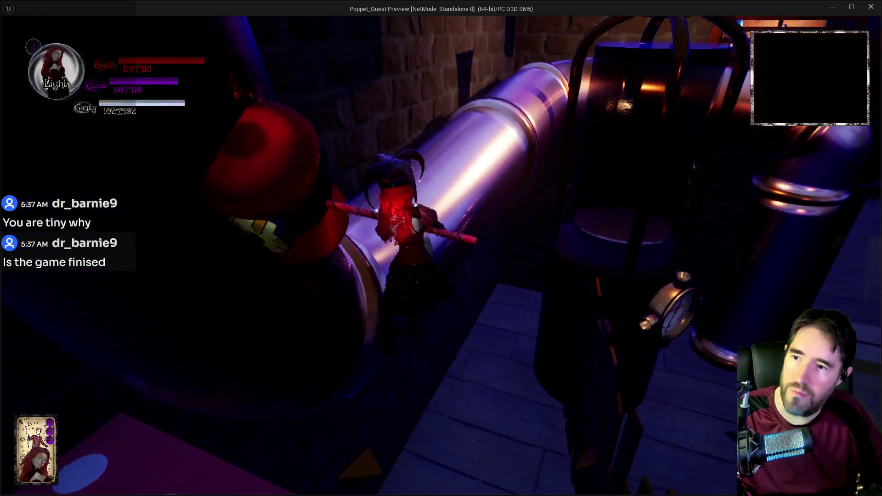
key(w)
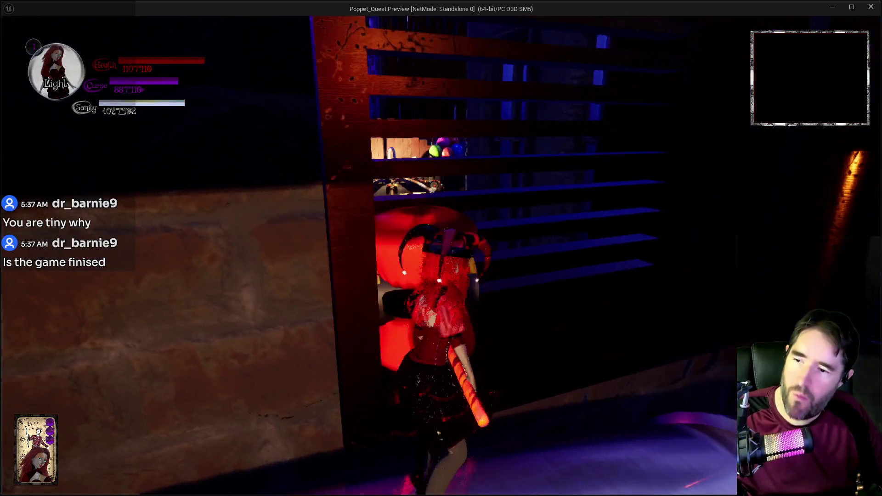
click(361, 338)
Enter the Carnival Room, switch to Tarot Form, dash across the floor and smash the slatted wall.
key(w)
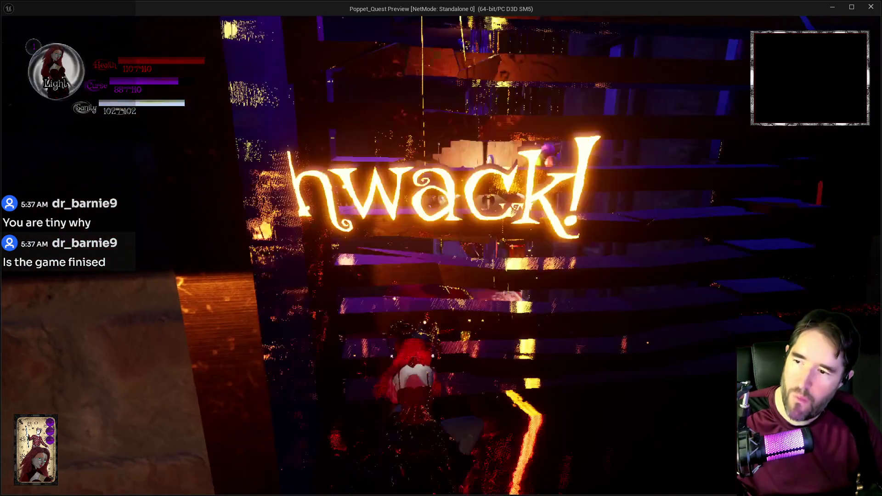
key(s)
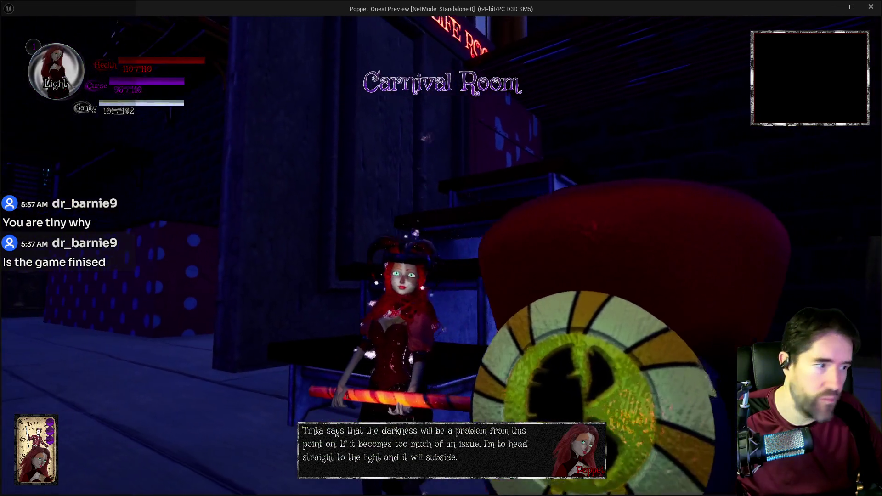
key(w)
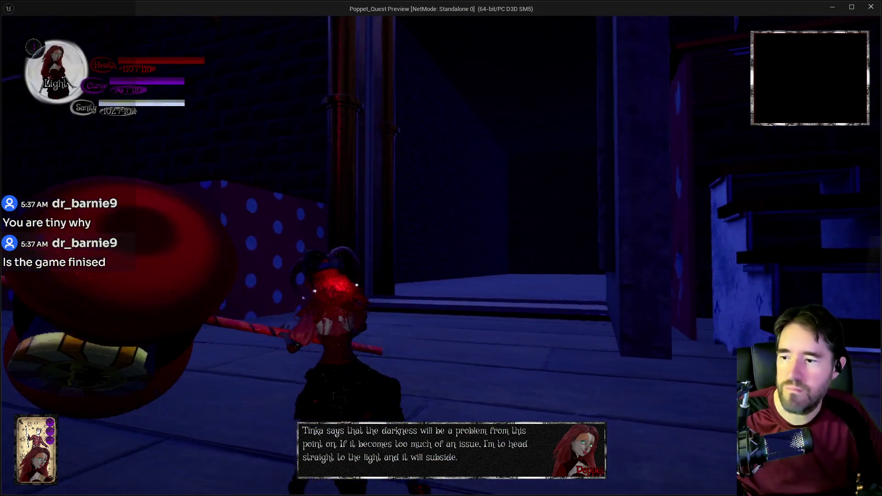
key(w)
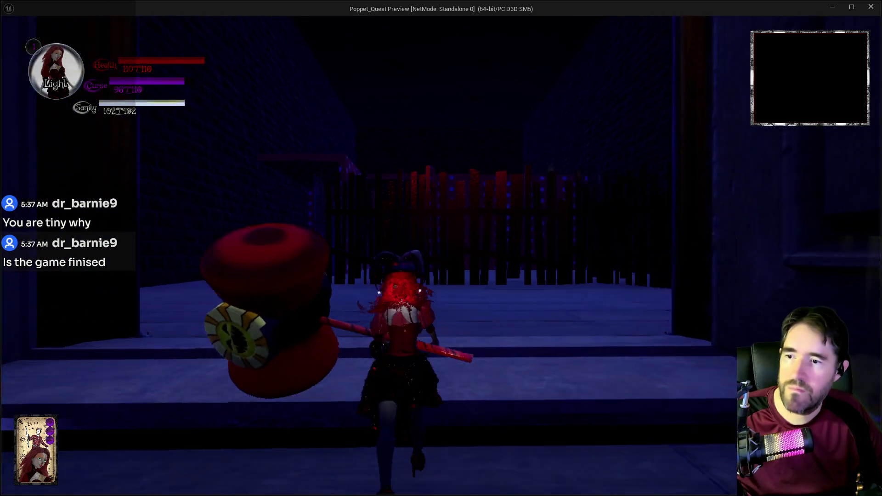
key(w)
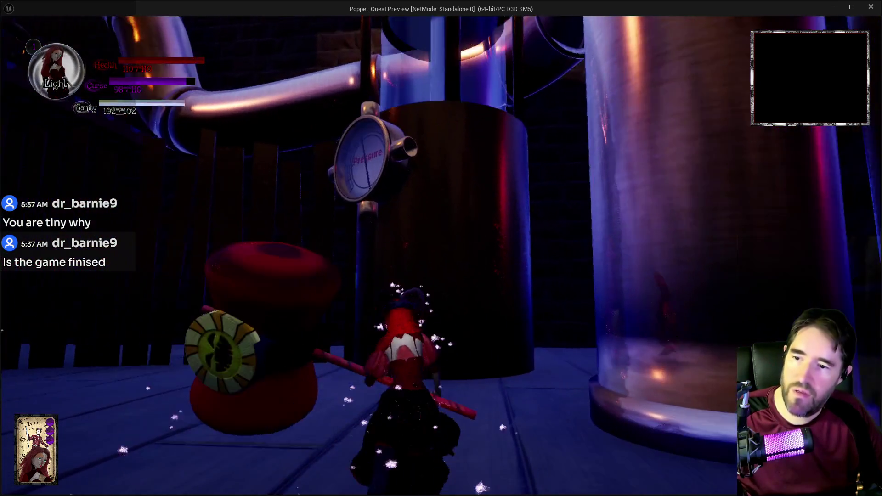
key(w)
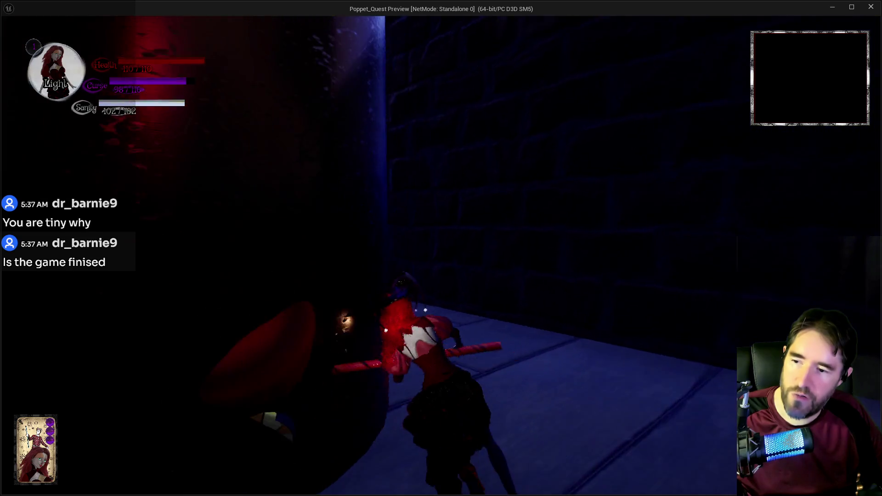
key(s)
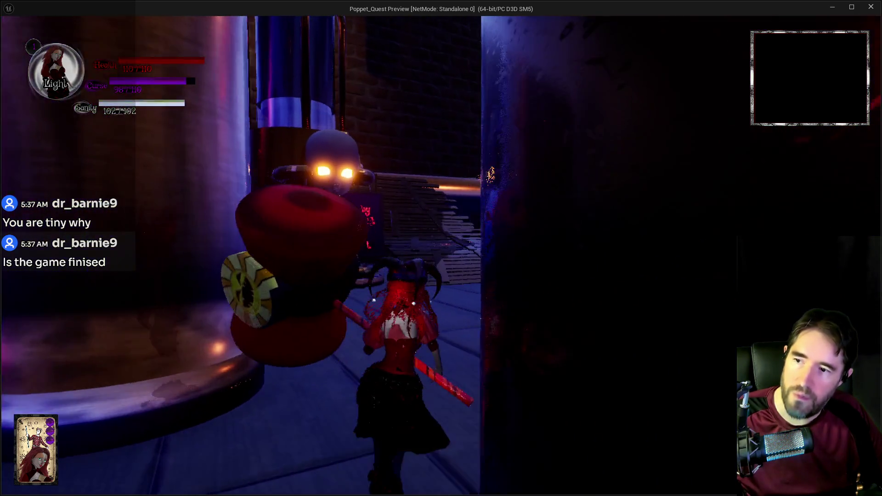
key(y)
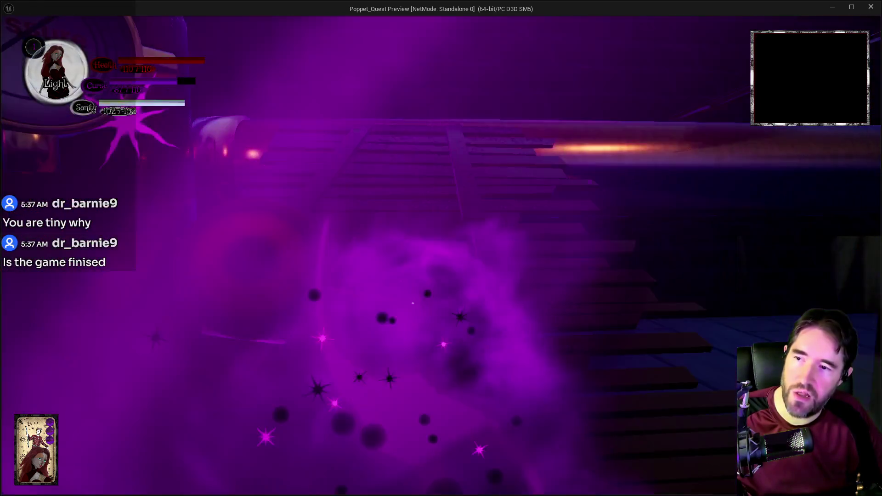
key(w)
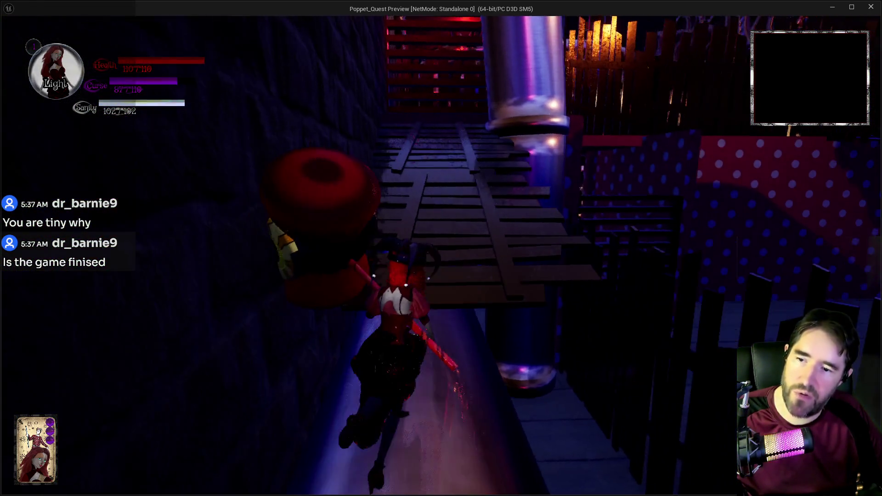
key(w)
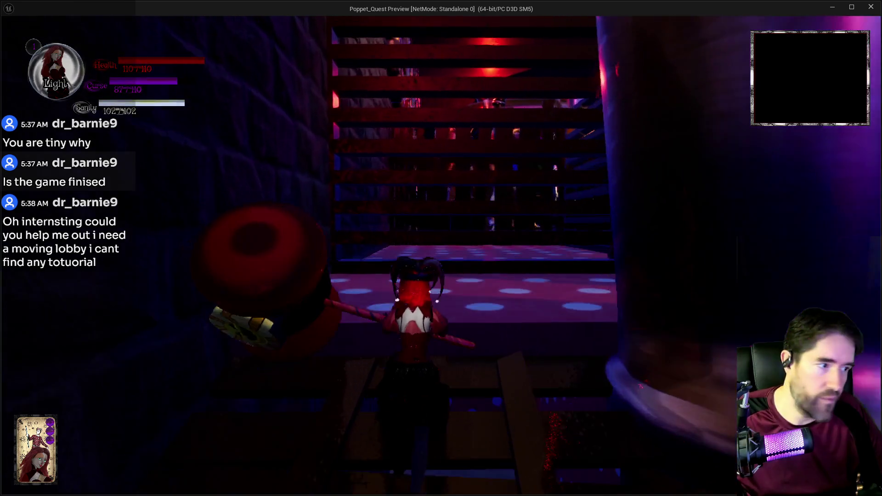
key(shift)
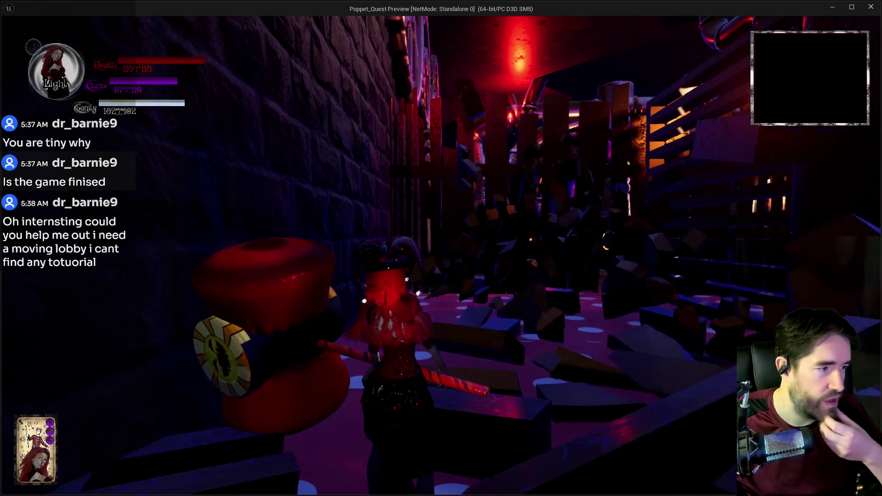
key(w)
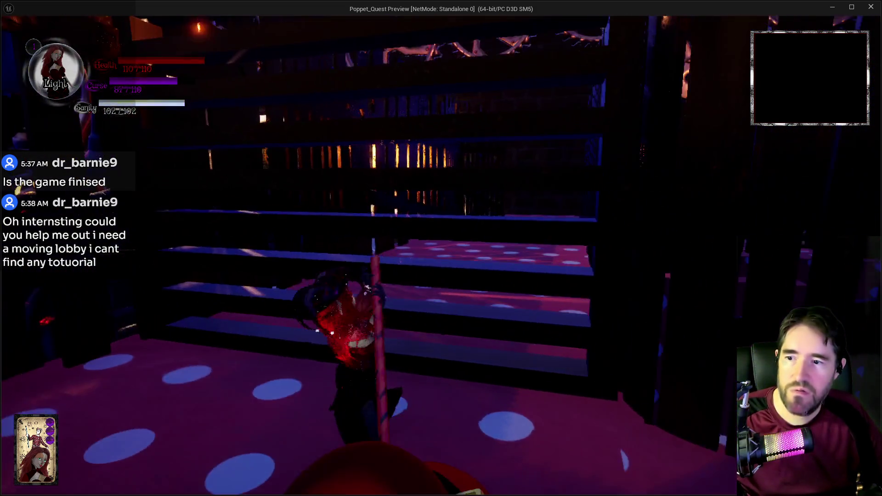
click(441, 248)
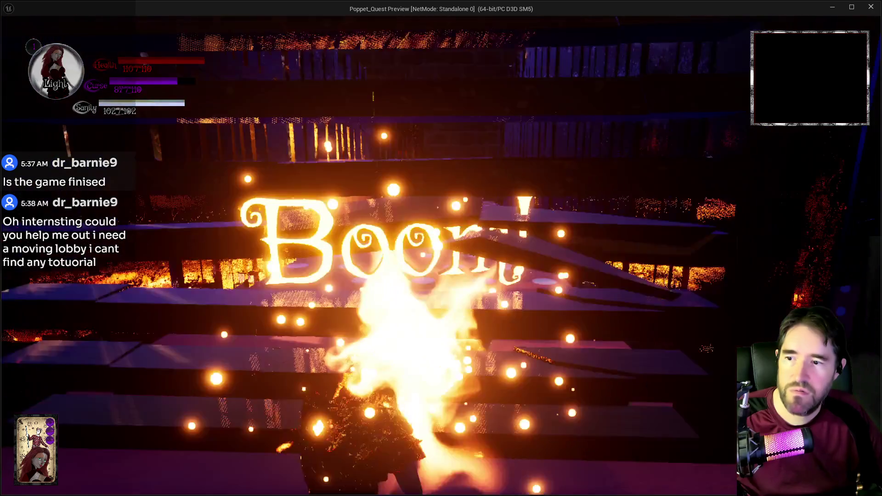
Run past the jump and Capsule Control platforms into the tutorial room, then return to the editor.
key(w)
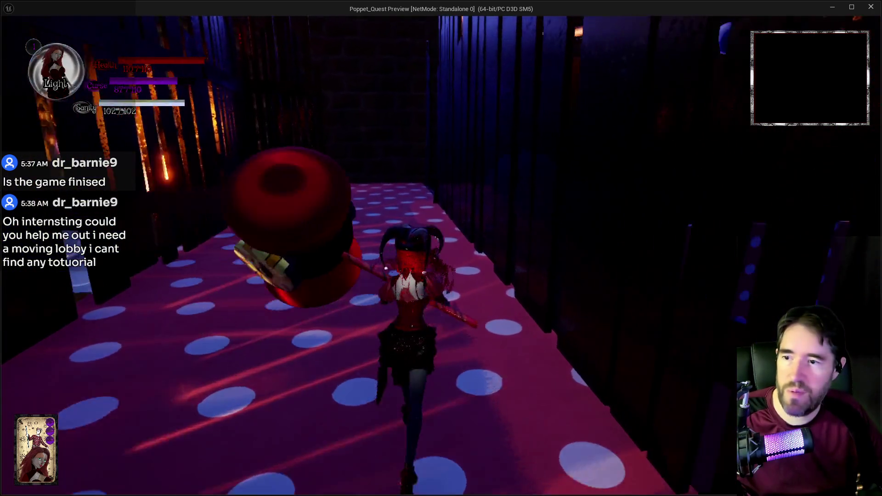
key(w)
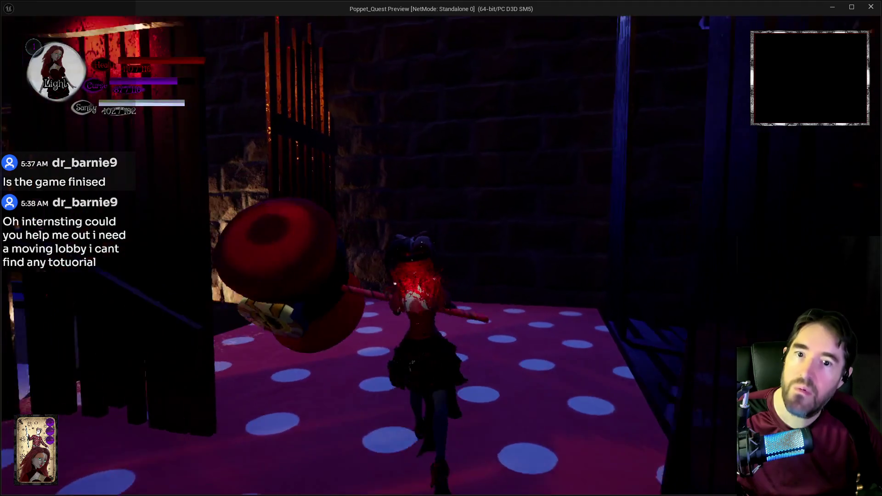
key(w)
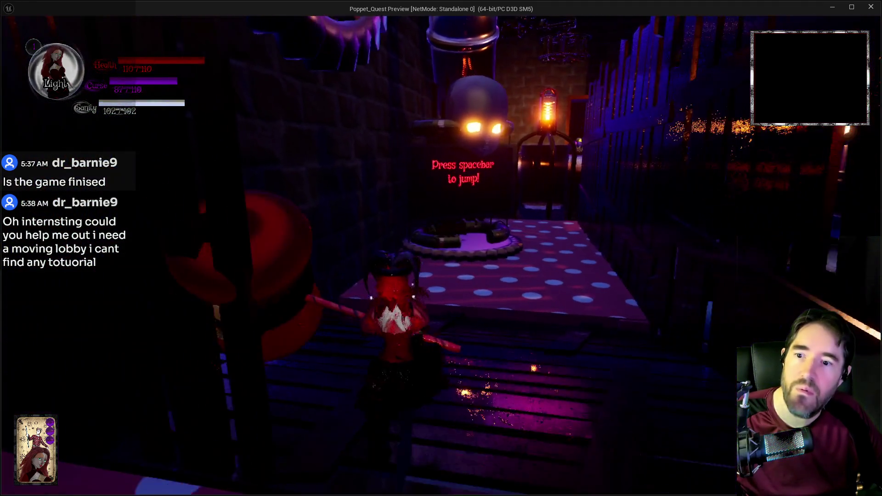
key(w)
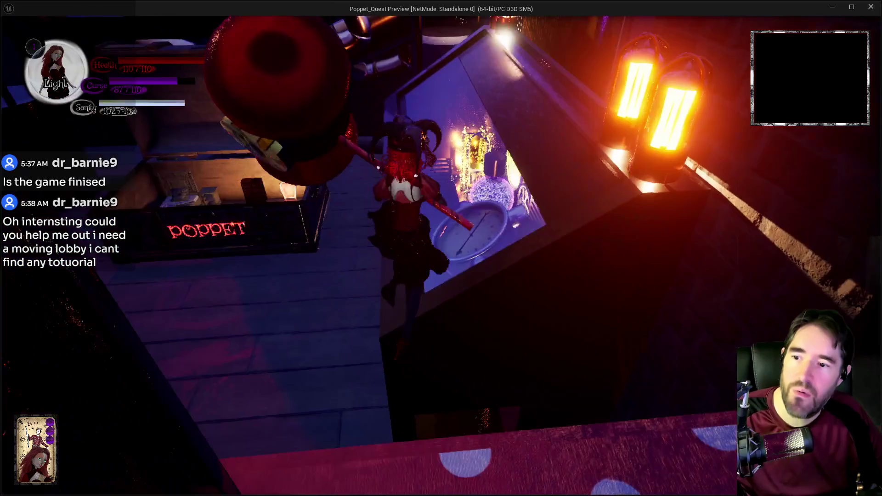
key(w)
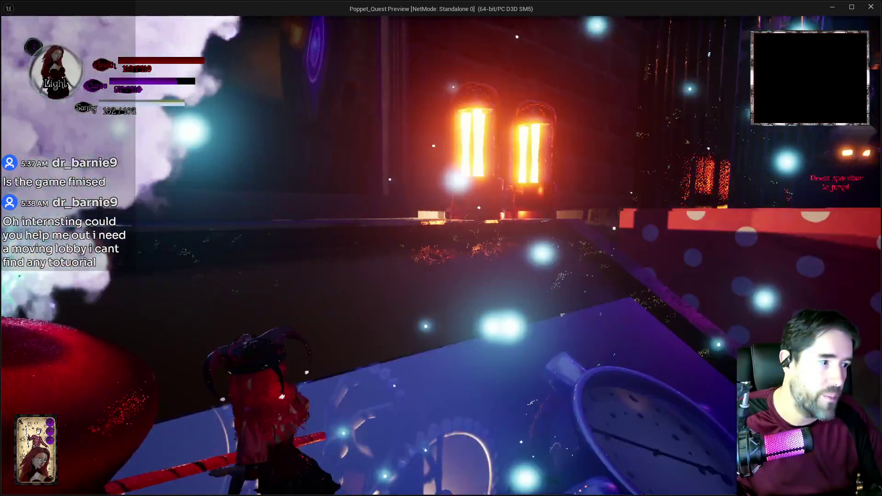
key(w)
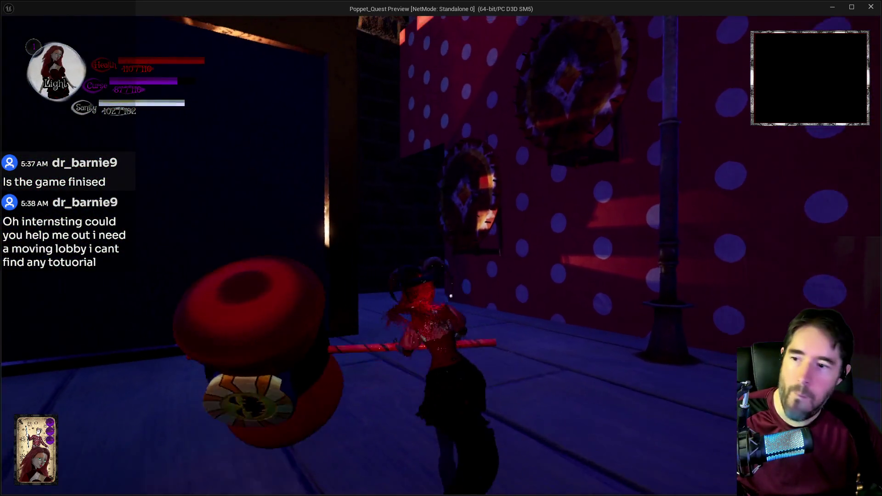
key(w)
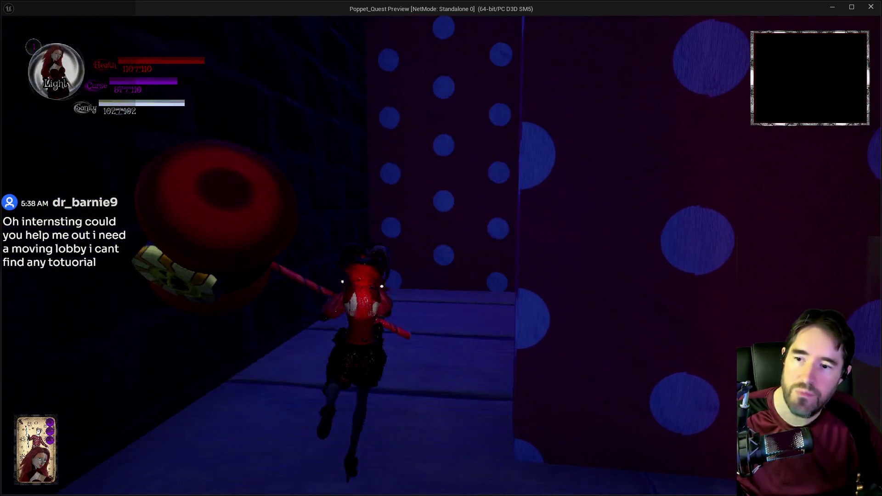
key(w)
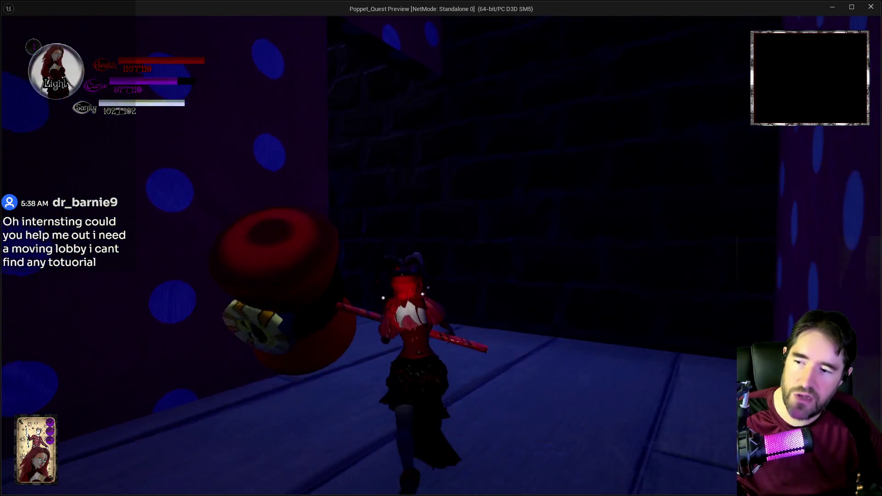
key(w)
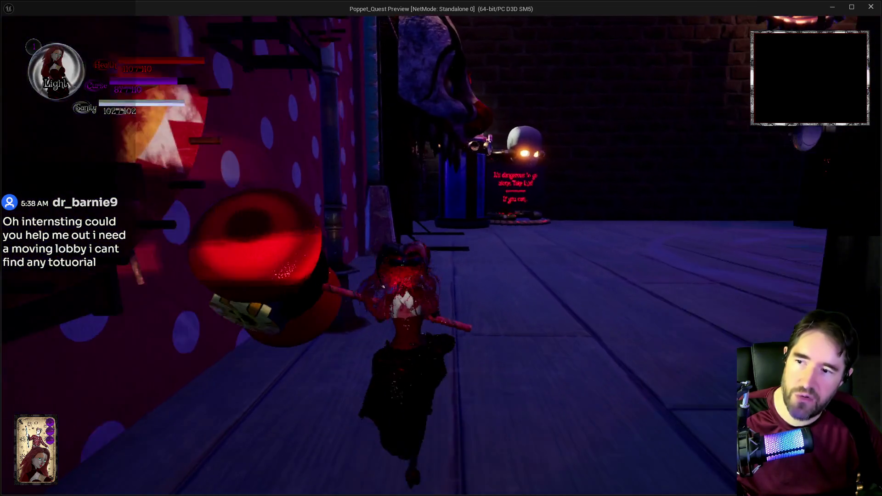
key(w)
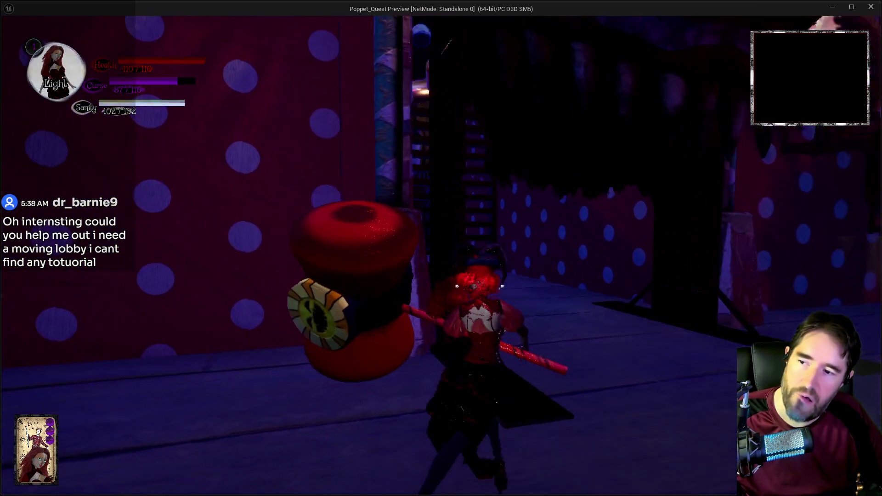
key(w)
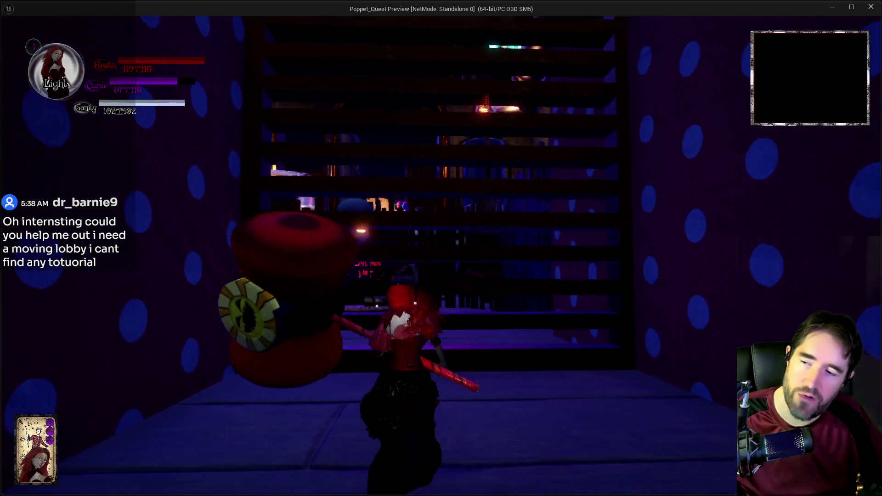
key(w)
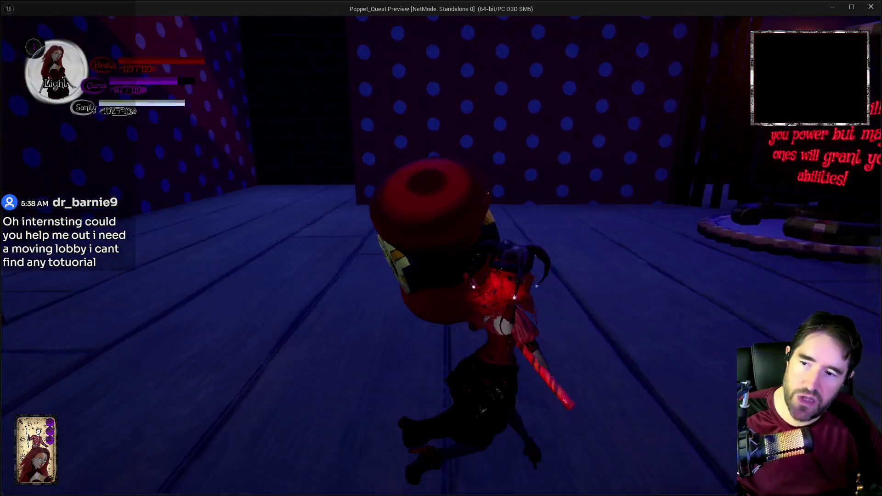
key(alt+Tab)
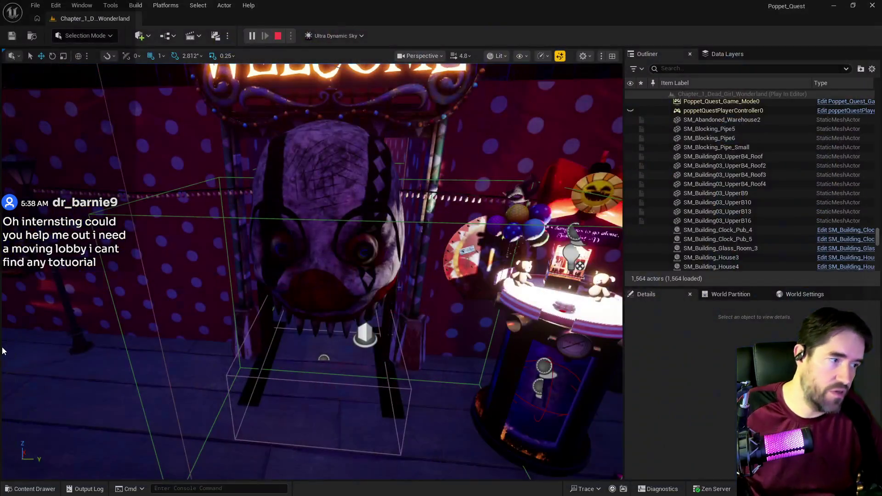
Stop the playtest, look down on the trigger volume, and launch a fresh standalone preview.
key(Escape)
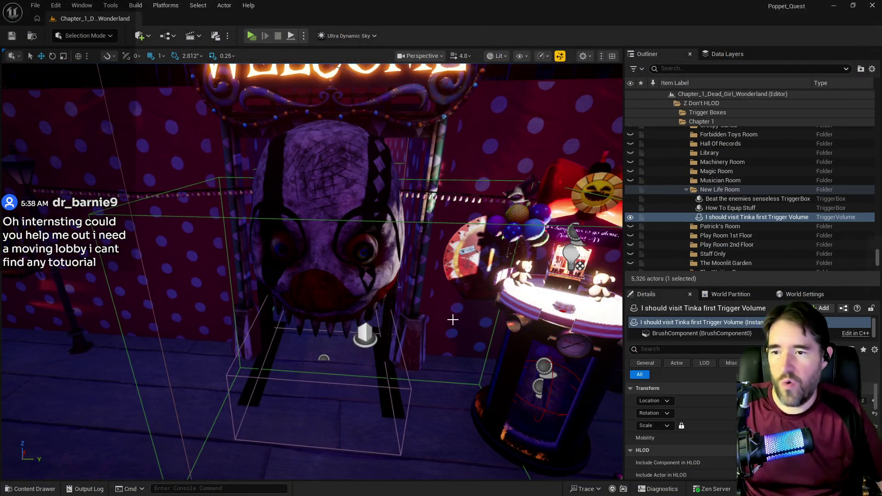
key(f)
mouse_move(163, 358)
mouse_down()
mouse_move(229, 299)
mouse_move(499, 337)
mouse_move(392, 229)
mouse_up()
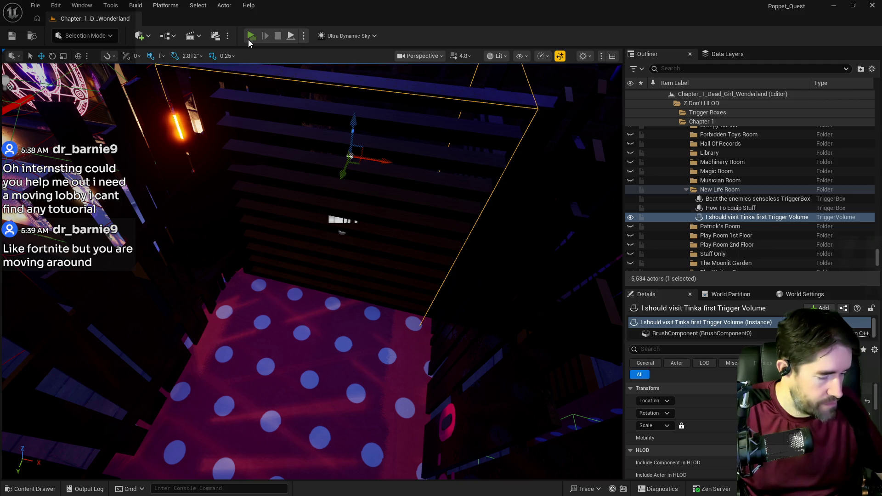
click(250, 37)
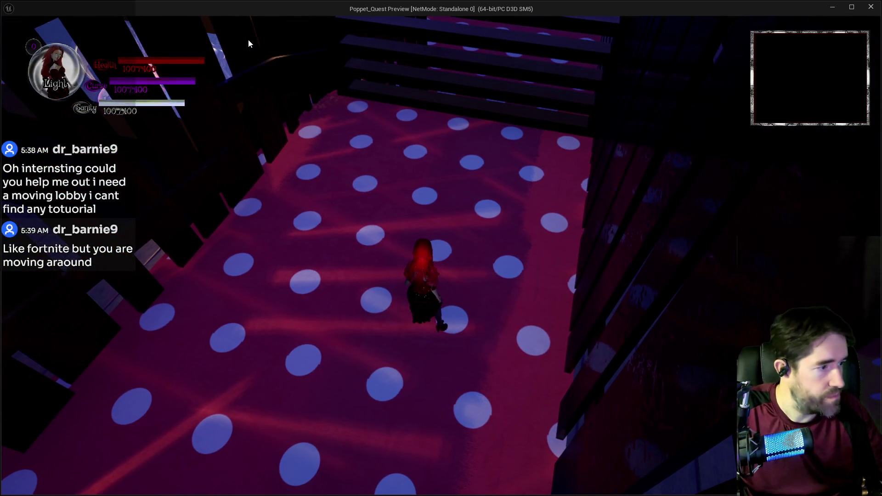
Run down the polka-dot corridor to the gong stairs until the Tinka hint appears.
key(w)
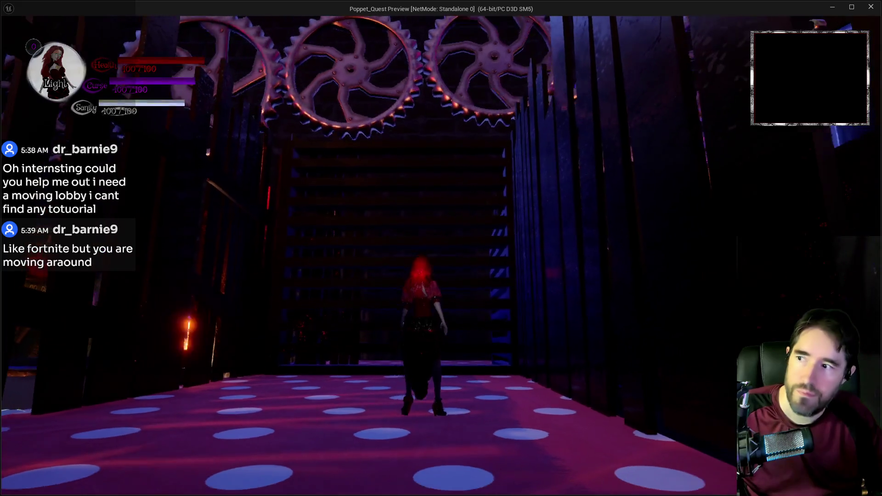
key(w)
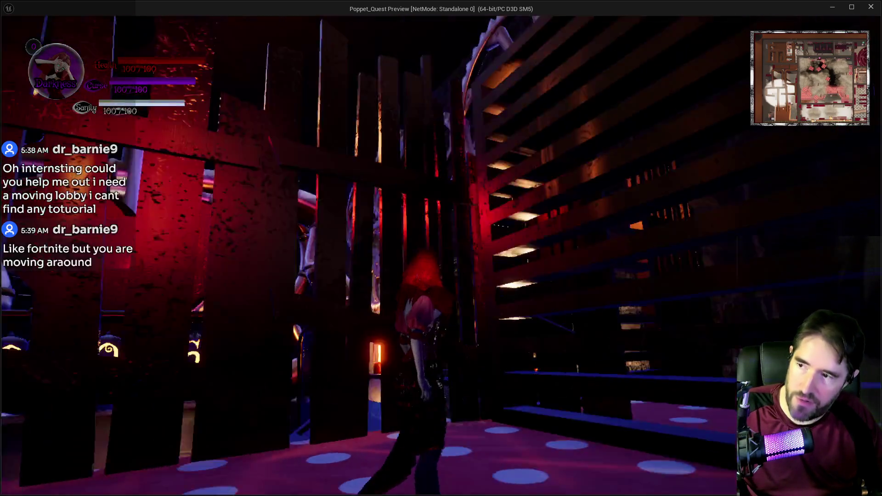
key(Tab)
key(Tab)
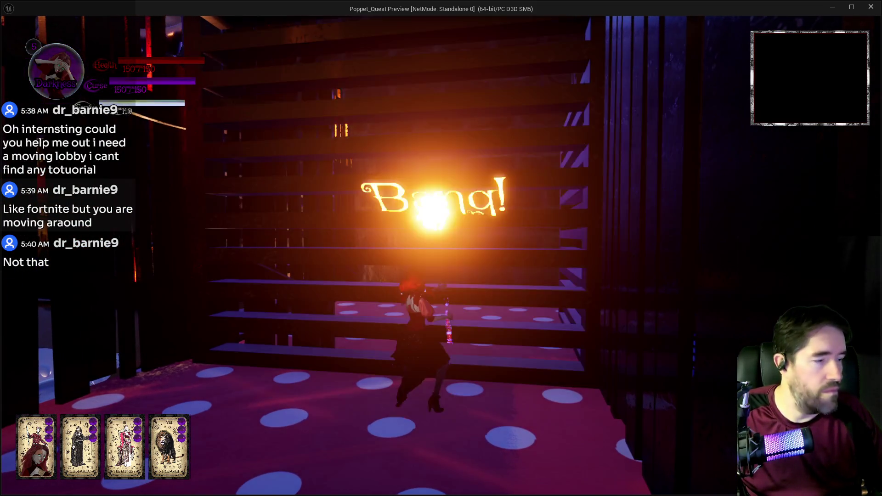
key(w)
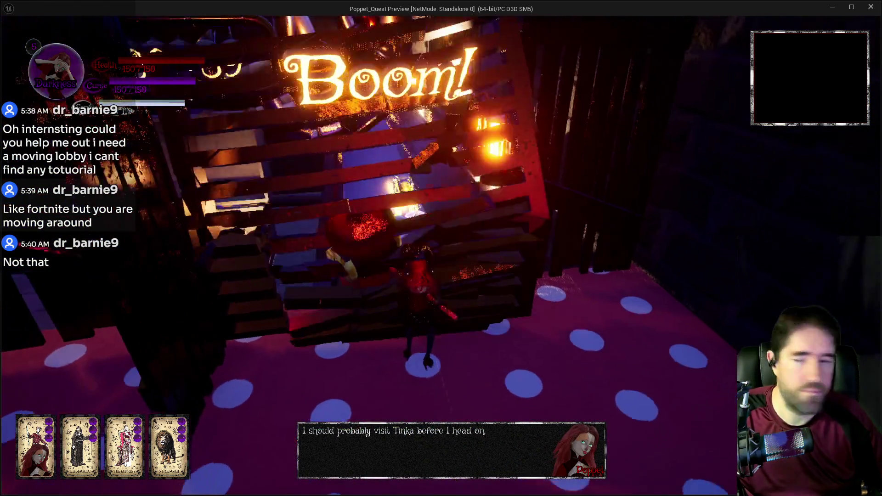
Move over the stairs, gear floor and purple ledge, then along the pipe past the machine.
key(w)
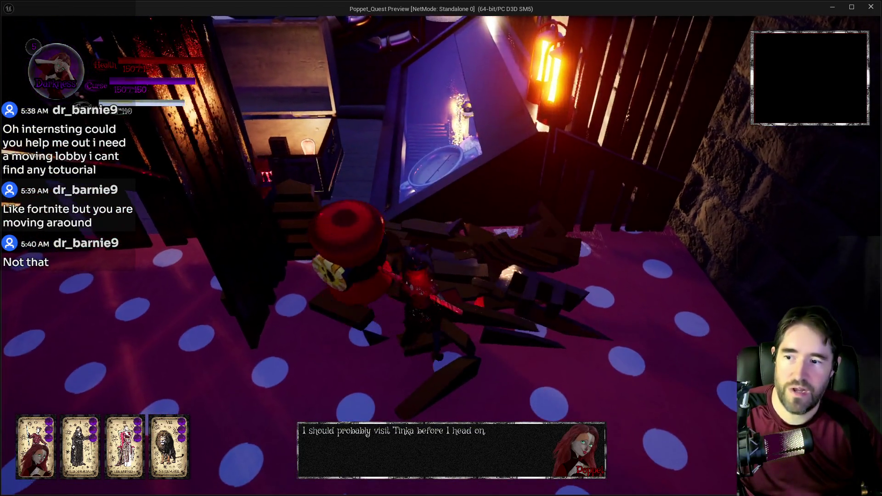
key(w)
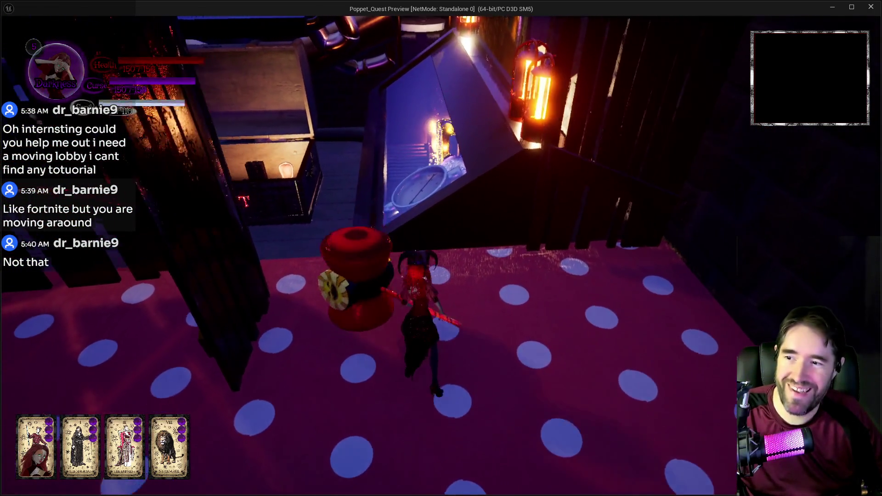
key(w)
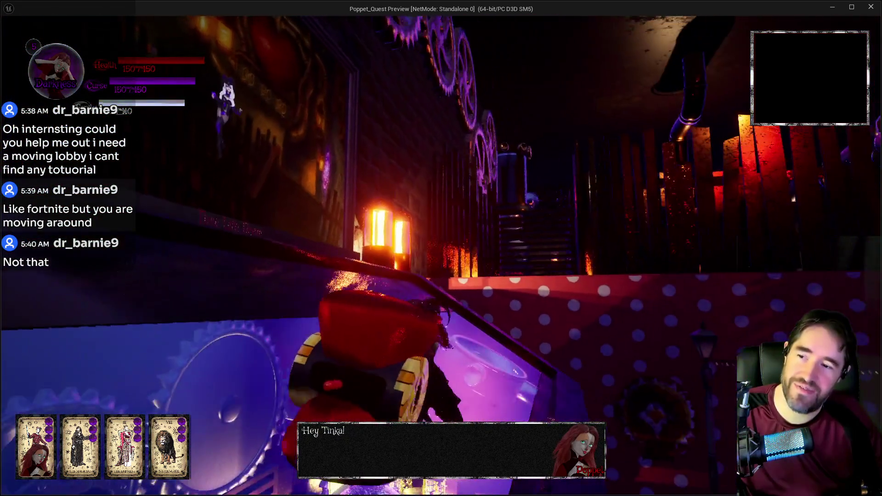
key(w)
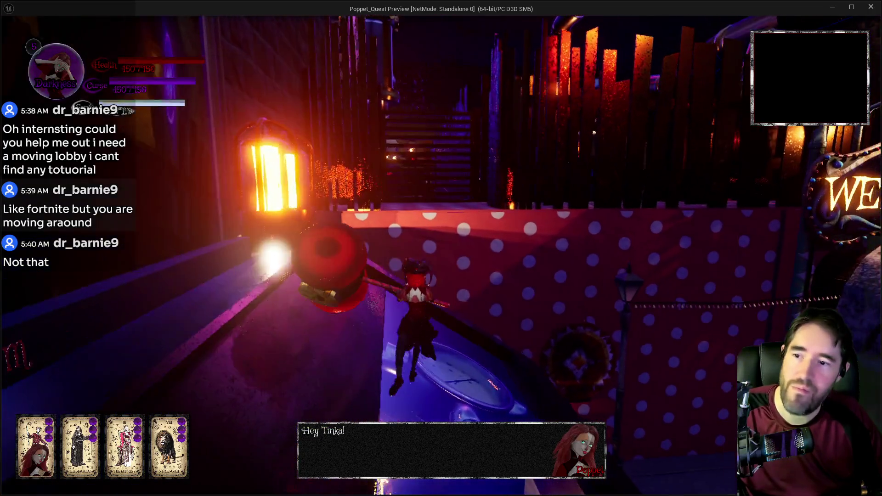
key(w)
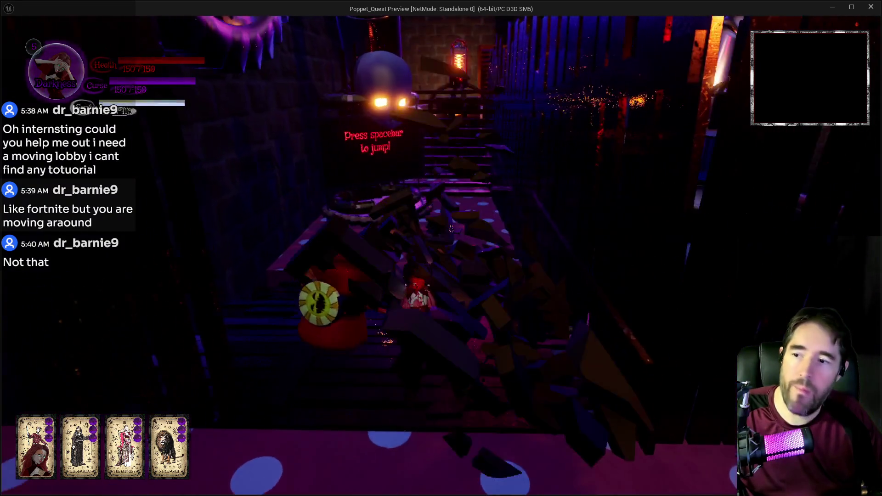
key(w)
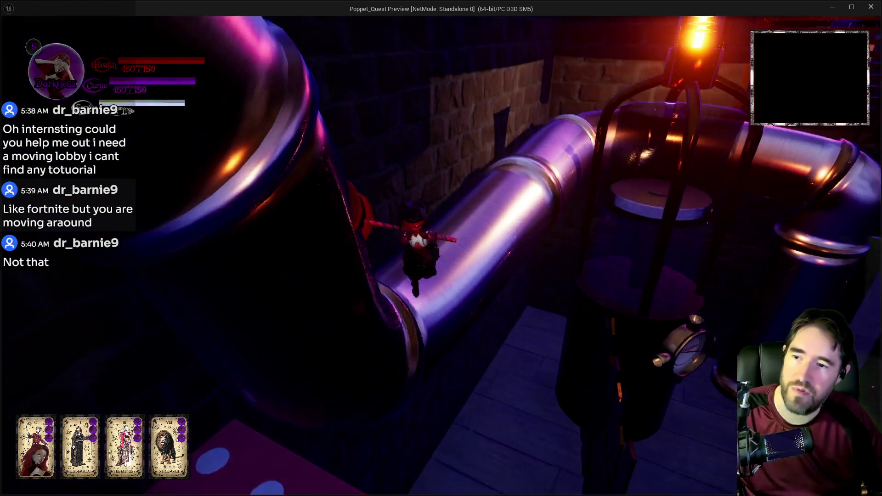
key(w)
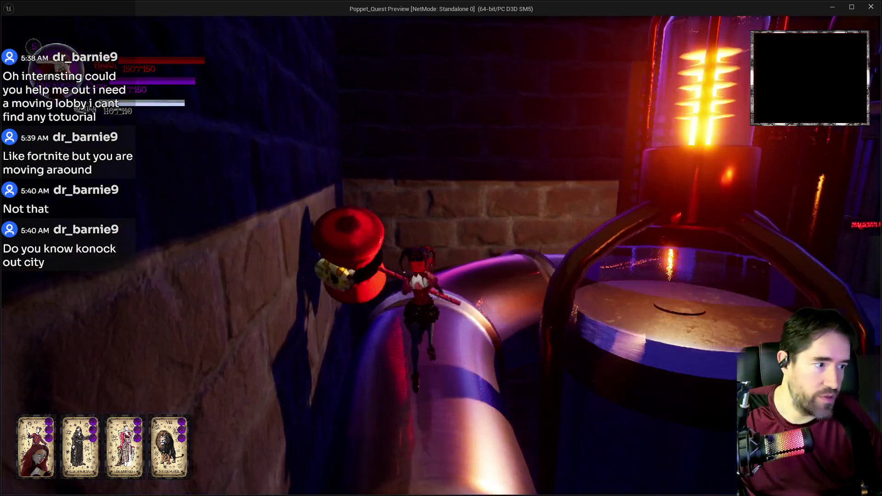
key(w)
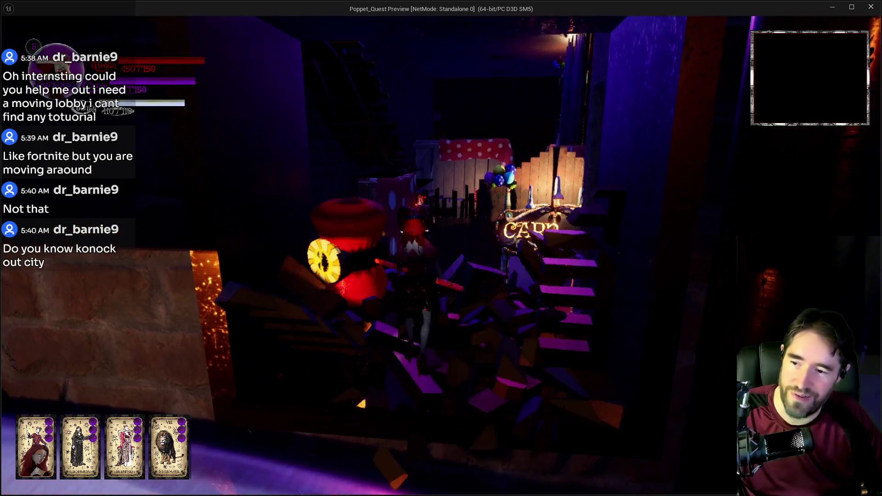
Cross the Carnival Room to the ledge by the WELCOME sign and POPPET chest, then return to the editor.
key(w)
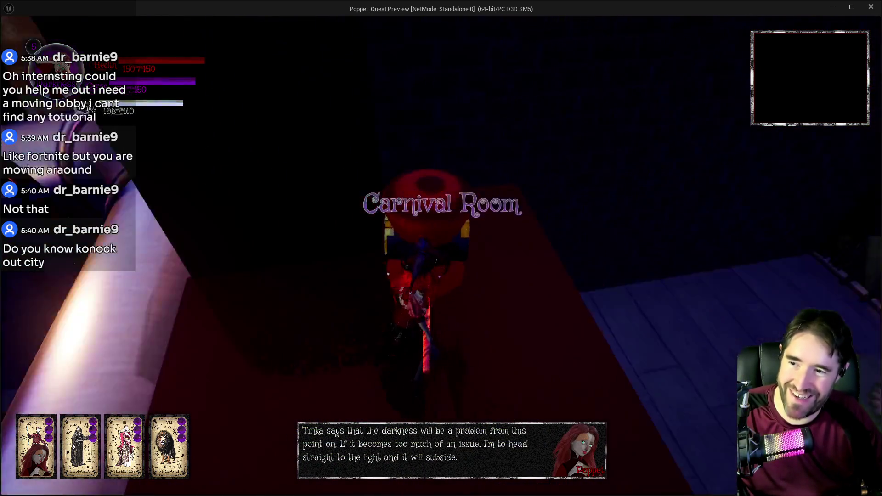
key(w)
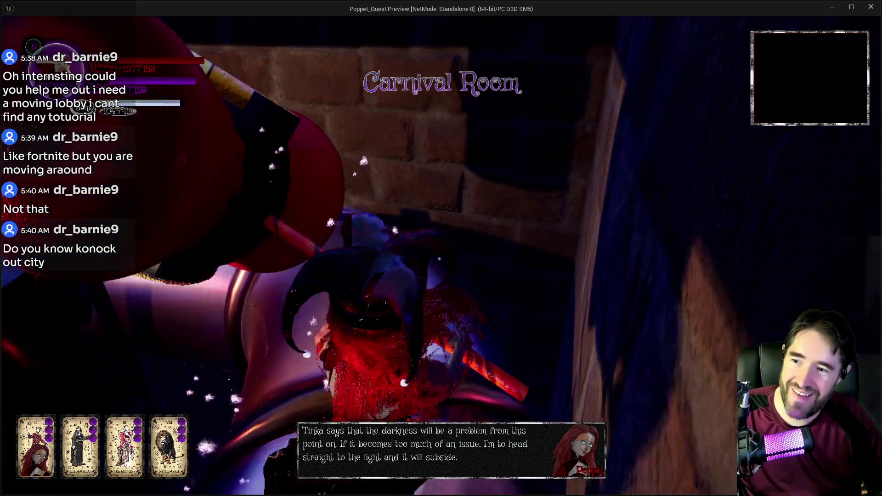
key(w)
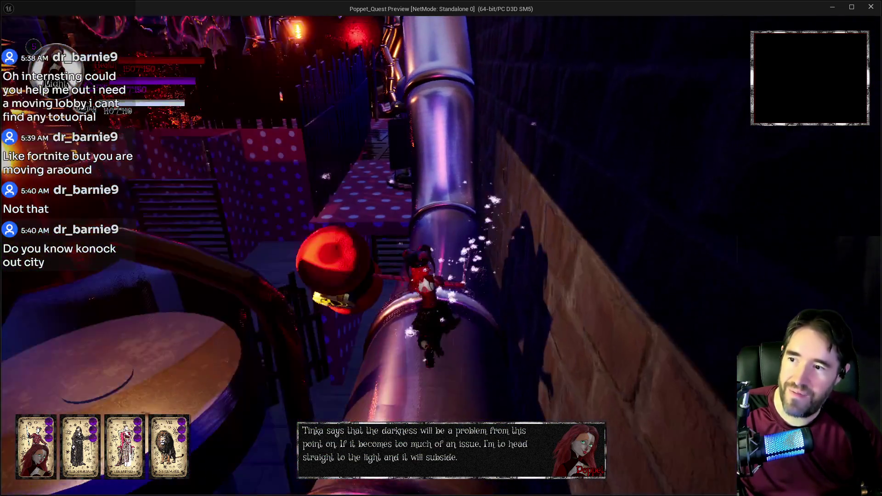
key(w)
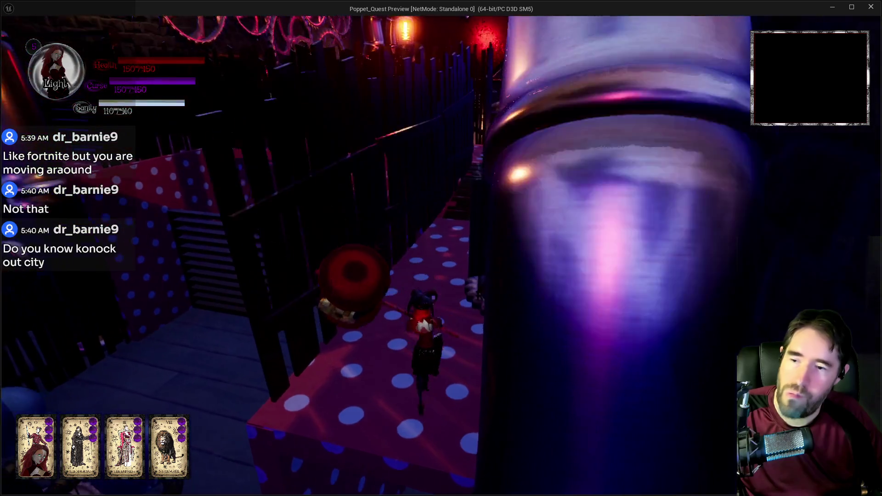
key(w)
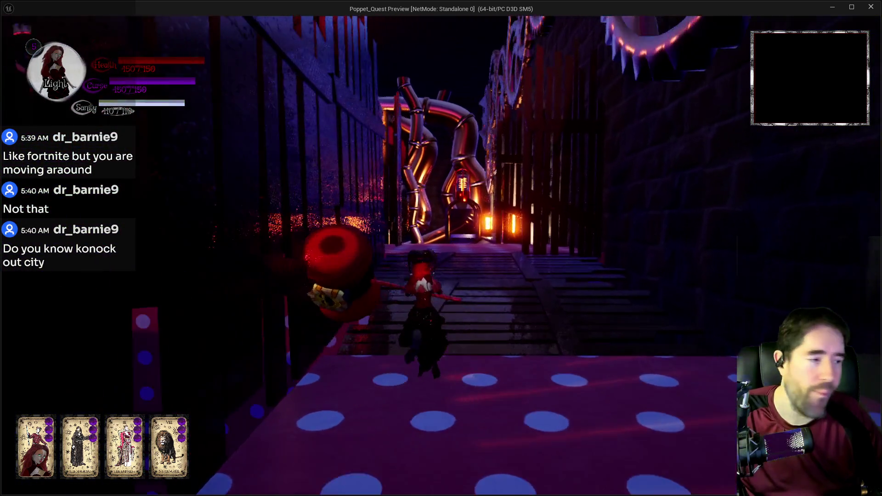
key(w)
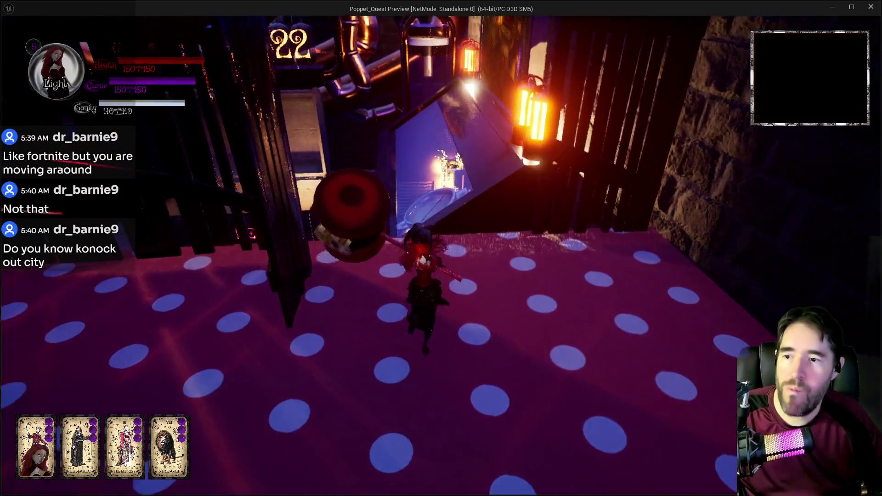
key(w)
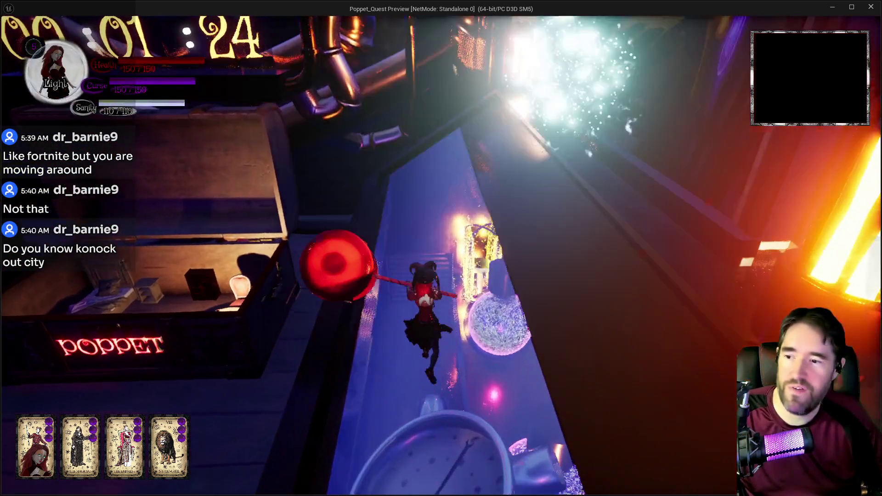
key(w)
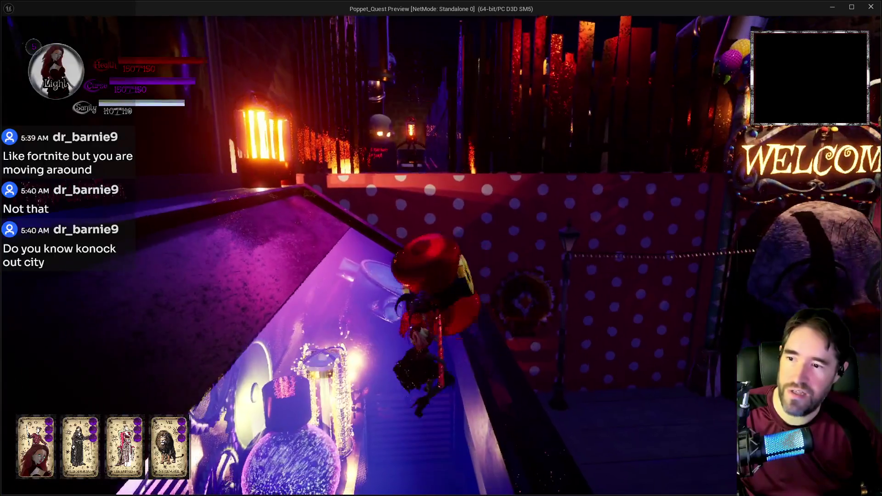
key(w)
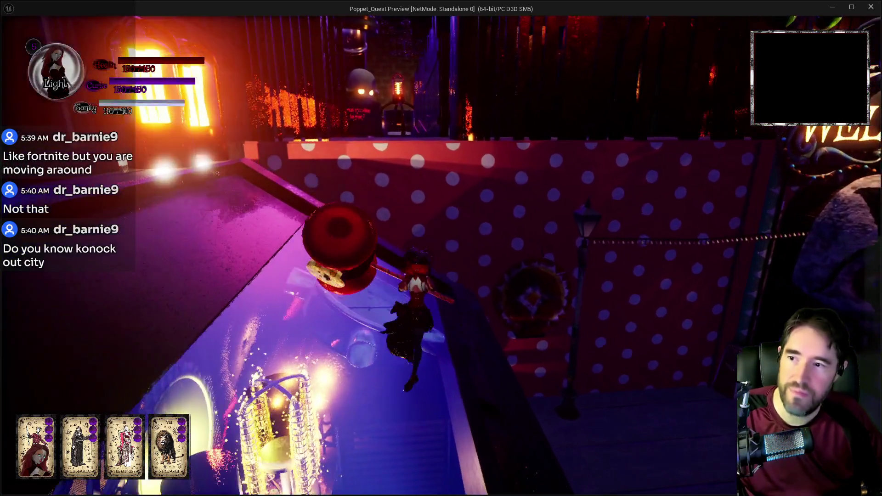
key(w)
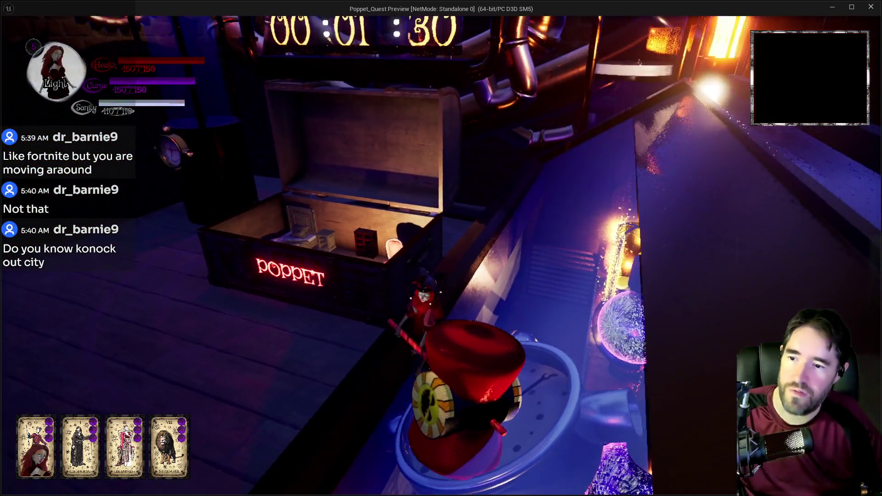
key(alt+Tab)
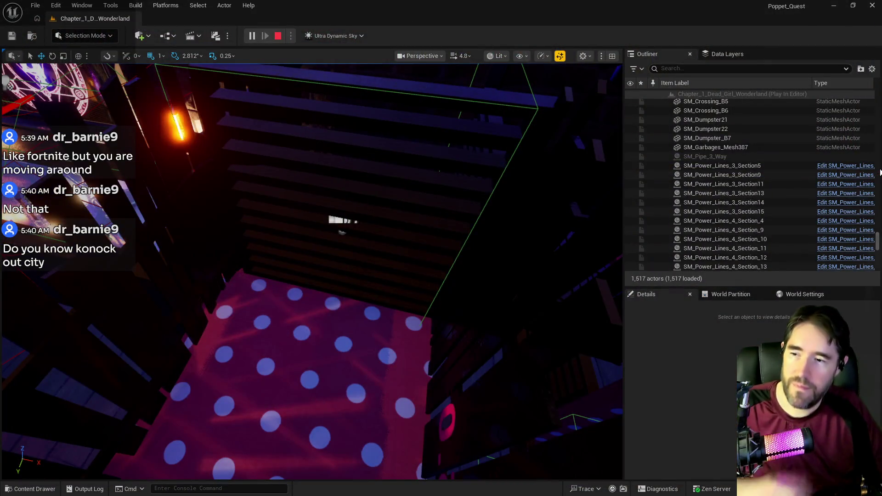
Stop the playtest and fly the viewport down to the Tinka trigger volume.
key(Escape)
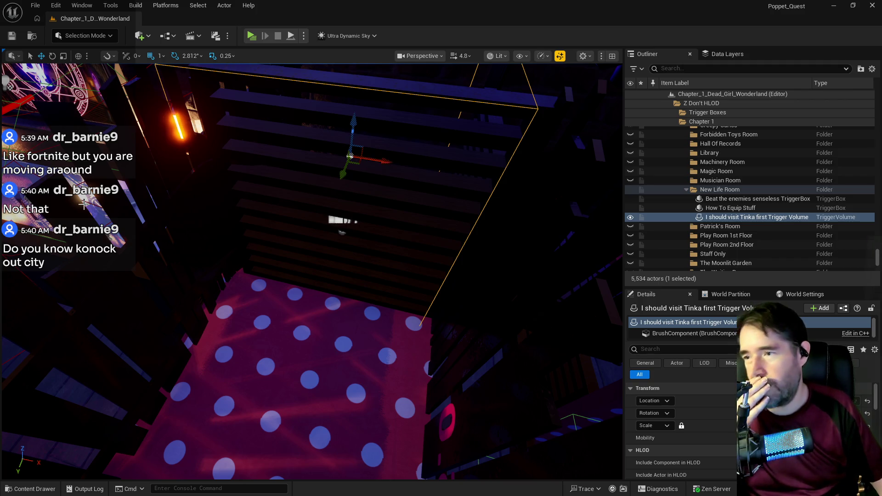
mouse_move(175, 234)
mouse_down()
mouse_move(172, 184)
mouse_move(175, 225)
mouse_move(188, 244)
mouse_move(115, 249)
mouse_up()
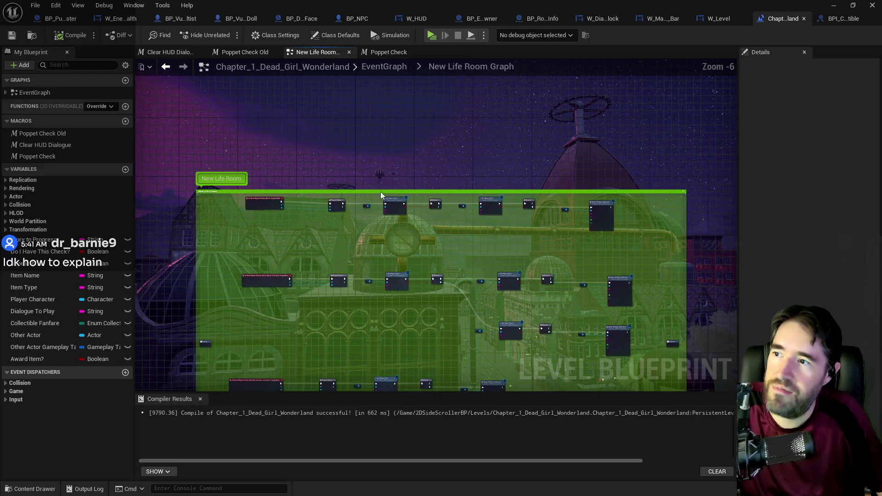
Open the Carnival Room collapsed graph, then shrink the Blueprint window and turn the view to the Carnival Room.
click(384, 66)
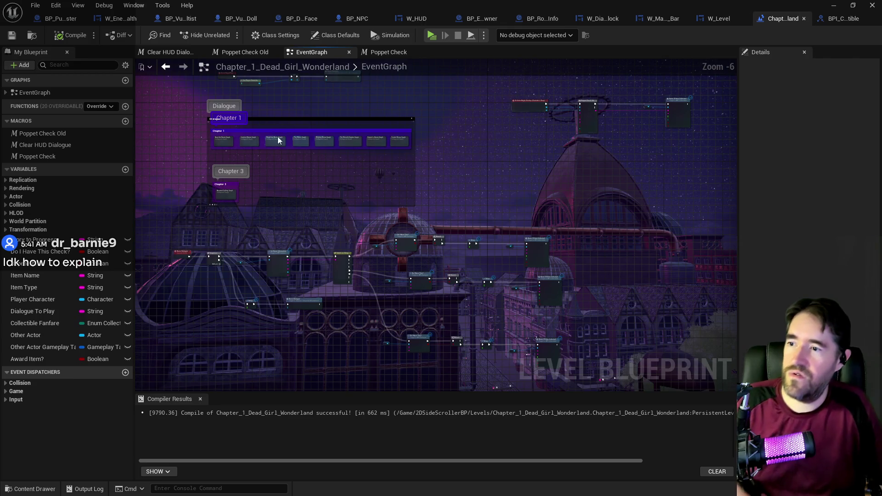
scroll(167, 176, up, 5)
double_click(178, 158)
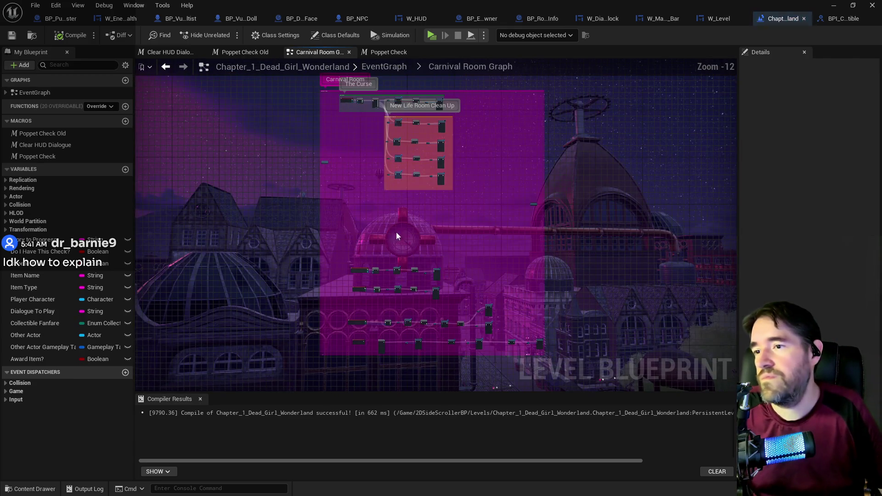
double_click(430, 7)
mouse_move(527, 339)
mouse_down()
mouse_move(173, 250)
mouse_move(4, 380)
mouse_move(216, 467)
mouse_move(102, 474)
mouse_up()
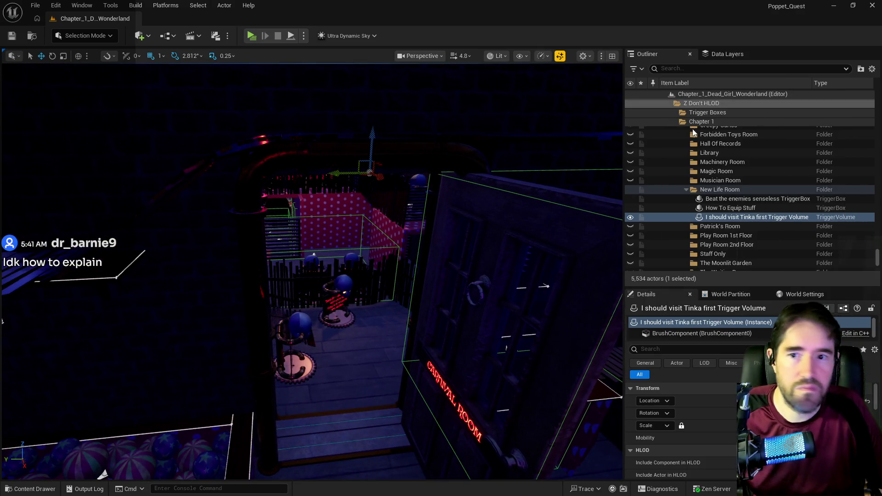
Filter the Outliner by 'new life' and select every actor in the New Life Room folder.
click(679, 68)
text(ne)
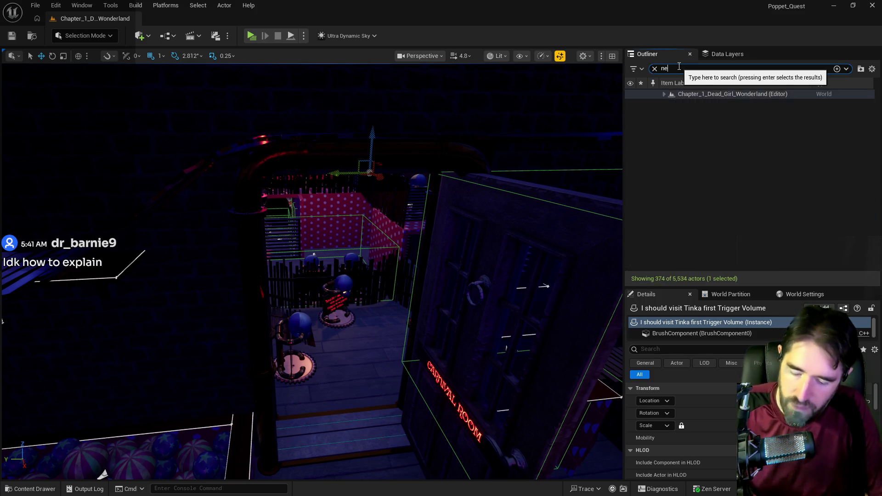
text(w life)
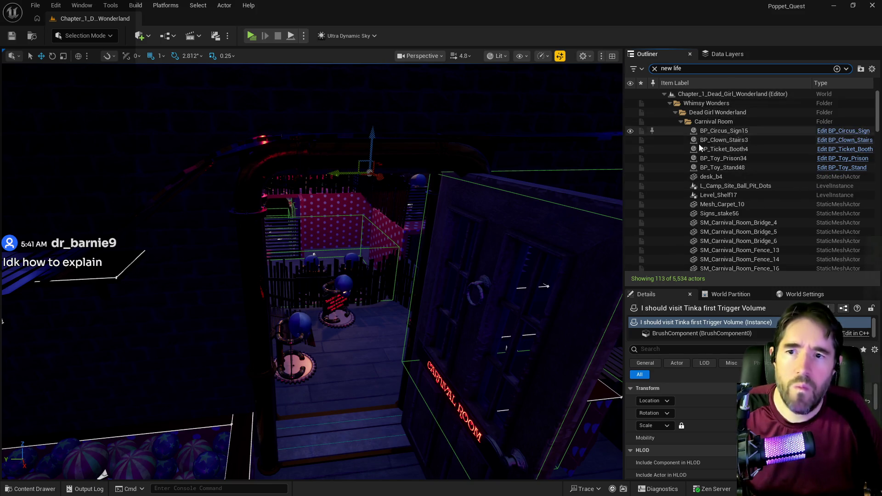
scroll(703, 154, down, 10)
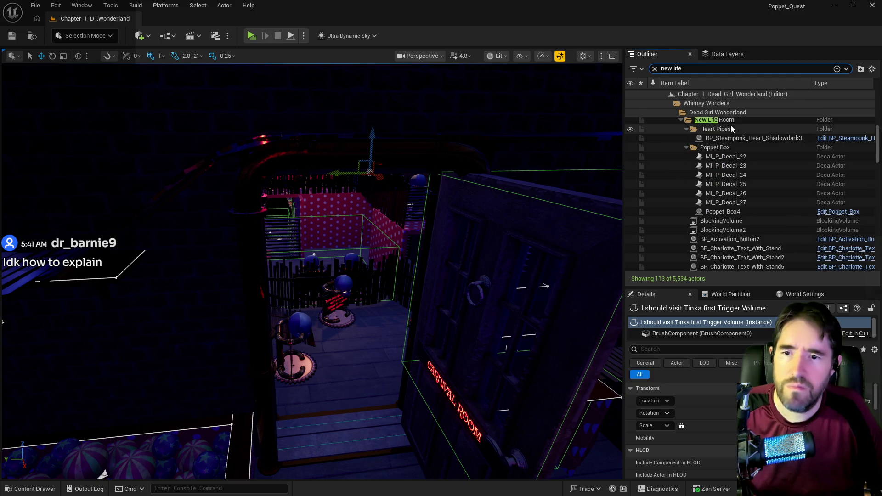
right_click(726, 122)
mouse_move(776, 170)
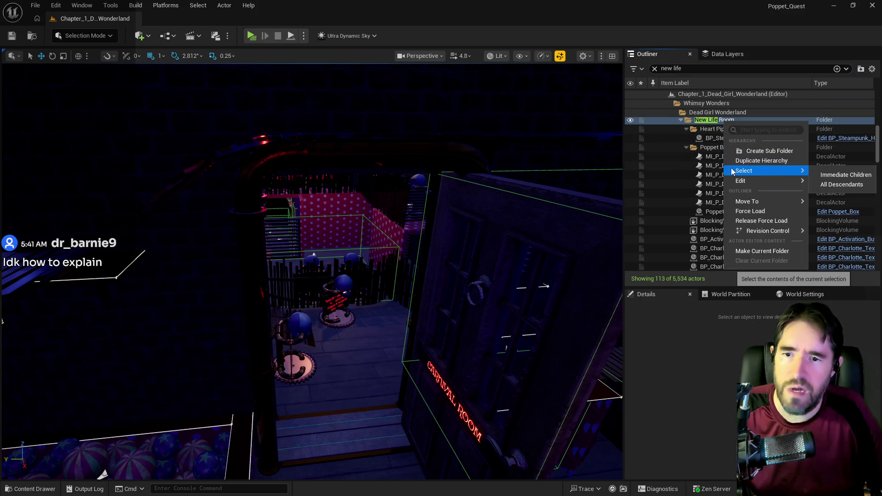
click(831, 185)
Filter the Outliner by 'car' and show the level's data layers.
scroll(794, 192, up, 1)
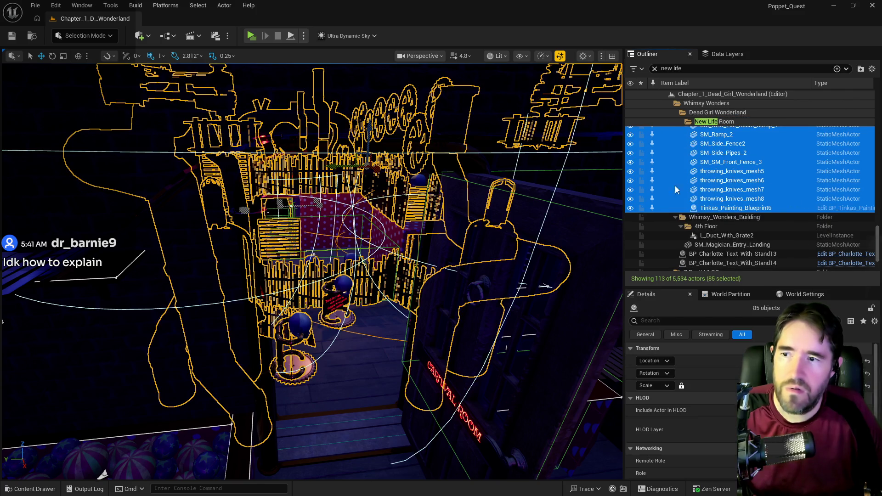
scroll(738, 182, up, 5)
scroll(737, 180, up, 5)
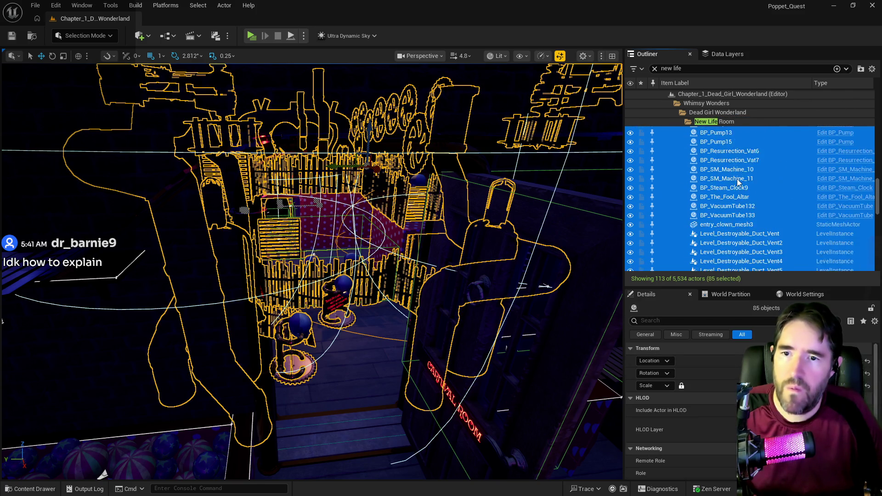
click(655, 69)
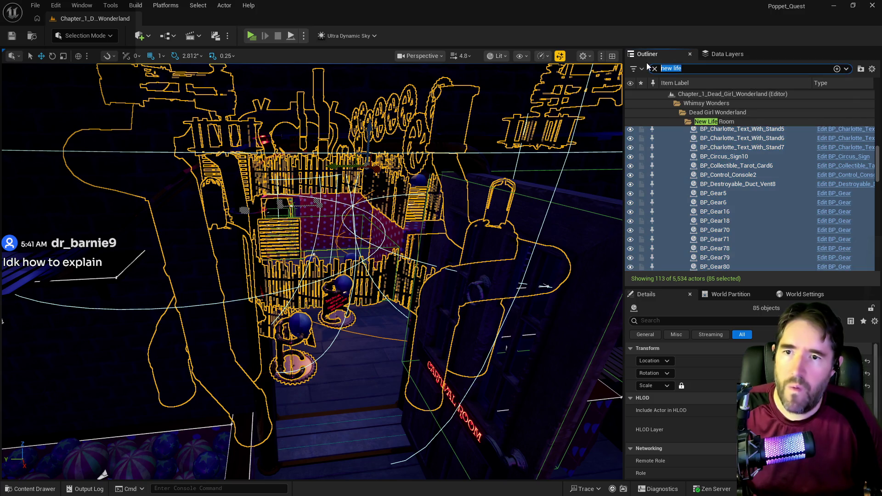
text(car)
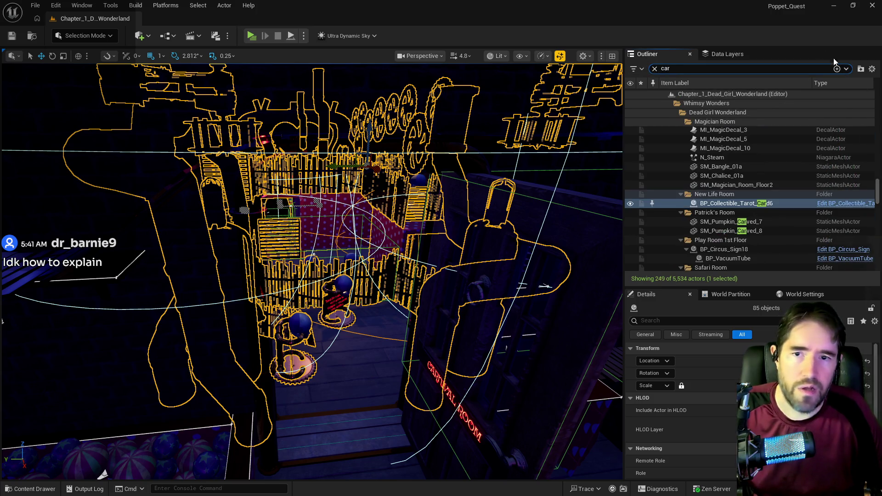
click(729, 54)
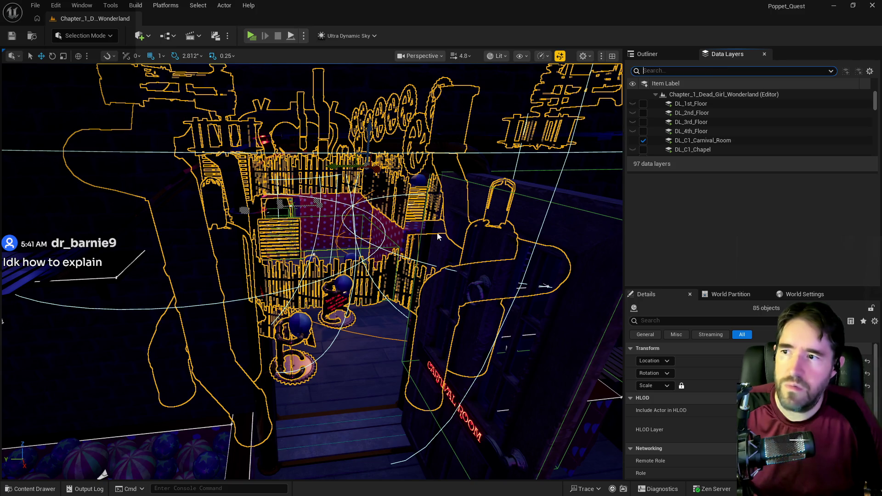
Find DL_C1_Carnival_Room in the Data Layers list and make it the current data layer.
scroll(313, 271, up, 5)
scroll(313, 271, down, 5)
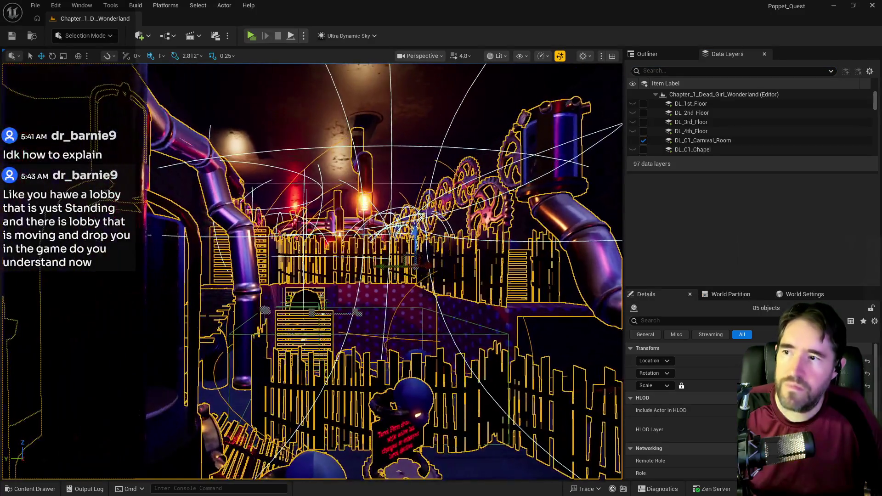
scroll(313, 271, down, 5)
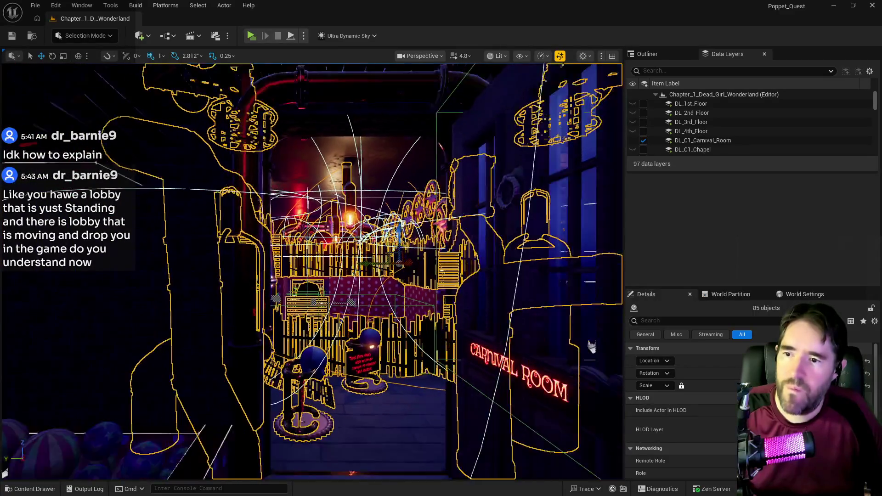
click(697, 141)
right_click(697, 141)
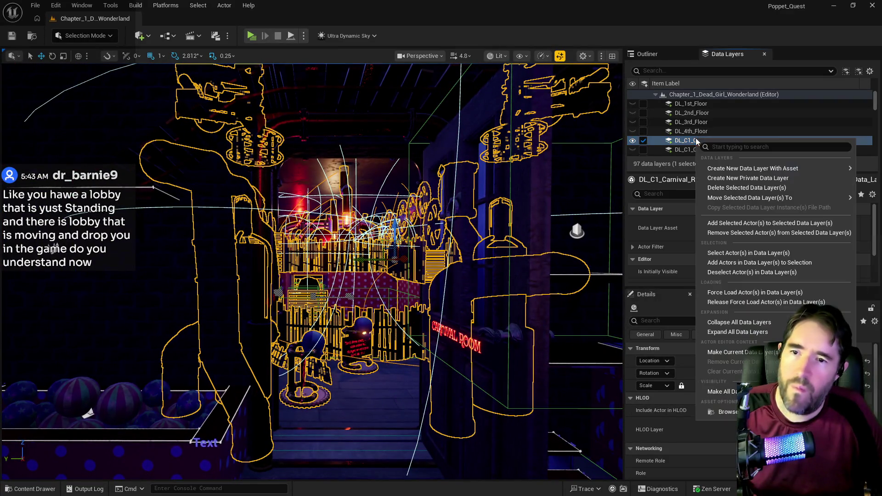
click(716, 223)
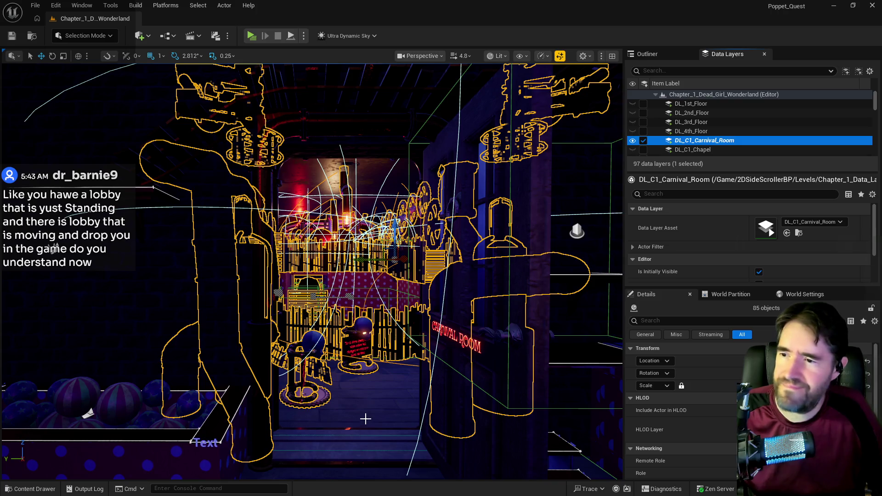
Zoom into the carnival room and select The Curse trigger box.
scroll(366, 419, up, 10)
scroll(357, 444, up, 10)
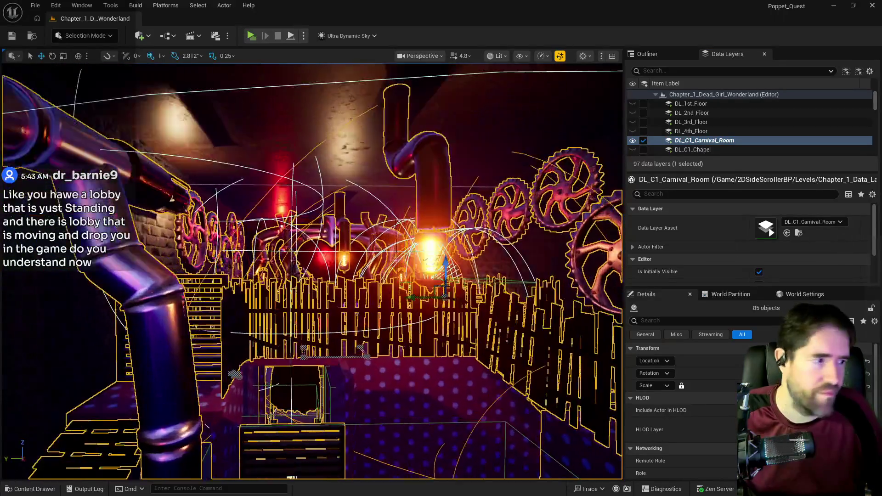
scroll(359, 448, down, 15)
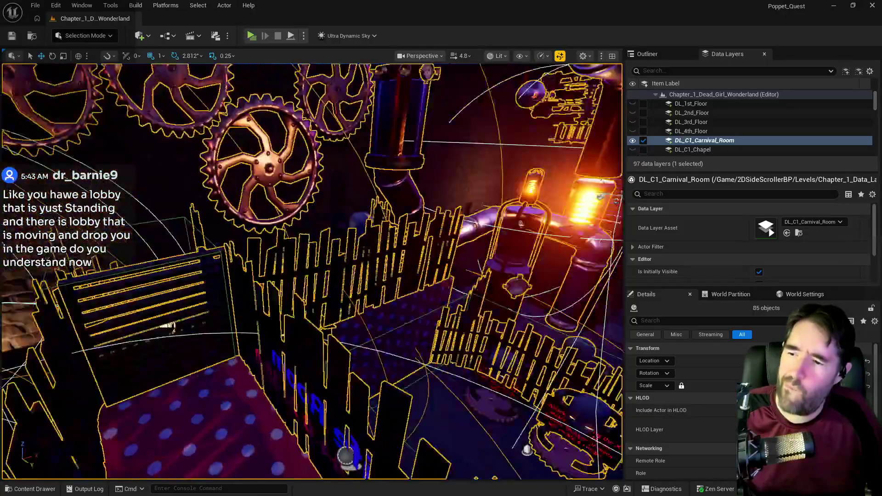
scroll(327, 333, up, 10)
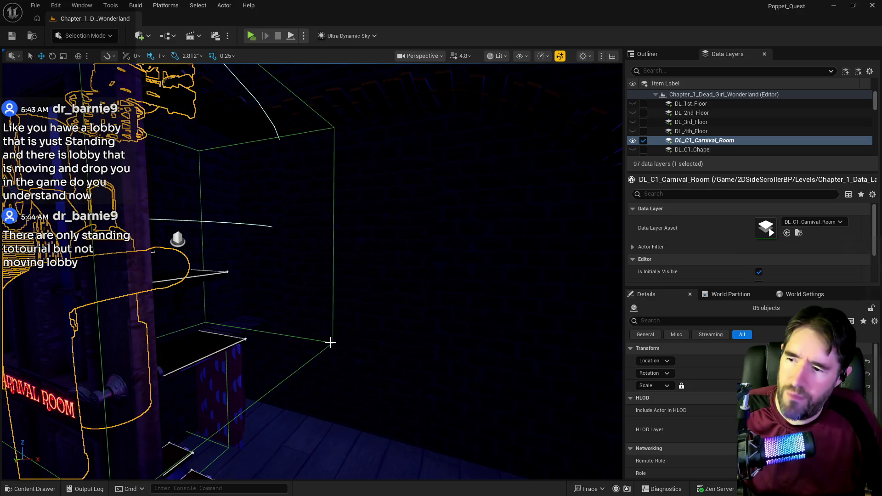
click(332, 342)
scroll(331, 343, down, 10)
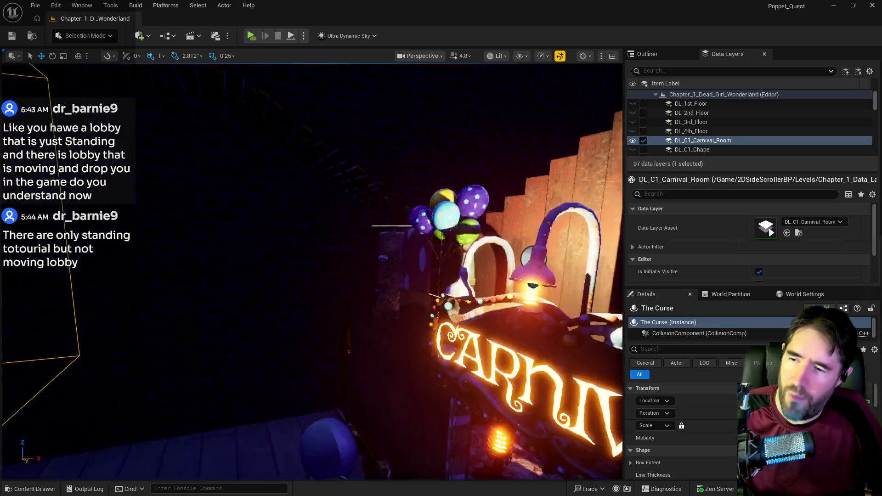
scroll(331, 343, down, 10)
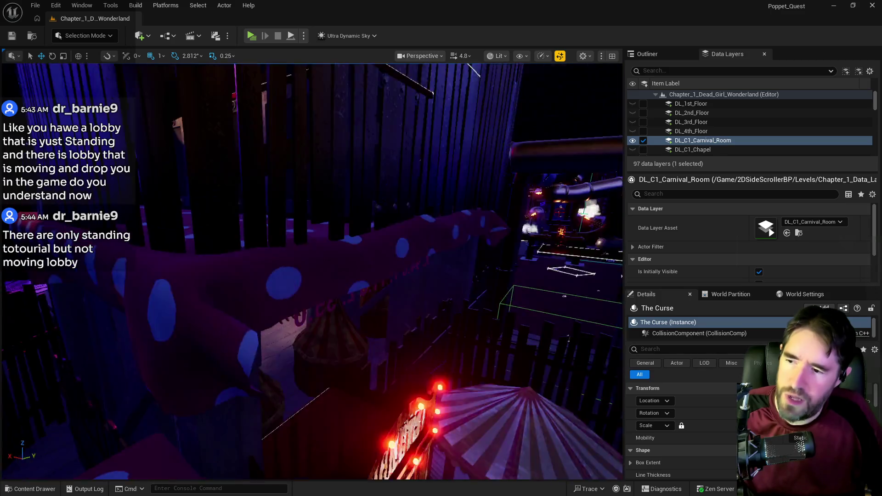
scroll(312, 271, up, 15)
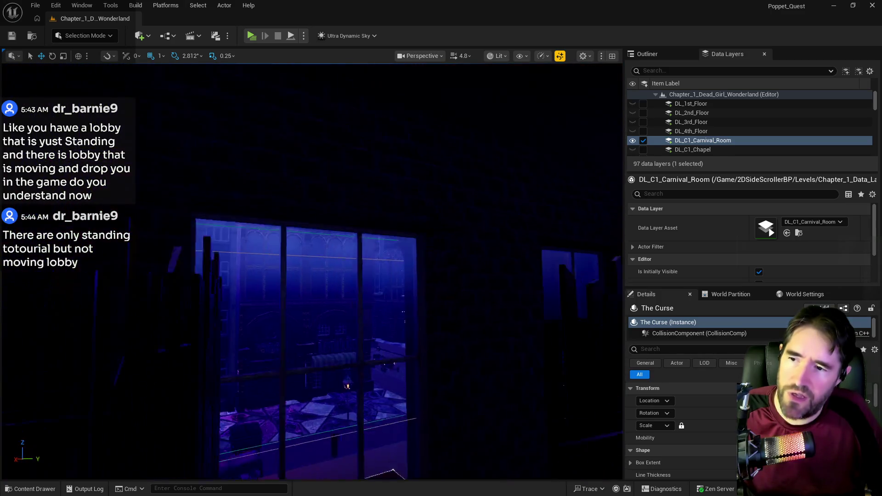
scroll(312, 271, down, 5)
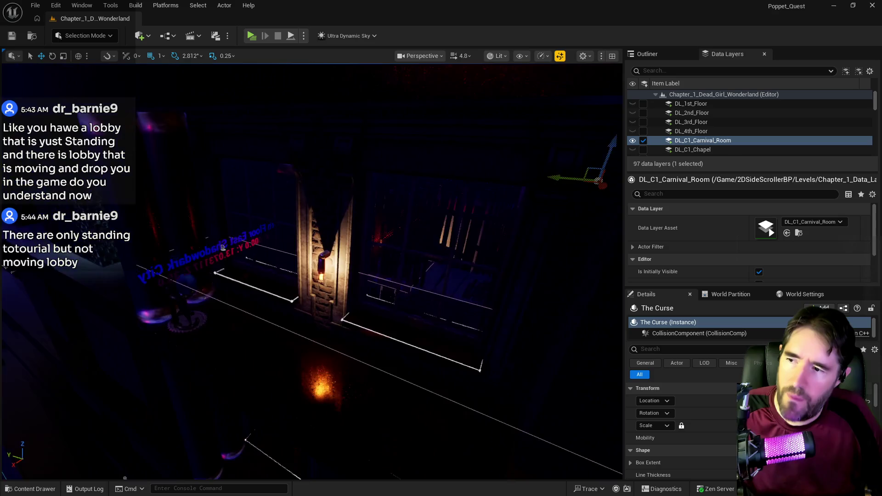
Orbit and fly around The Curse trigger box to see the pillar, room and ball box.
drag(103, 251, 104, 286)
drag(311, 271, 283, 275)
drag(292, 305, 279, 348)
key(w)
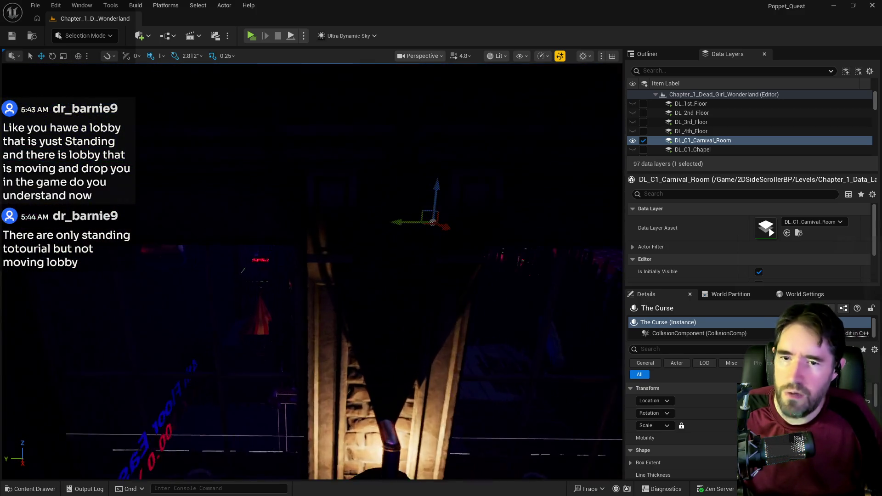
key(s)
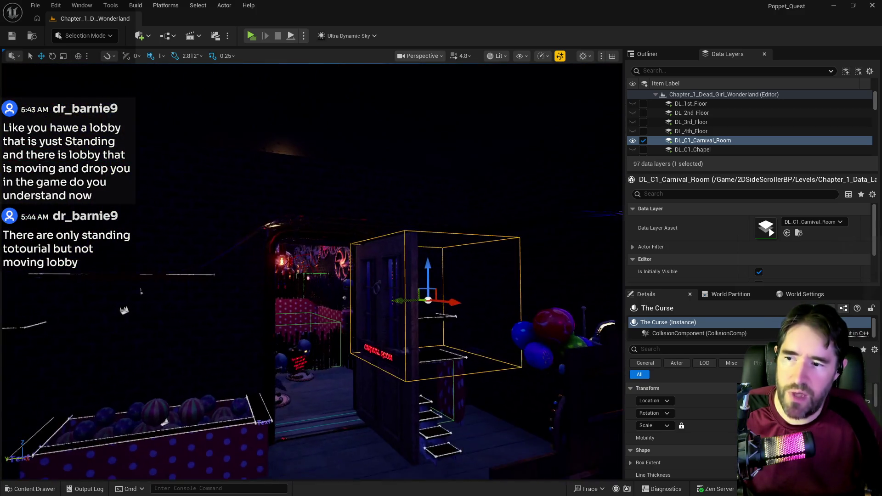
key(a)
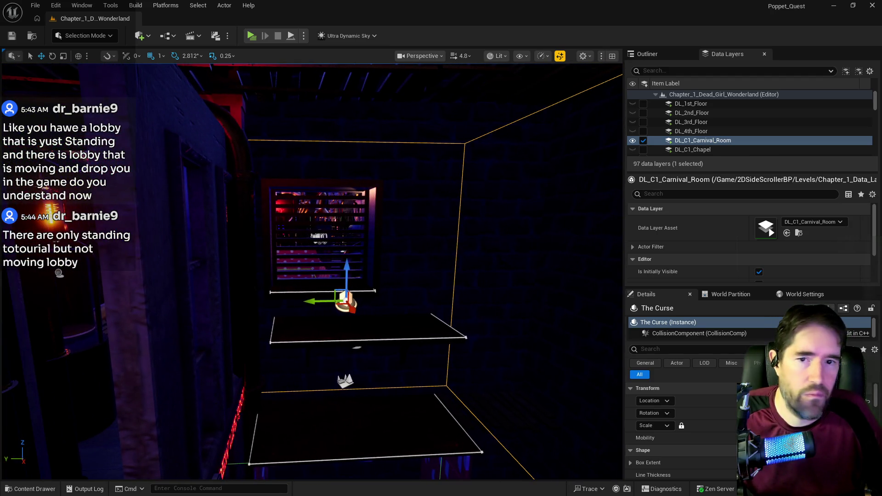
key(s)
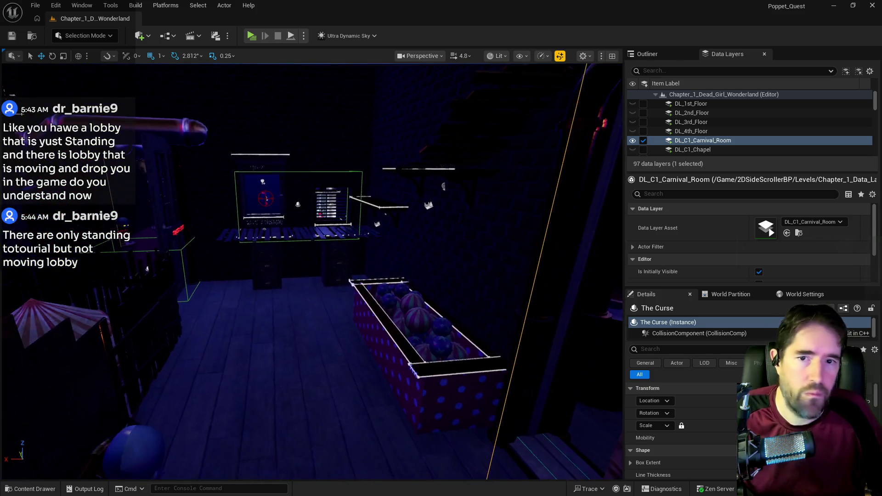
key(q)
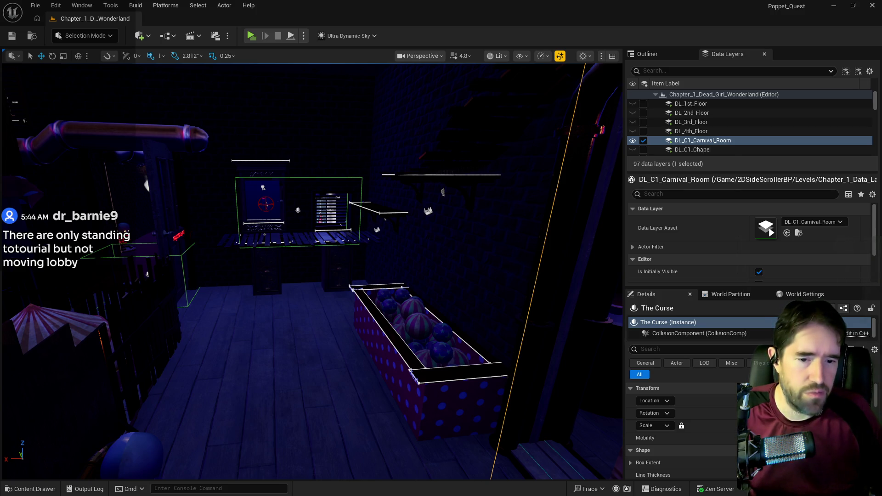
Switch from the editor to the browser playing the Fortnite lobby backgrounds video.
key(alt+Tab)
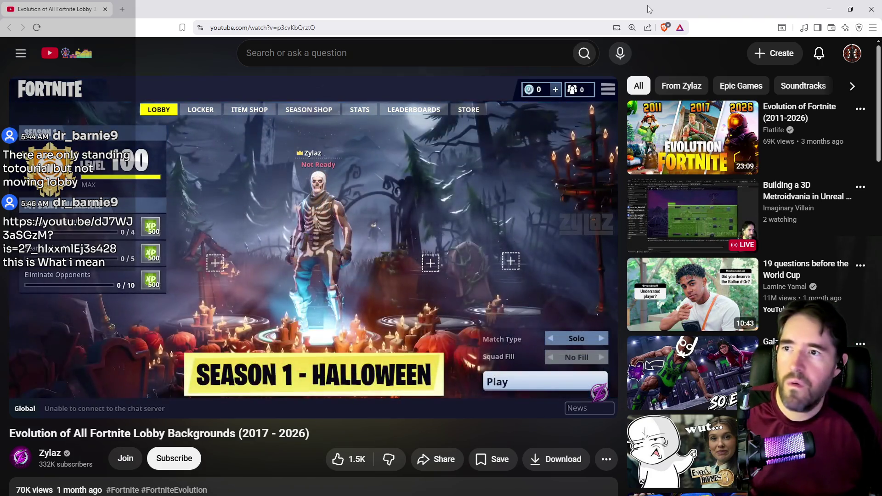
Leave the Fortnite lobby video and return to the Unreal Editor window.
key(alt+Tab)
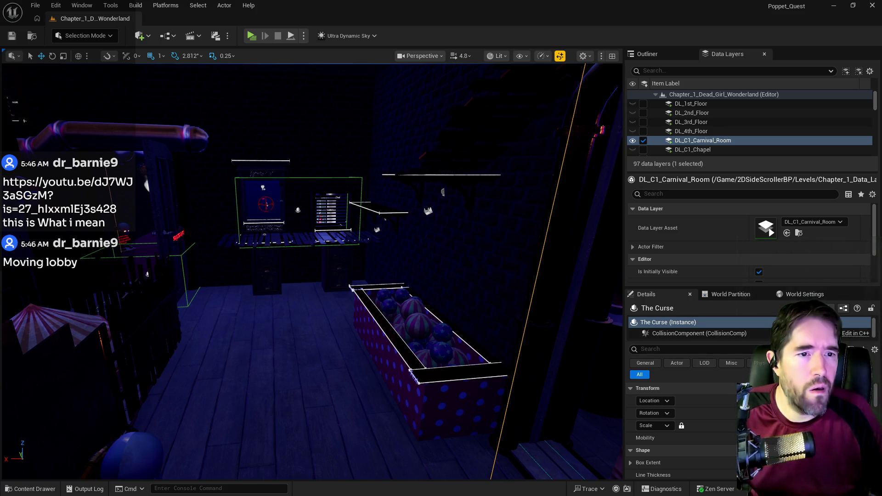
Bring the browser to the front and maximize it for the Knockout City lobby glitches video.
key(alt+Tab)
double_click(452, 70)
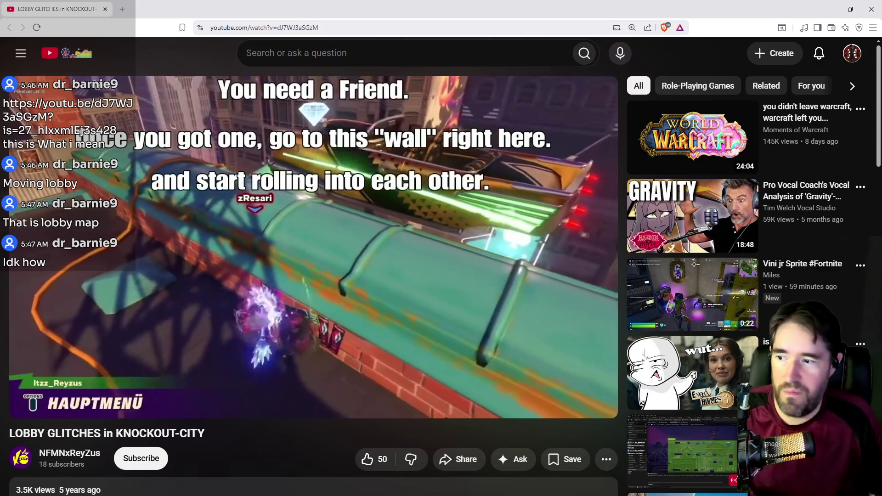
mouse_move(257, 388)
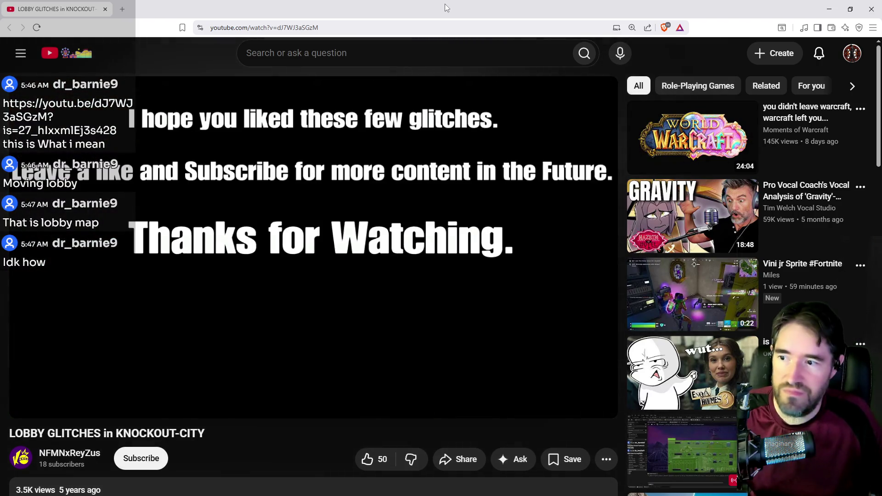
double_click(473, 12)
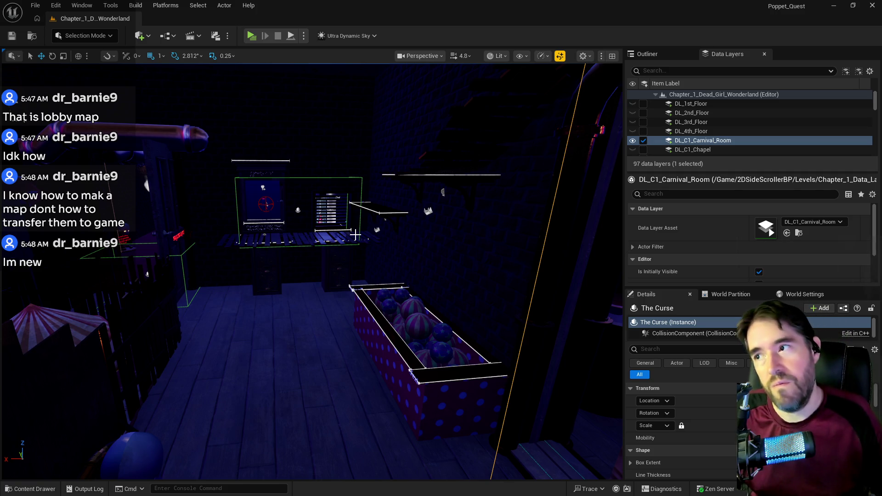
Open the Unreal Editor File menu and dismiss it without choosing anything.
click(36, 6)
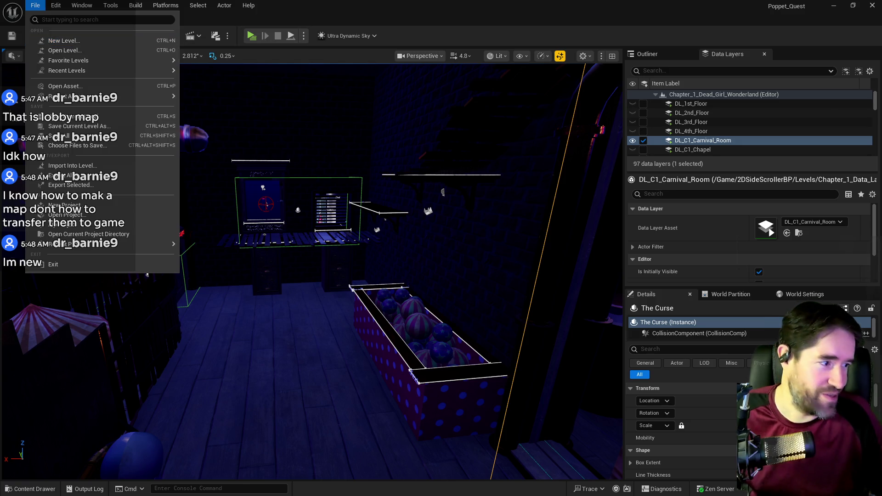
key(Escape)
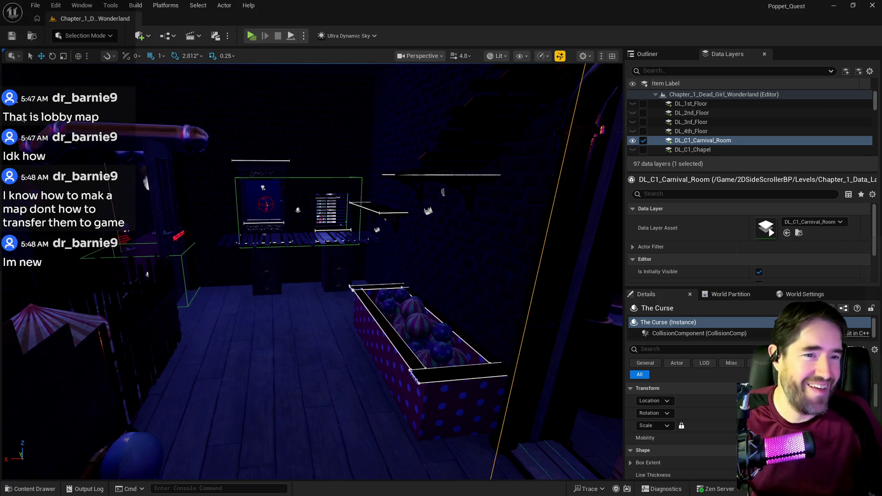
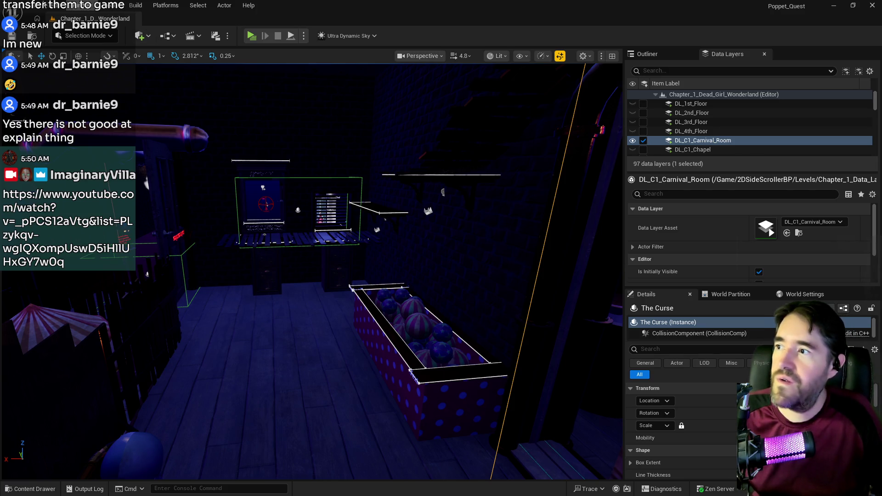
Search 'main men' in the Open Level dialog and open Main_Menu_Map from the Levels folder.
click(36, 6)
mouse_move(85, 75)
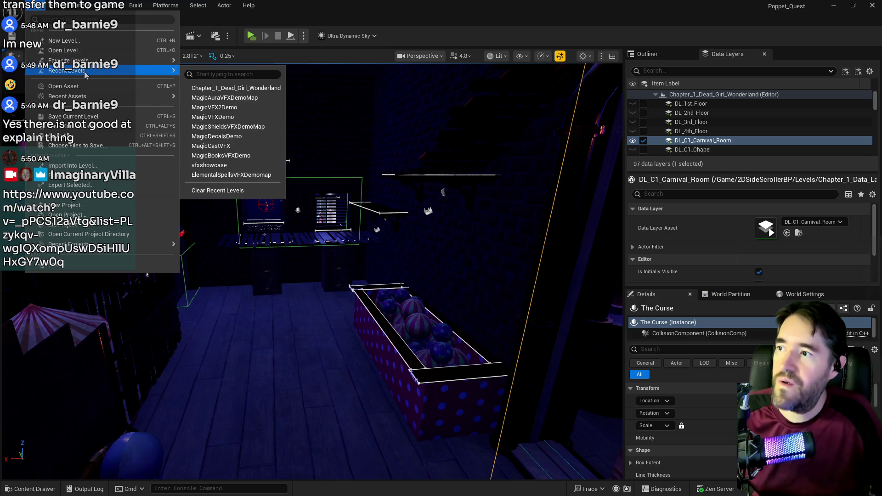
click(226, 88)
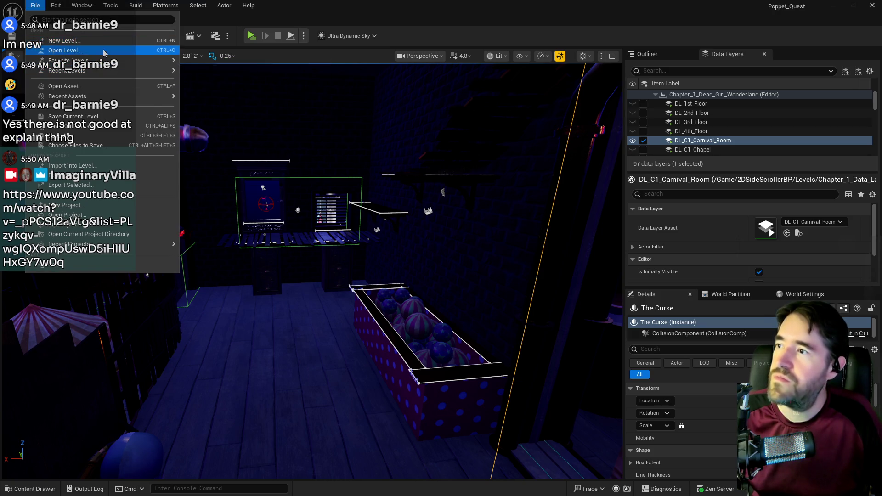
key(ctrl+o)
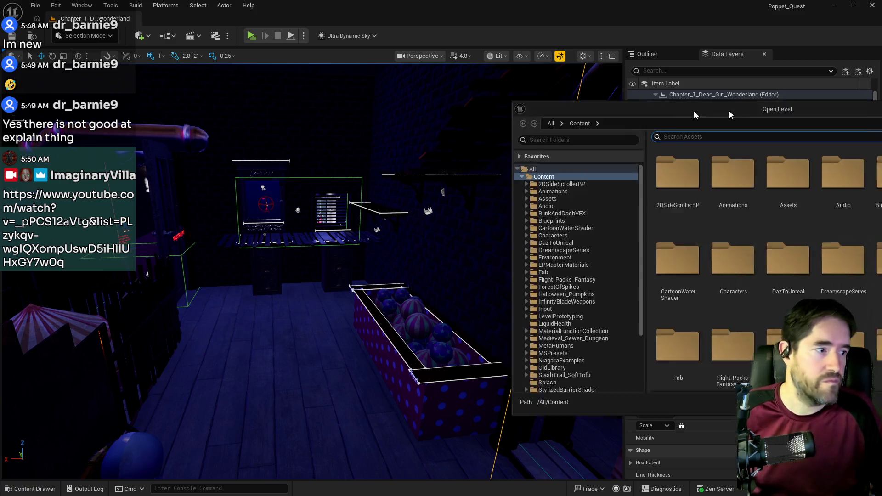
text(main men)
click(329, 205)
click(271, 224)
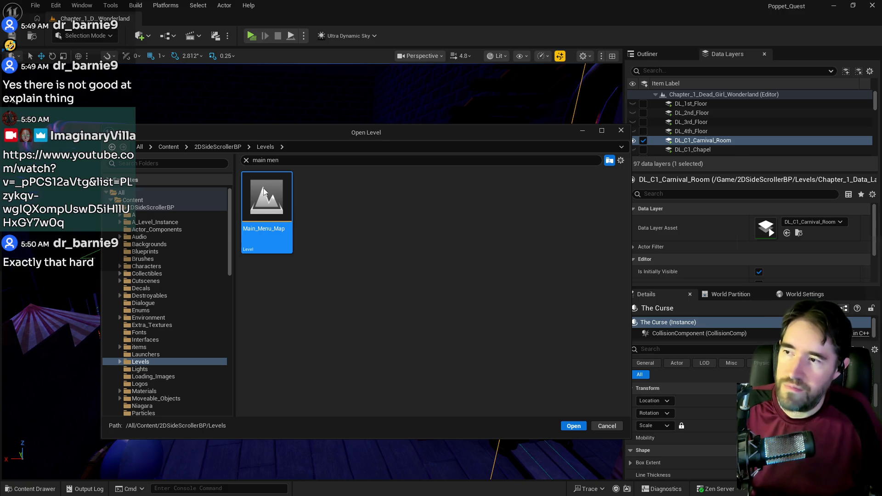
key(Return)
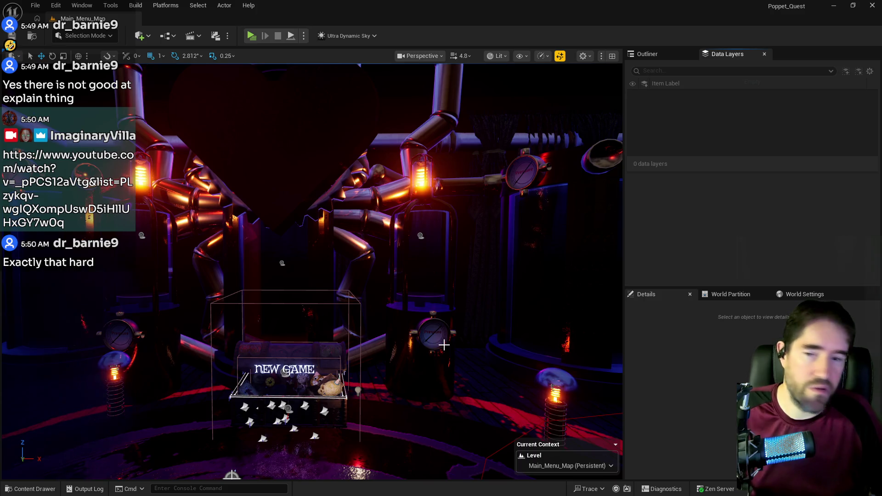
Open the Main_Menu_Map Level Blueprint and maximize its editor window.
scroll(282, 358, down, 5)
mouse_move(282, 358)
mouse_down()
mouse_move(260, 415)
mouse_move(244, 389)
mouse_move(262, 282)
mouse_up()
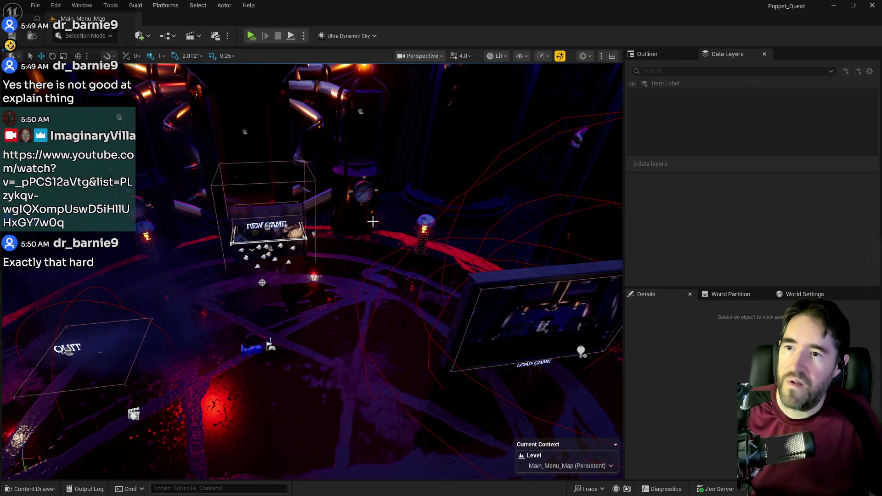
click(190, 42)
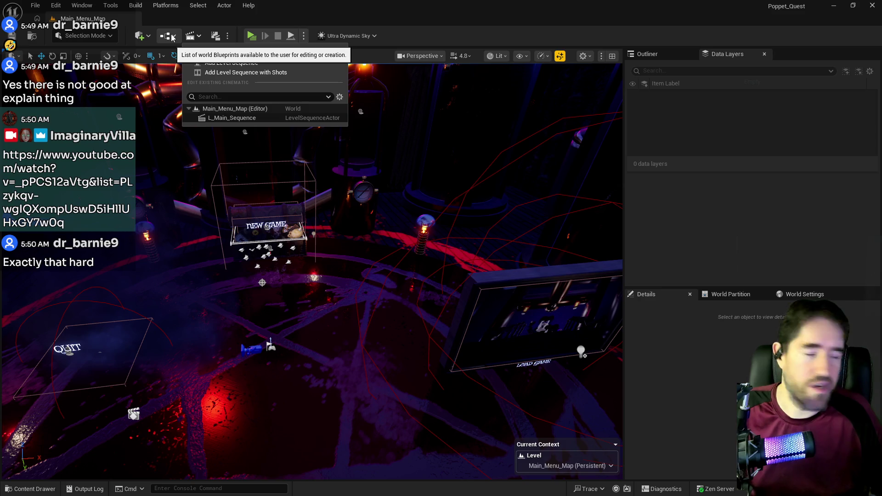
click(172, 38)
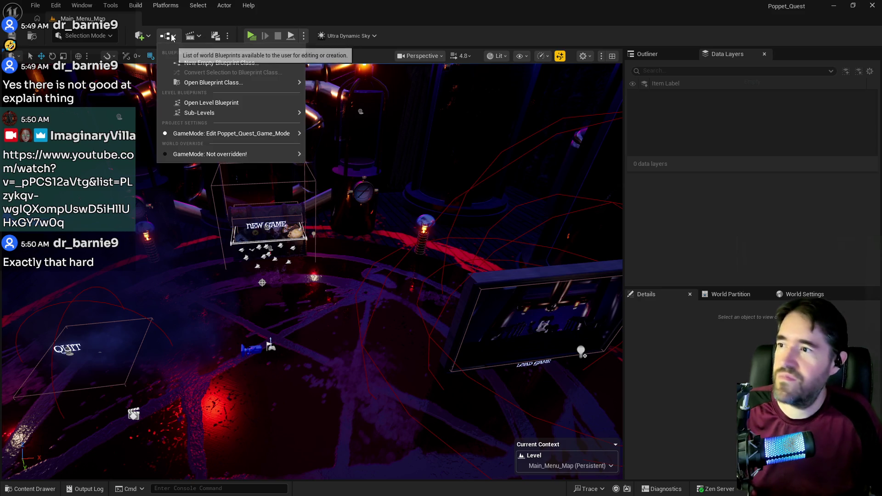
click(212, 115)
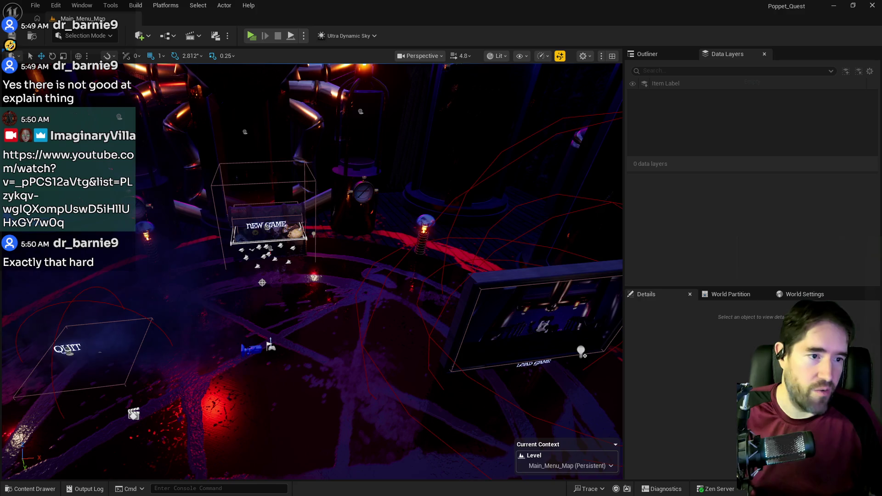
double_click(780, 163)
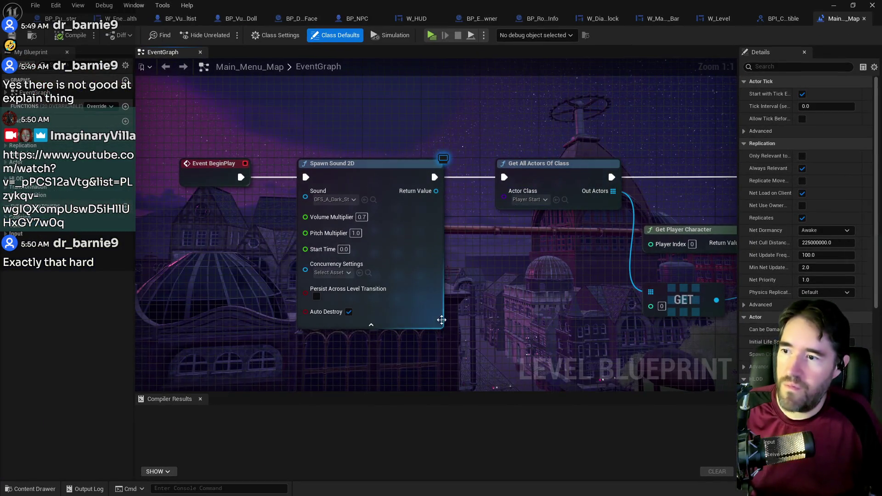
Pan the graph to BeginPlay and place a floating asset browser, selecting its old search text.
scroll(528, 310, down, 3)
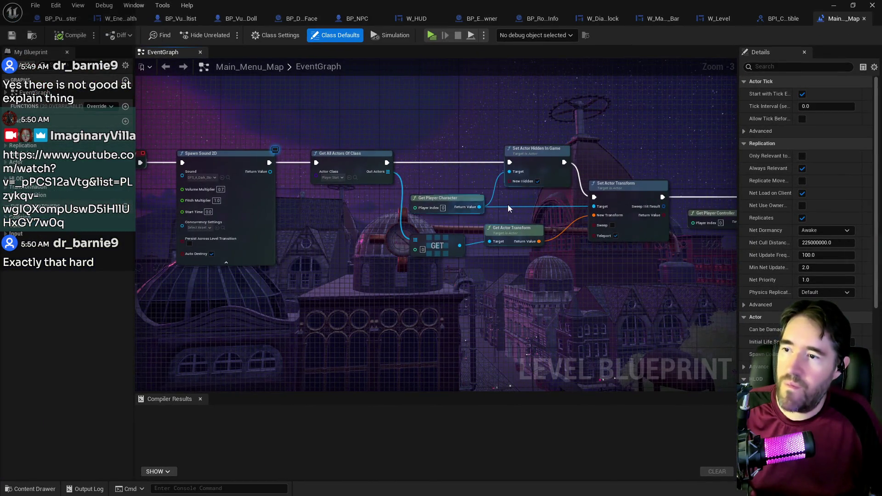
mouse_move(410, 211)
mouse_down()
mouse_move(675, 222)
mouse_move(574, 239)
mouse_up()
scroll(567, 242, up, 3)
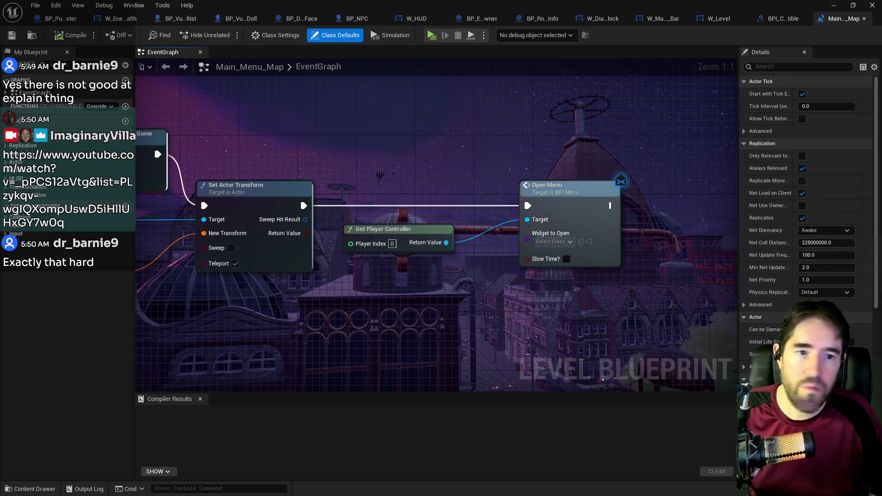
key(alt+Tab)
drag(580, 105, 358, 91)
click(258, 118)
key(ctrl+a)
Search 'player control' and open poppetQuestPlayerController, panning to its Open Menu and Clean Up Menu groups.
text(player)
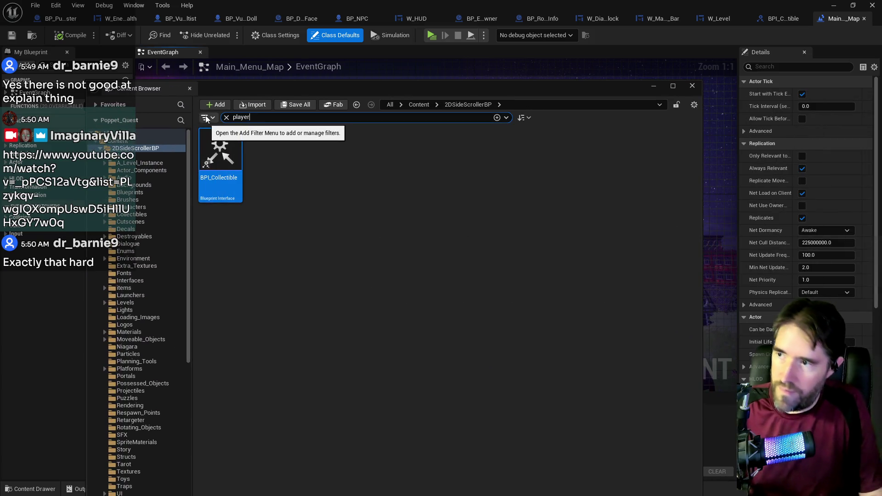
text( control)
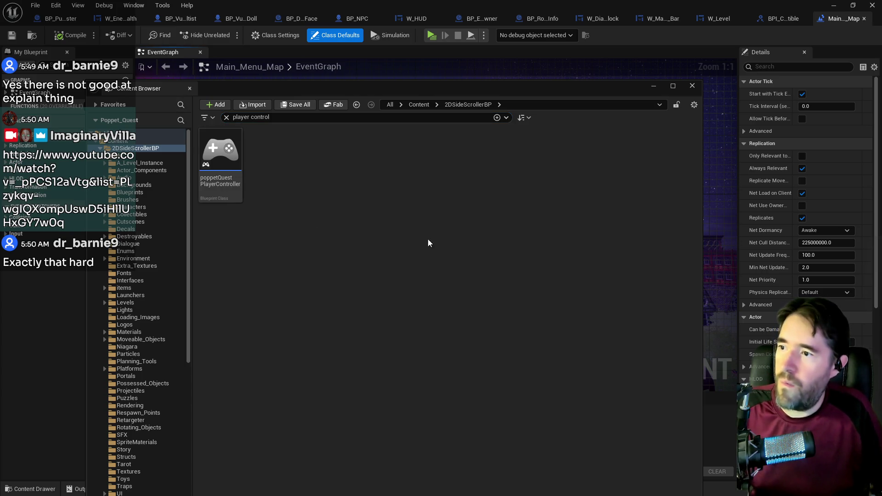
double_click(236, 162)
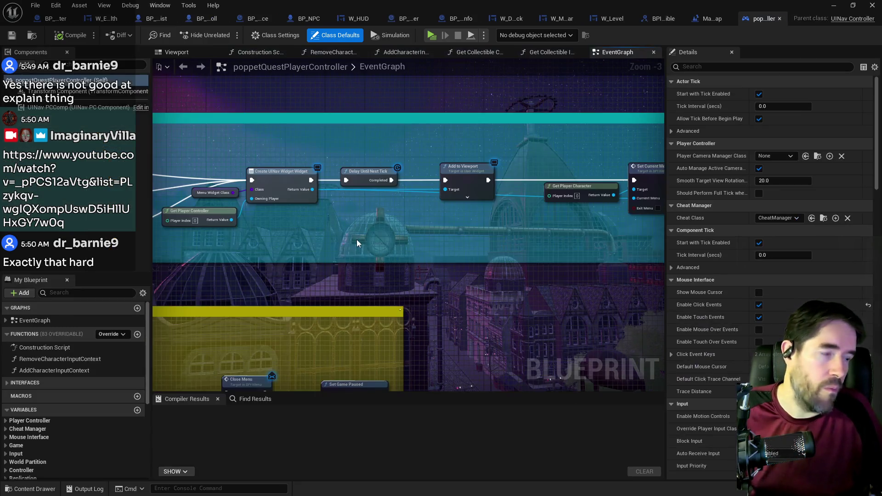
scroll(340, 208, down, 2)
mouse_move(464, 225)
mouse_down()
mouse_move(262, 224)
mouse_move(394, 221)
mouse_up()
mouse_move(459, 232)
mouse_down()
mouse_move(600, 181)
mouse_move(581, 309)
mouse_move(583, 298)
mouse_move(423, 230)
mouse_up()
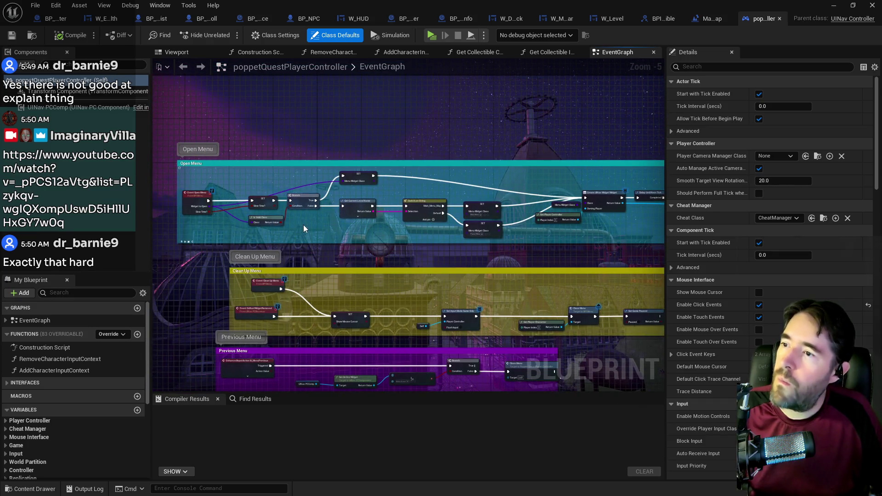
Locate the menu widget class in the UMG Widgets folder and open the MainMenu widget blueprint.
mouse_move(318, 4)
mouse_down()
mouse_move(878, 132)
mouse_move(704, 124)
mouse_move(296, 127)
mouse_move(297, 111)
mouse_up()
double_click(297, 111)
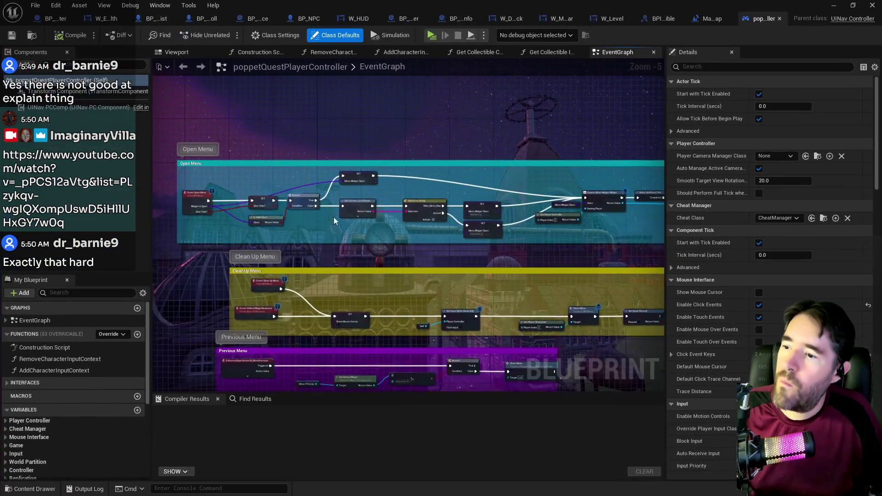
scroll(334, 217, up, 4)
click(455, 203)
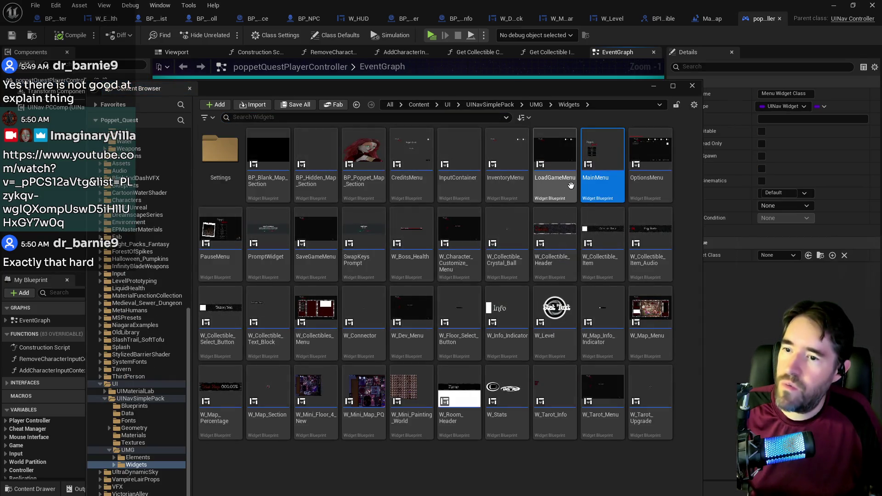
double_click(602, 158)
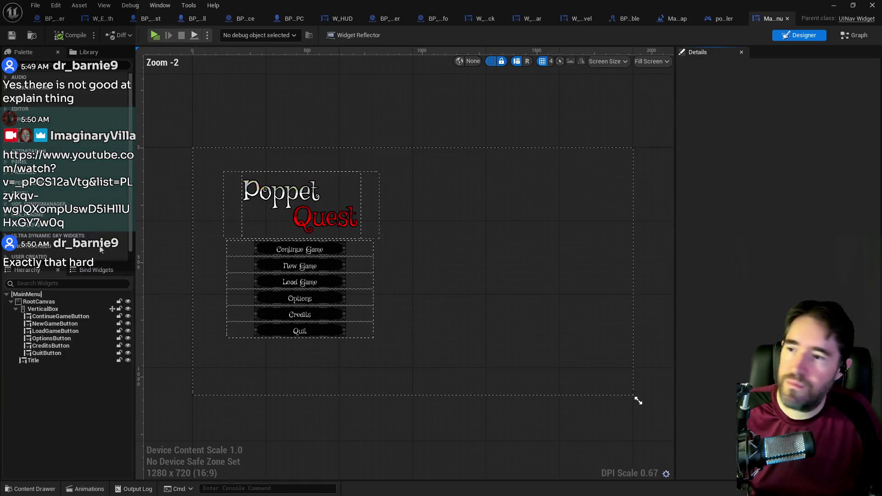
Select NewGameButton, switch to its graph, and pan along the chain to Open Level (by Name).
scroll(321, 281, up, 3)
click(321, 238)
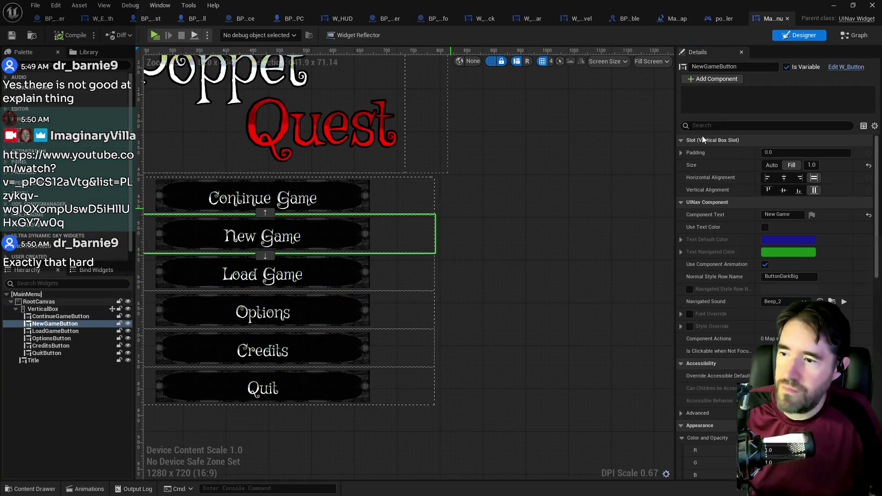
double_click(641, 118)
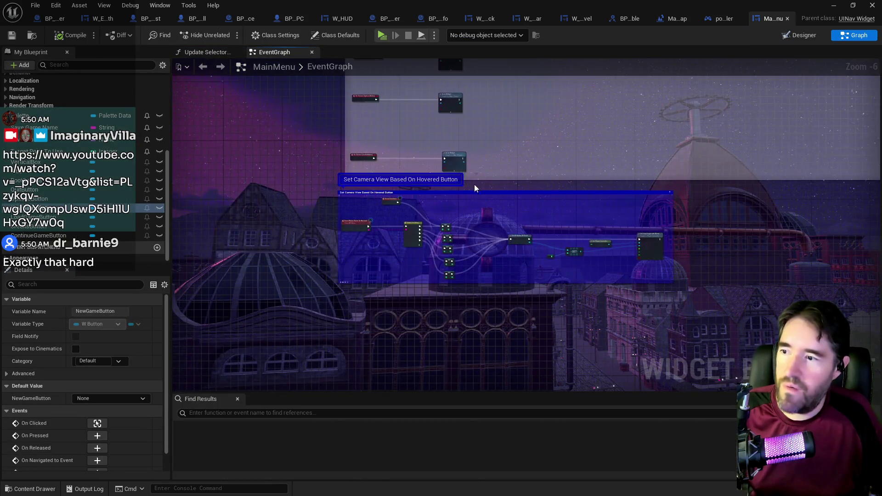
scroll(474, 184, up, 3)
scroll(372, 132, up, 2)
drag(442, 164, 258, 189)
drag(582, 202, 289, 203)
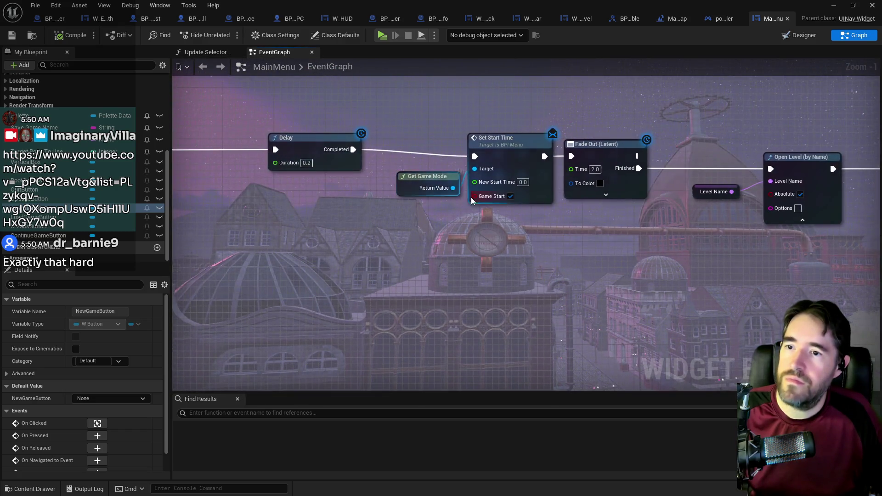
mouse_move(859, 207)
mouse_down()
mouse_move(604, 206)
mouse_move(513, 135)
mouse_up()
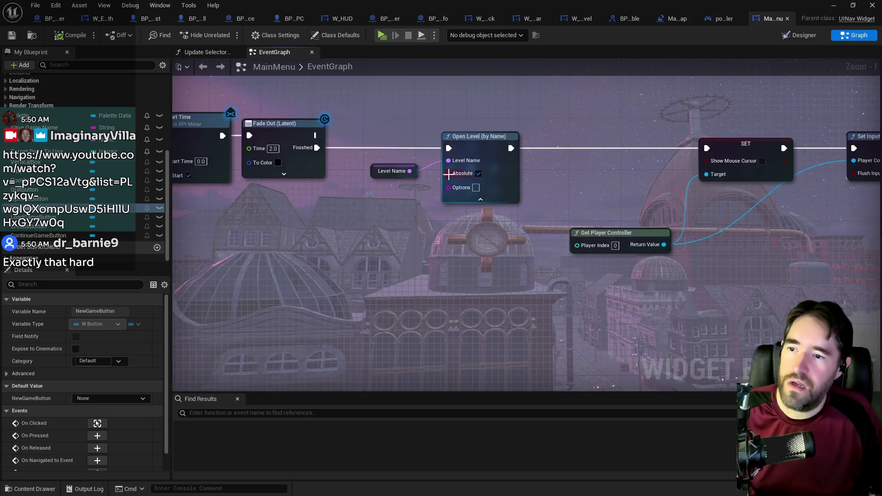
Box-select the Level Name and Open Level (by Name) nodes to inspect them.
scroll(514, 135, up, 1)
drag(400, 146, 483, 195)
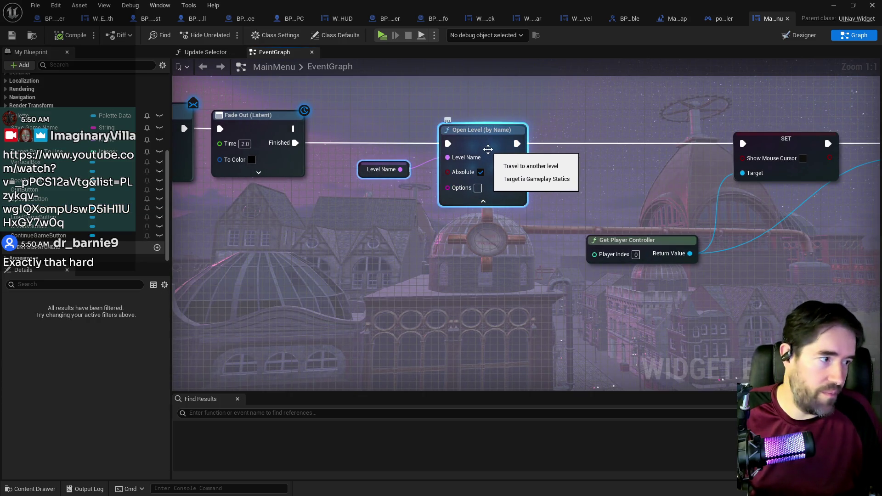
click(487, 211)
drag(357, 124, 567, 320)
mouse_move(444, 301)
mouse_down()
mouse_move(547, 192)
mouse_move(415, 95)
mouse_move(534, 195)
mouse_move(530, 182)
mouse_move(405, 243)
mouse_move(515, 277)
mouse_move(363, 227)
mouse_move(513, 96)
mouse_move(492, 174)
mouse_up()
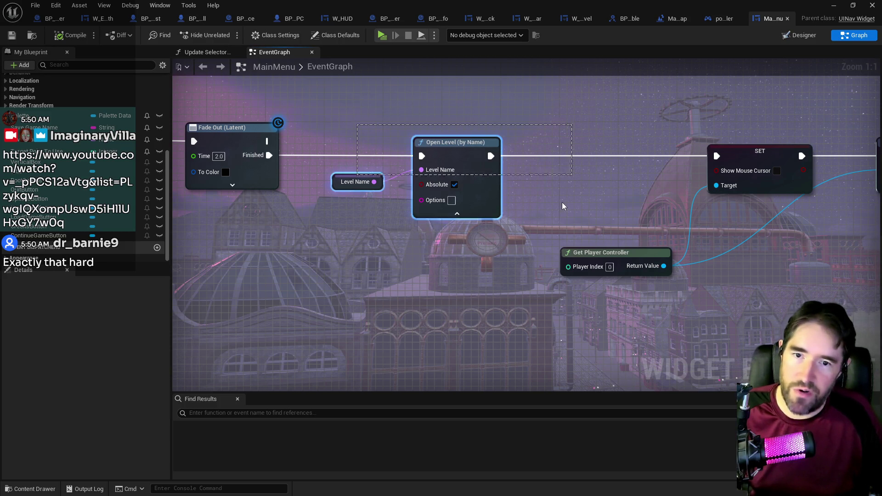
mouse_move(649, 196)
mouse_down()
mouse_move(366, 208)
mouse_move(470, 214)
mouse_up()
scroll(366, 207, down, 1)
scroll(470, 214, down, 2)
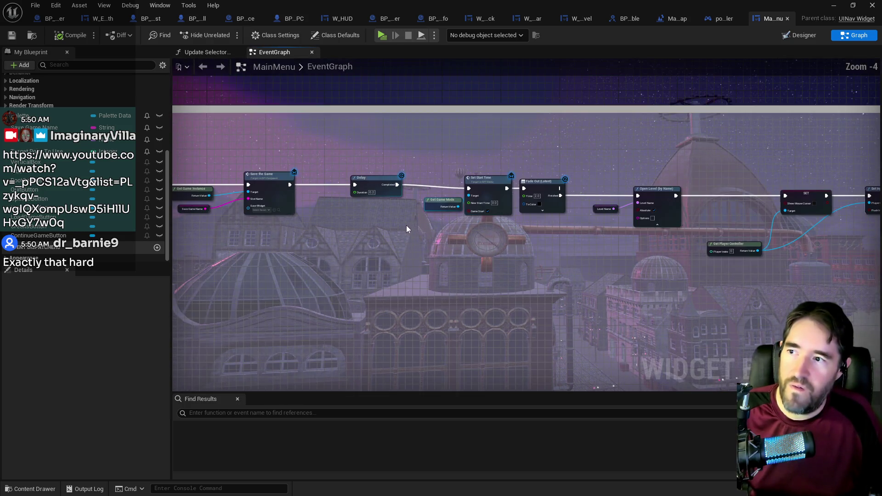
Pan back past Set Start Time and Save the Game to Open Level and Get Player Controller.
scroll(582, 203, down, 1)
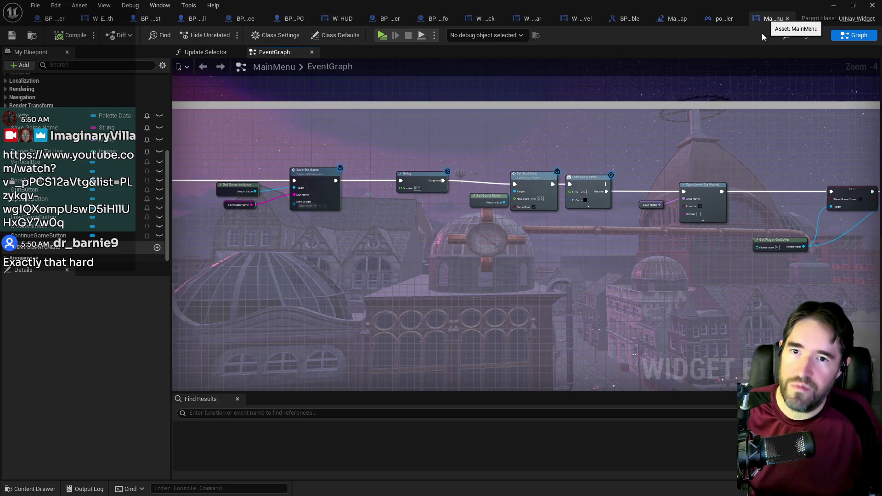
scroll(605, 152, up, 1)
scroll(643, 163, up, 1)
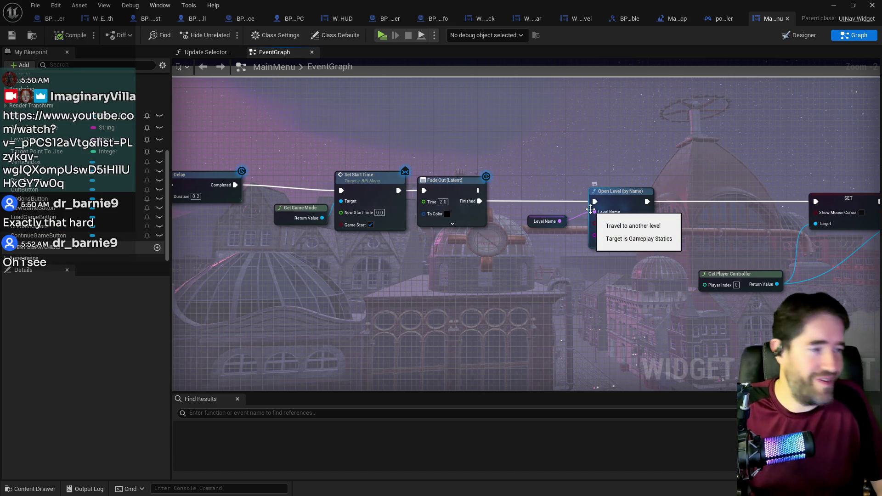
scroll(614, 237, up, 2)
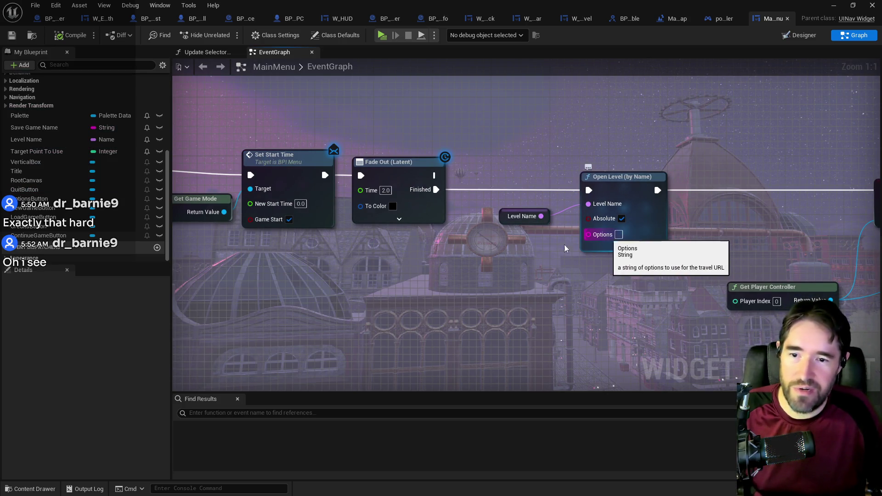
drag(619, 238, 493, 206)
scroll(500, 271, down, 2)
drag(487, 280, 630, 261)
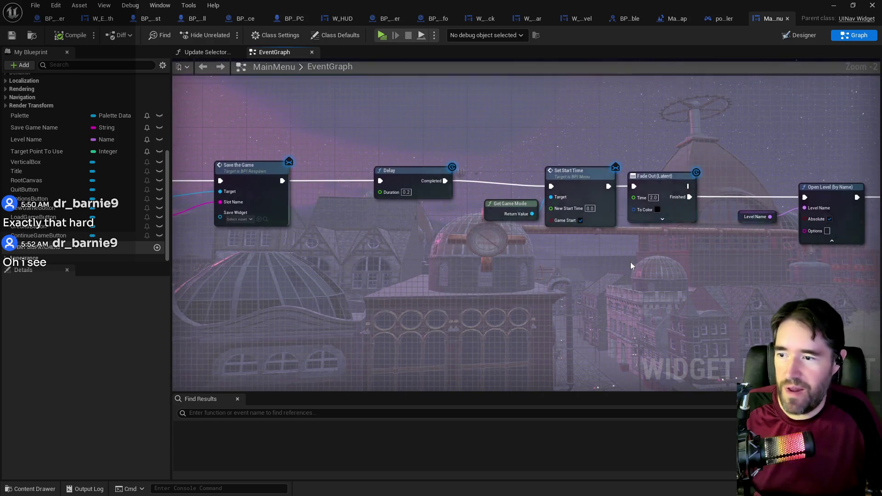
mouse_move(525, 173)
mouse_down()
mouse_move(493, 178)
mouse_move(605, 183)
mouse_up()
Reveal the SET and Set Input Mode nodes and select Get Player Controller.
drag(599, 217, 635, 259)
scroll(635, 258, up, 2)
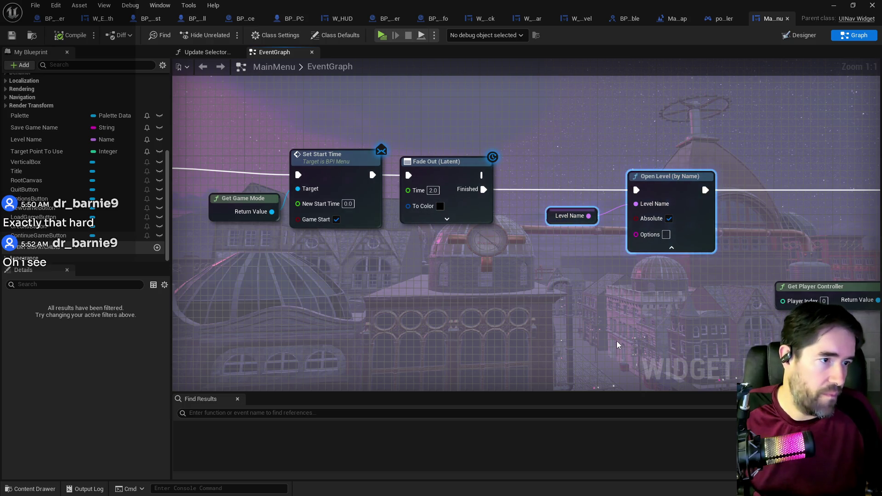
mouse_move(617, 345)
mouse_down()
mouse_move(617, 359)
mouse_move(362, 304)
mouse_up()
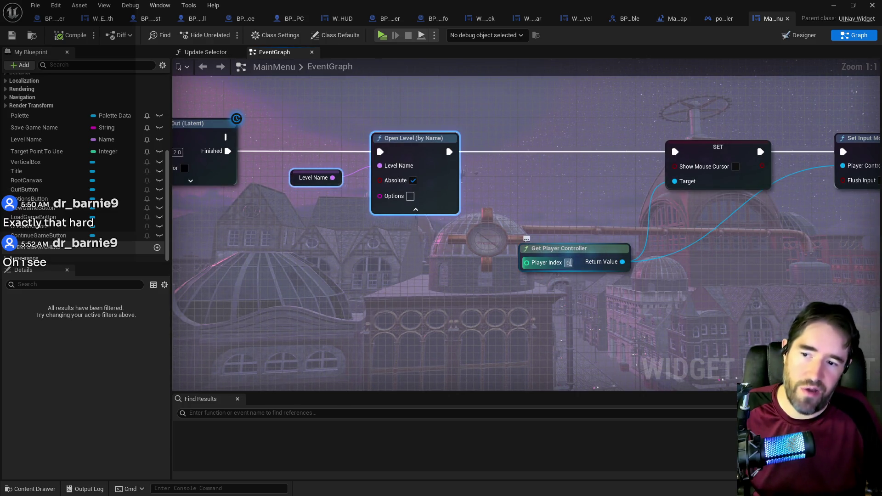
click(567, 261)
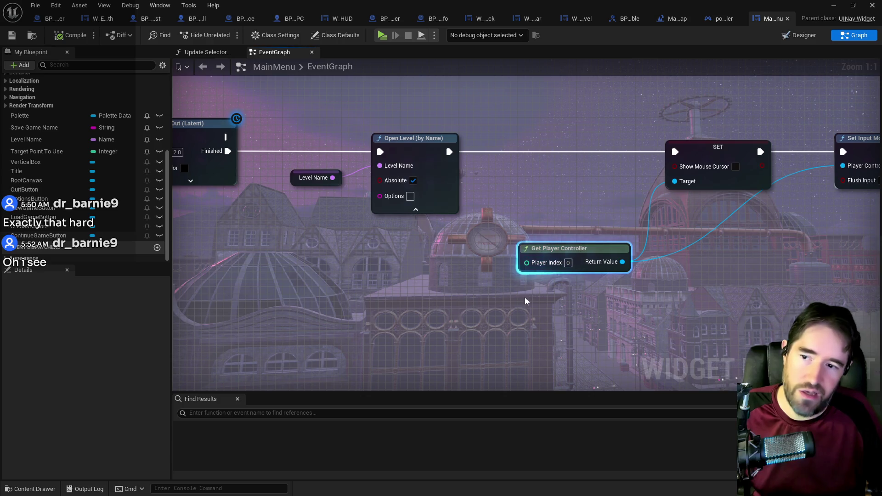
scroll(574, 265, down, 5)
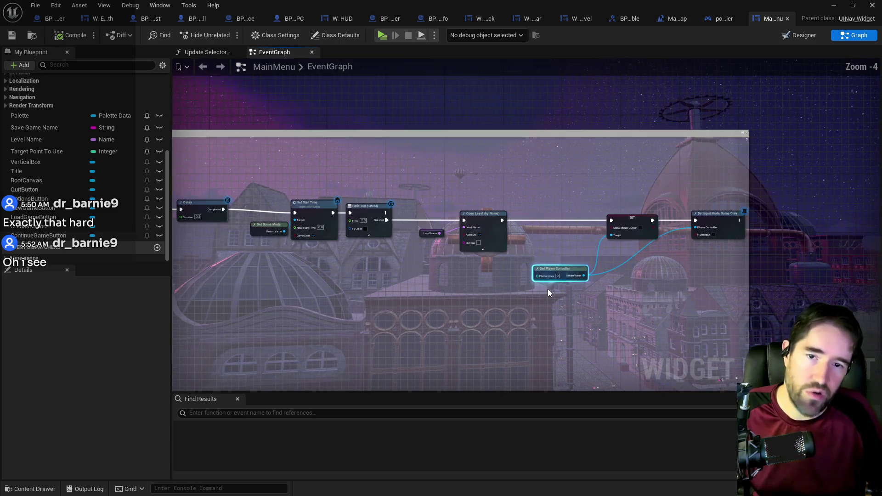
Add a Get Player Character node below Get Player Controller with Player Index 3.
right_click(498, 286)
text(get payer)
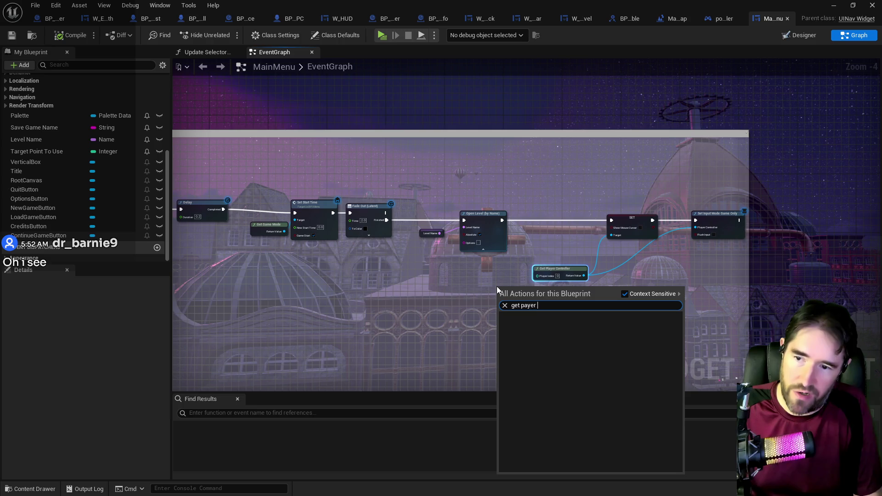
key(BackSpace)
key(BackSpace)
key(BackSpace)
key(BackSpace)
key(BackSpace)
key(BackSpace)
text( player char)
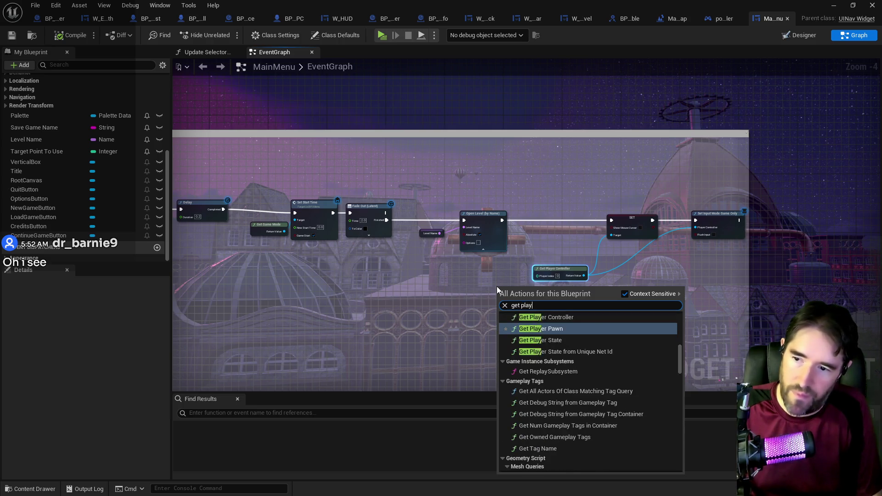
click(533, 325)
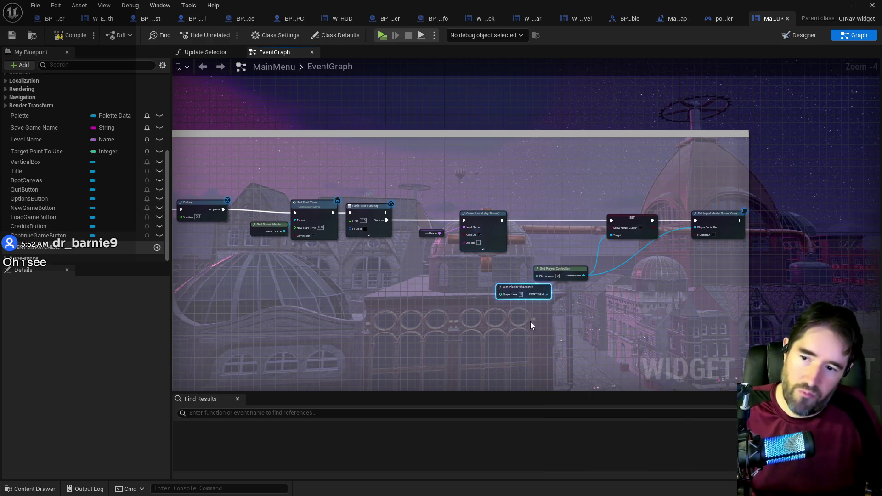
scroll(501, 290, up, 4)
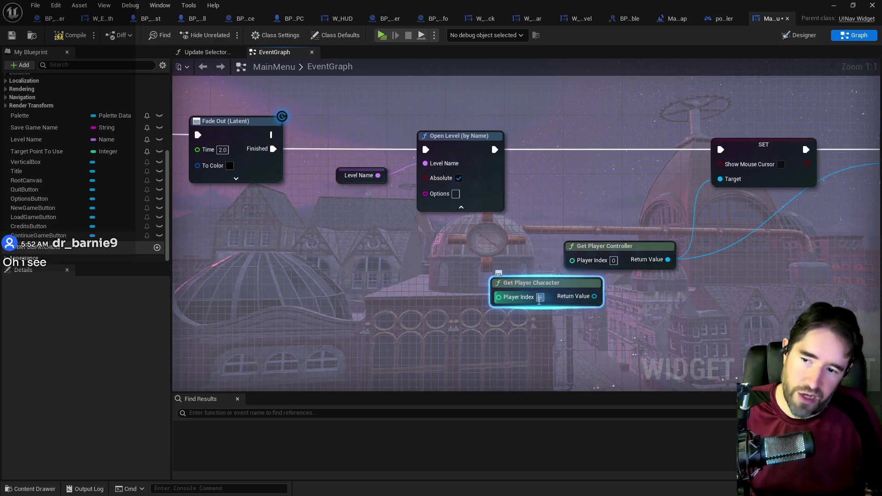
text(1)
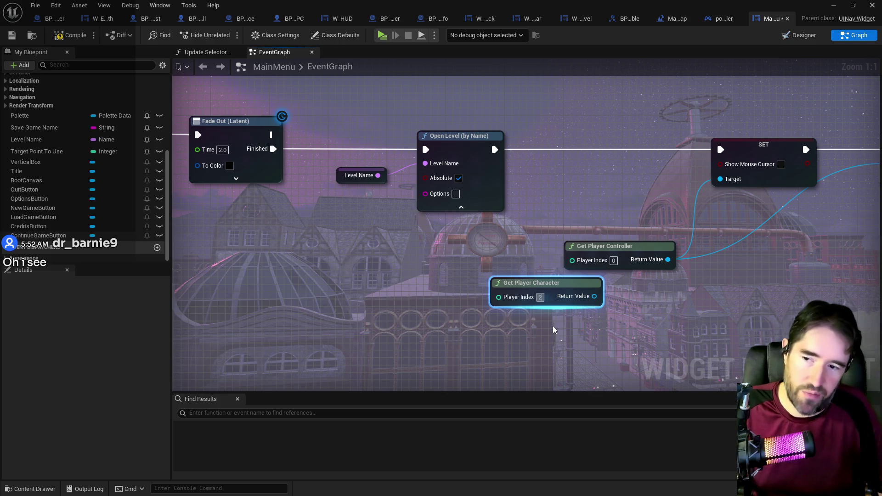
click(594, 357)
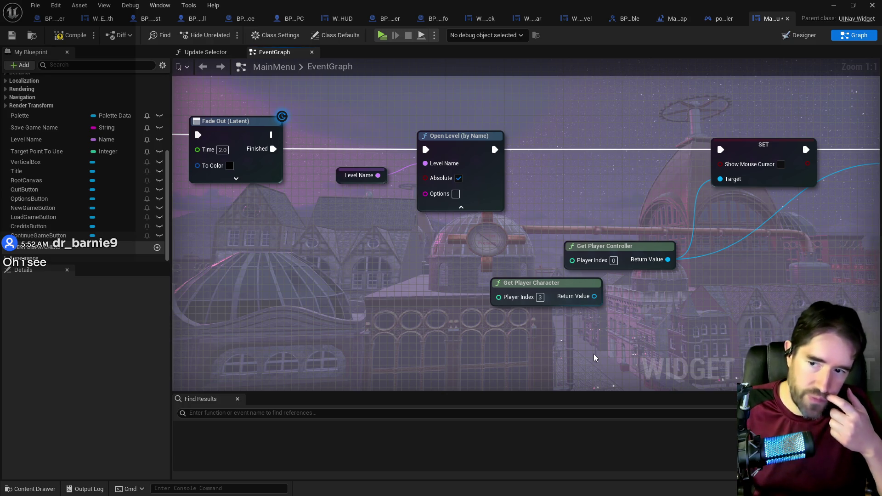
Start a 'get all play' node search, then cancel it without adding a node.
right_click(542, 342)
text(get al)
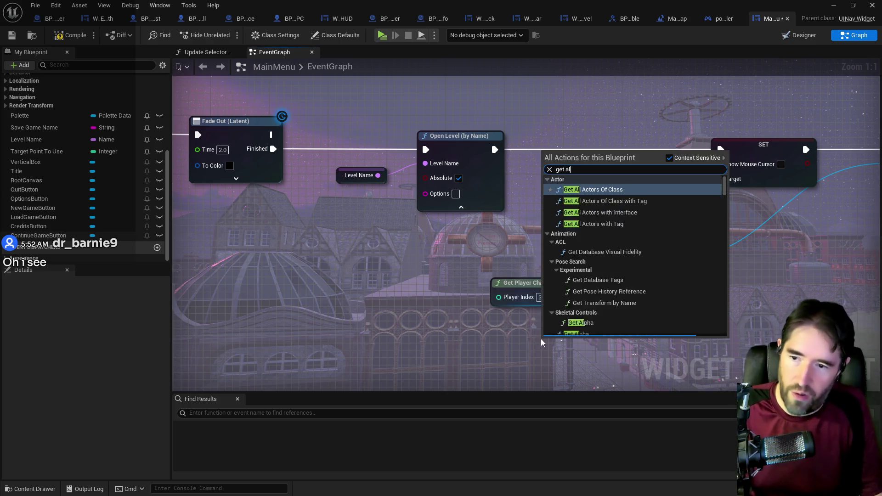
text(l play)
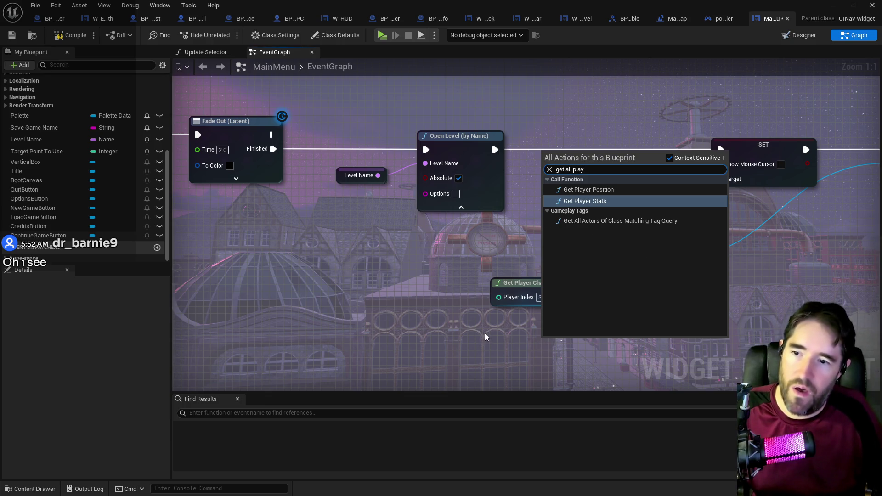
key(Escape)
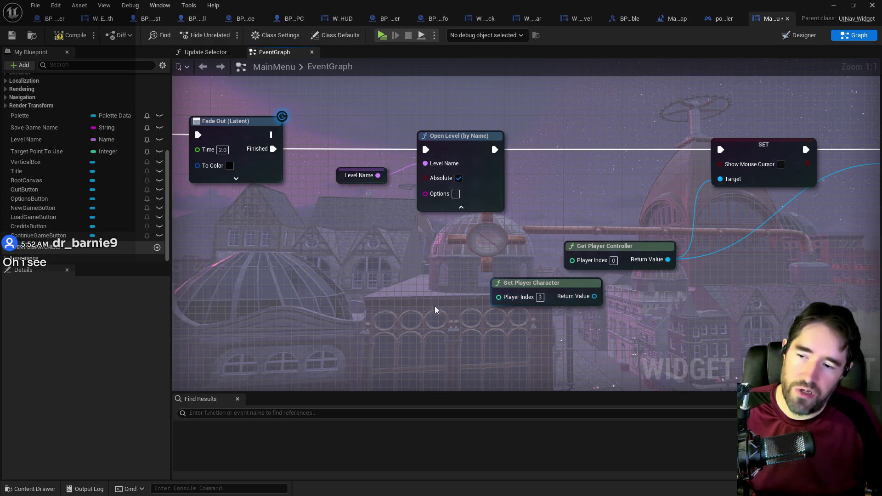
Add a For Each Loop node and reposition it beside the Get Player Character node.
right_click(401, 320)
text(for each)
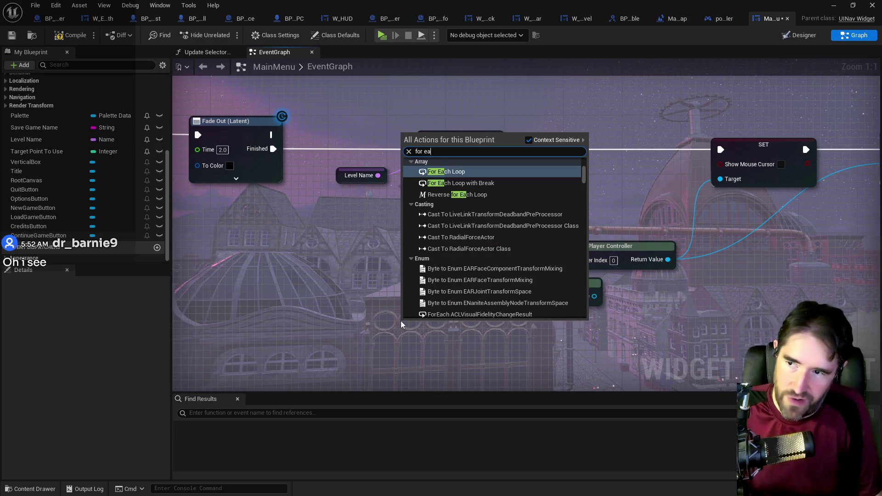
key(Return)
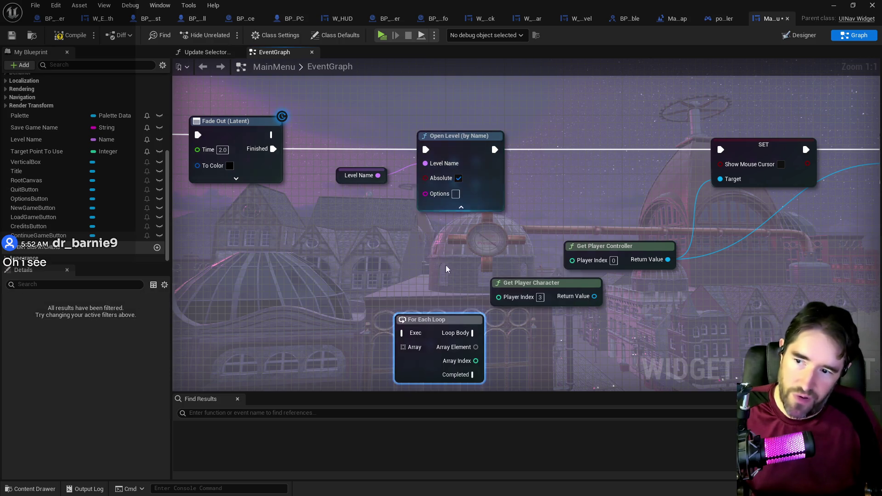
drag(464, 264, 531, 272)
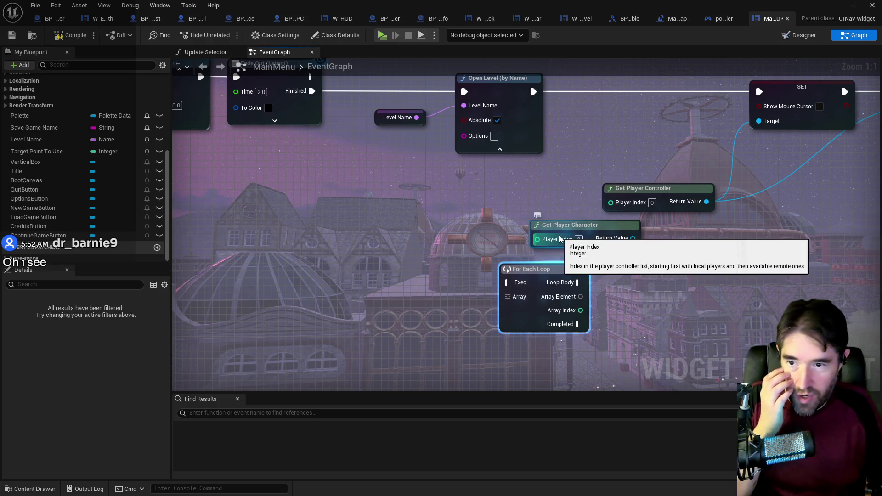
drag(540, 230, 369, 199)
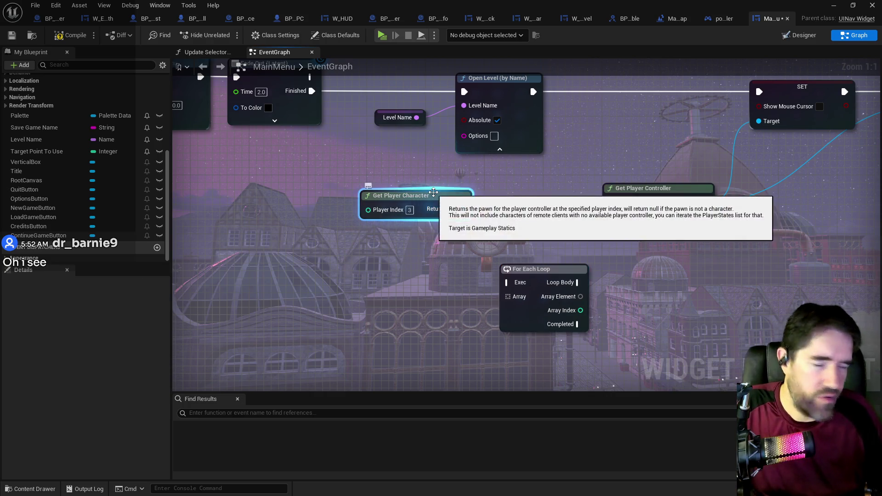
mouse_move(464, 209)
mouse_down()
mouse_move(496, 236)
mouse_move(502, 216)
mouse_move(465, 210)
mouse_up()
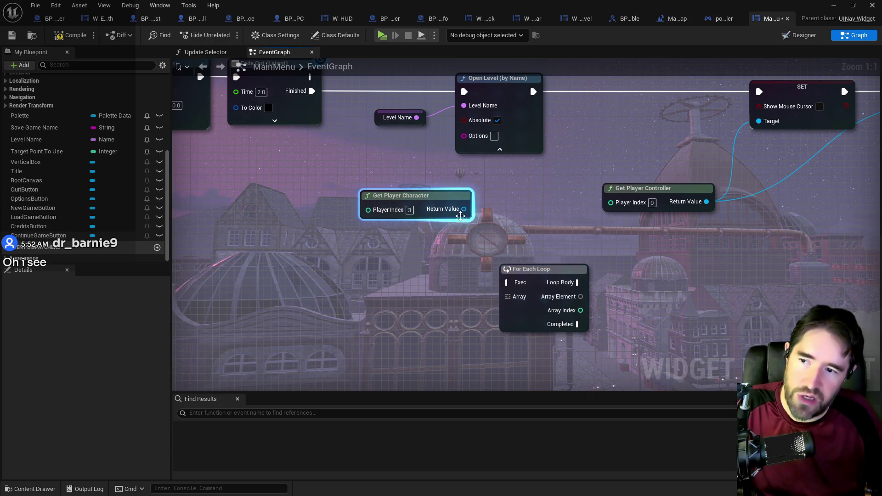
drag(464, 210, 464, 209)
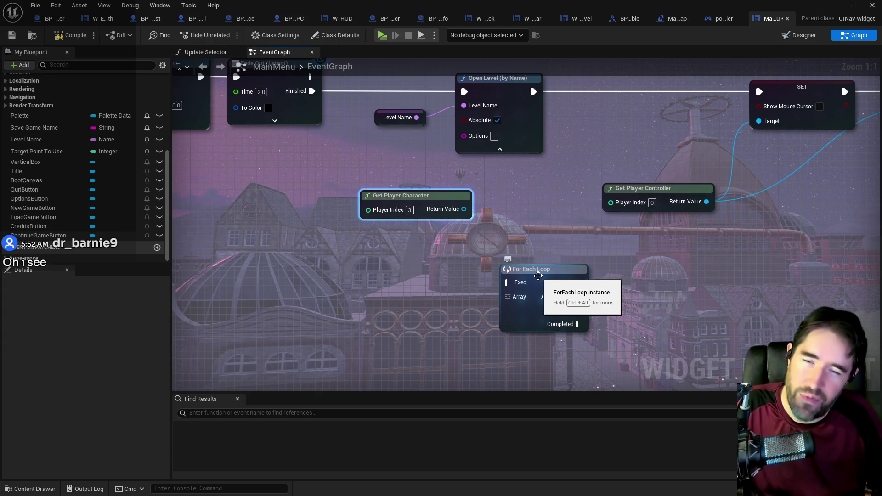
drag(529, 275, 545, 305)
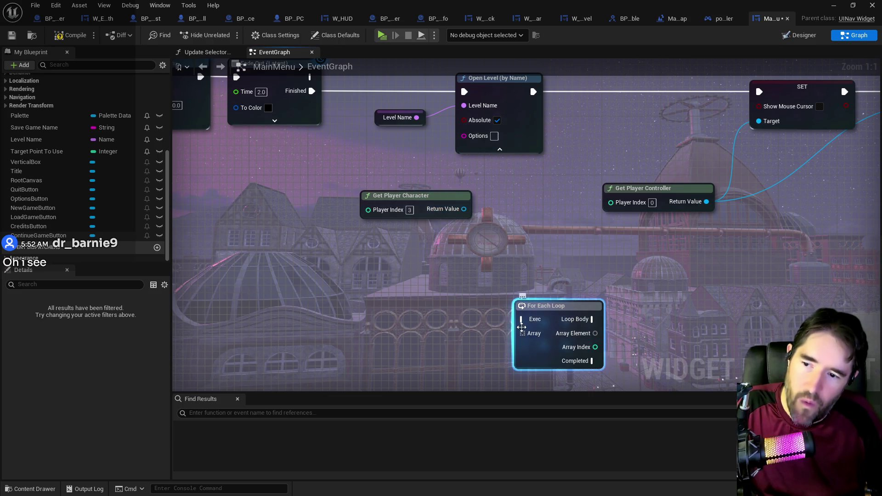
drag(554, 308, 635, 285)
Duplicate Get Player Character twice, giving the copies Player Index 4.
click(400, 194)
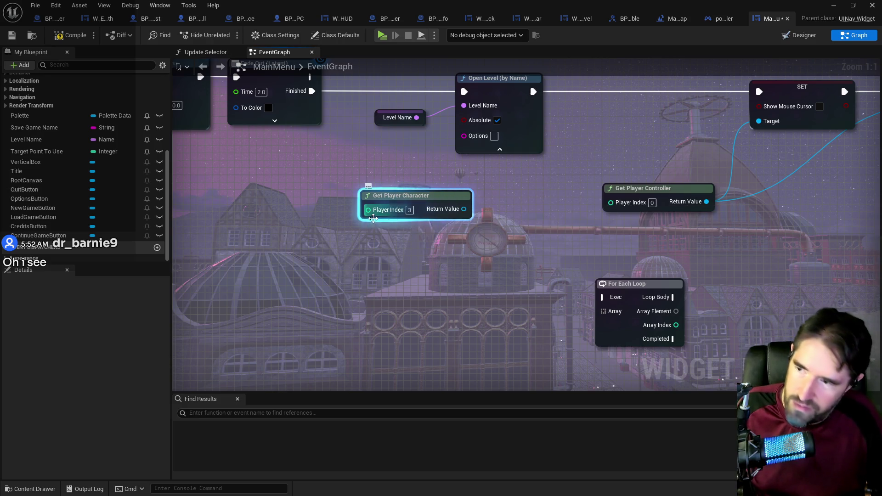
key(ctrl+d)
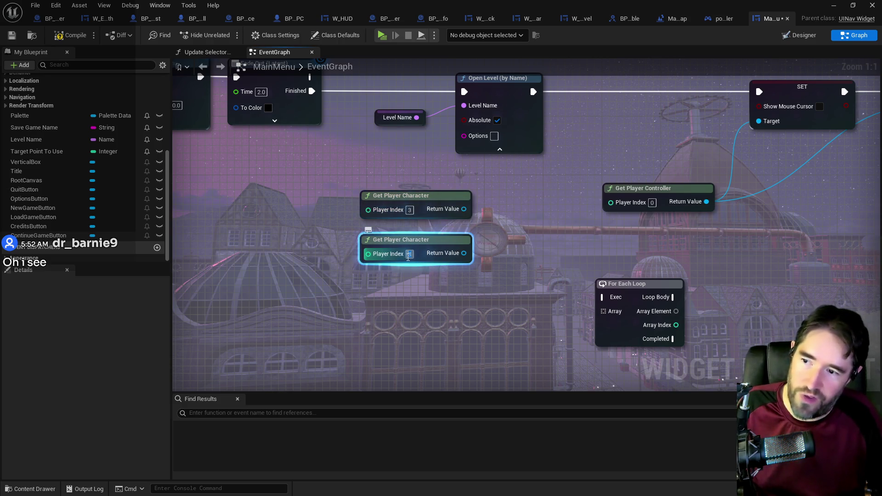
text(4)
key(Return)
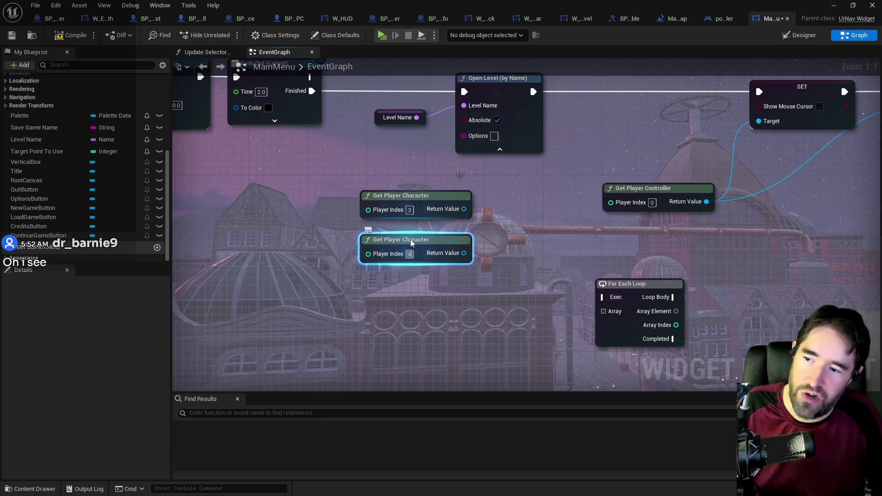
key(ctrl+d)
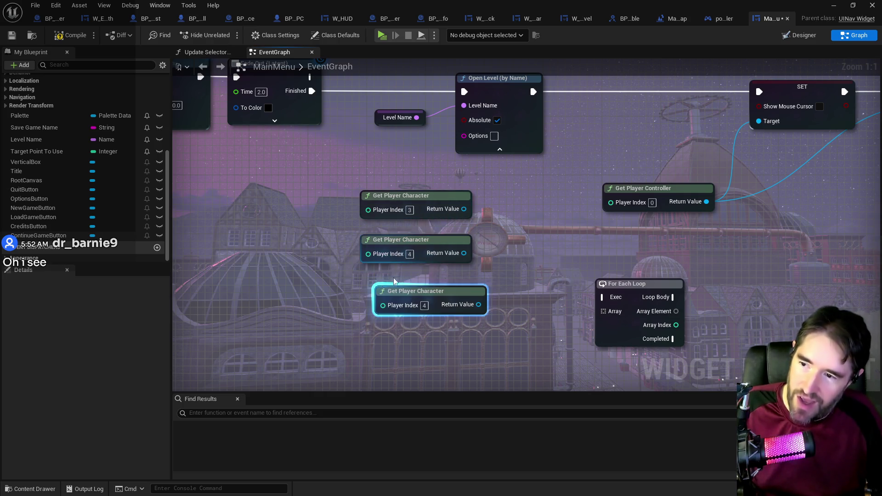
drag(463, 209, 503, 230)
text(make arr)
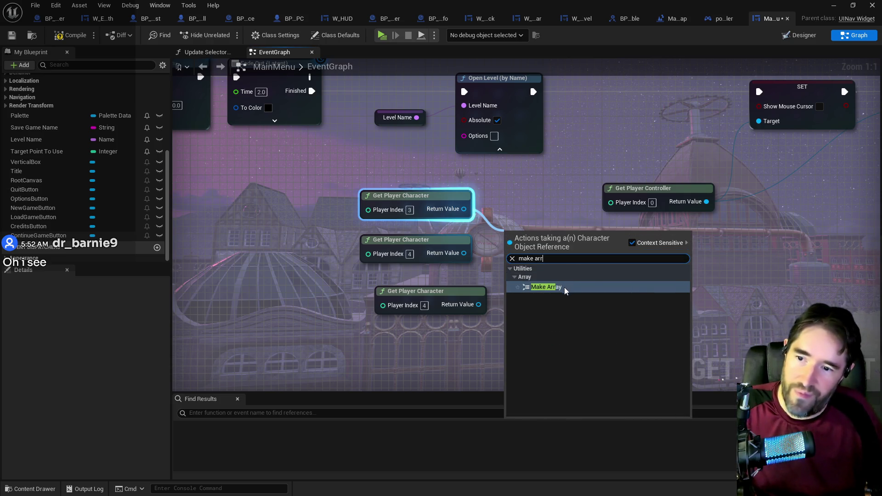
Wire all three player characters into Make Array pins [0]–[2] and feed the For Each Loop's Array.
click(564, 287)
click(557, 262)
drag(463, 253, 508, 260)
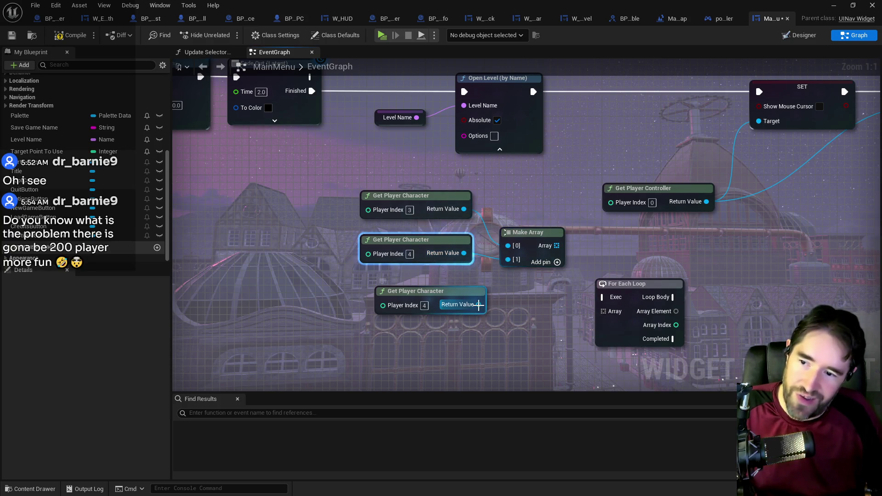
mouse_move(478, 305)
mouse_down()
mouse_move(522, 285)
mouse_move(508, 273)
mouse_up()
drag(638, 284, 666, 269)
drag(556, 246, 632, 299)
Regroup the new nodes, then delete the character, Make Array and For Each Loop nodes.
mouse_move(774, 282)
mouse_down()
mouse_move(569, 336)
mouse_move(542, 304)
mouse_move(537, 257)
mouse_move(460, 225)
mouse_move(528, 253)
mouse_move(547, 276)
mouse_up()
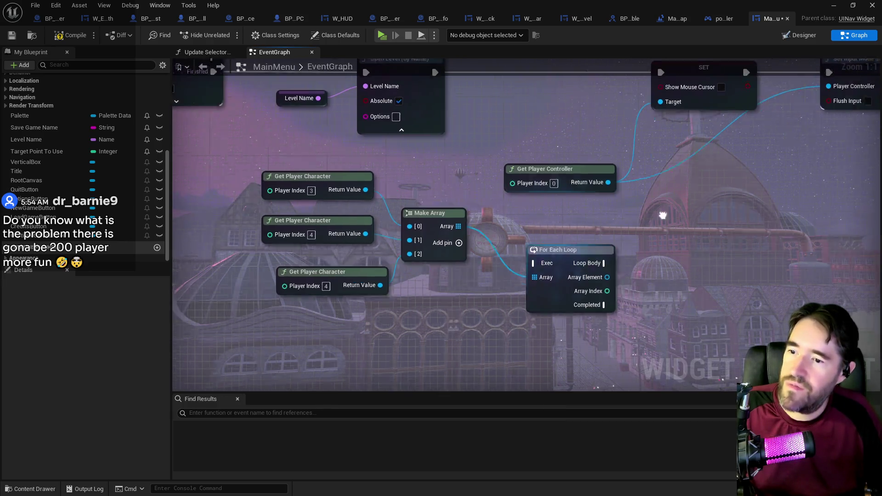
drag(553, 233, 682, 211)
drag(297, 178, 464, 276)
drag(446, 214, 454, 287)
mouse_move(437, 259)
mouse_down()
mouse_move(431, 292)
mouse_move(435, 176)
mouse_move(454, 84)
mouse_move(339, 114)
mouse_up()
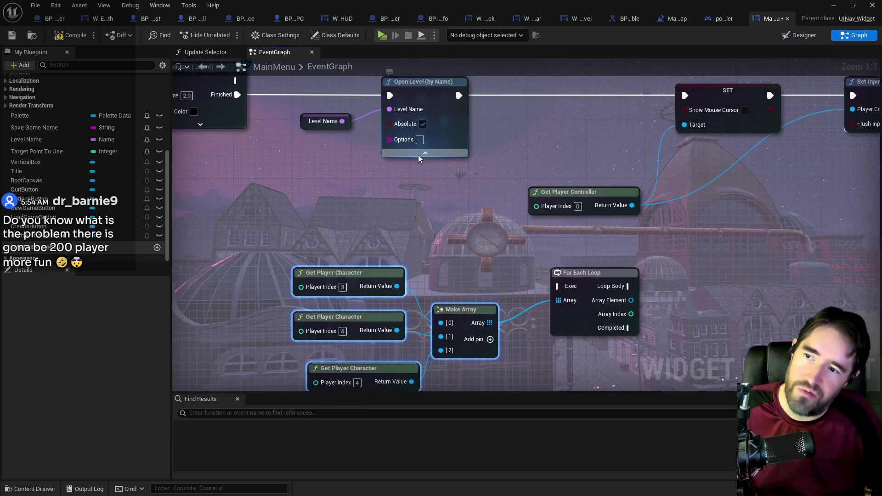
drag(417, 214, 447, 142)
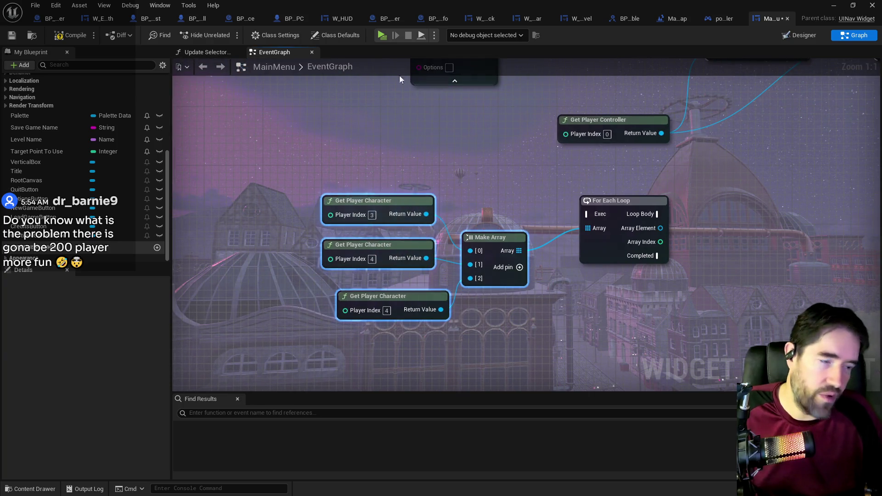
drag(374, 178, 624, 315)
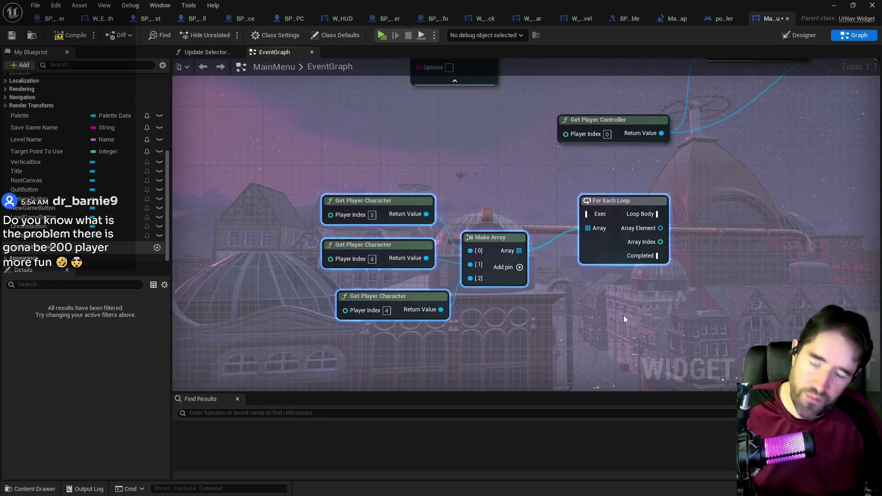
key(Delete)
Compile and save the MainMenu widget blueprint.
scroll(388, 329, down, 4)
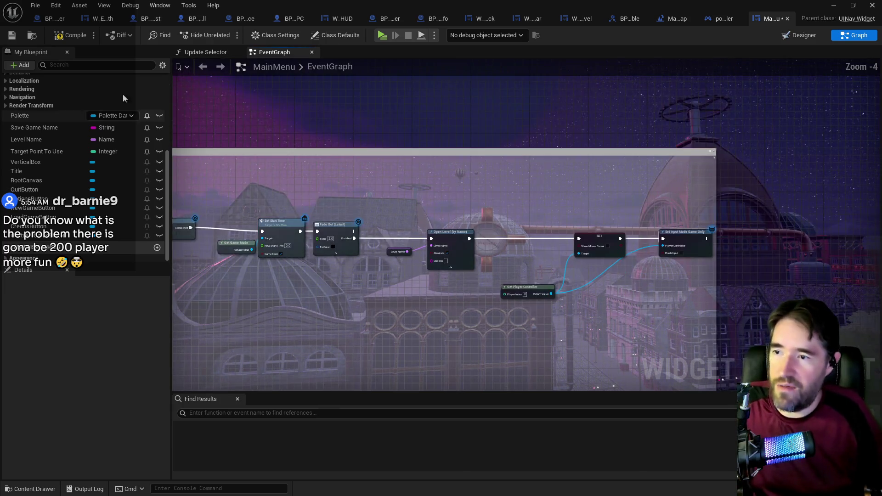
click(78, 40)
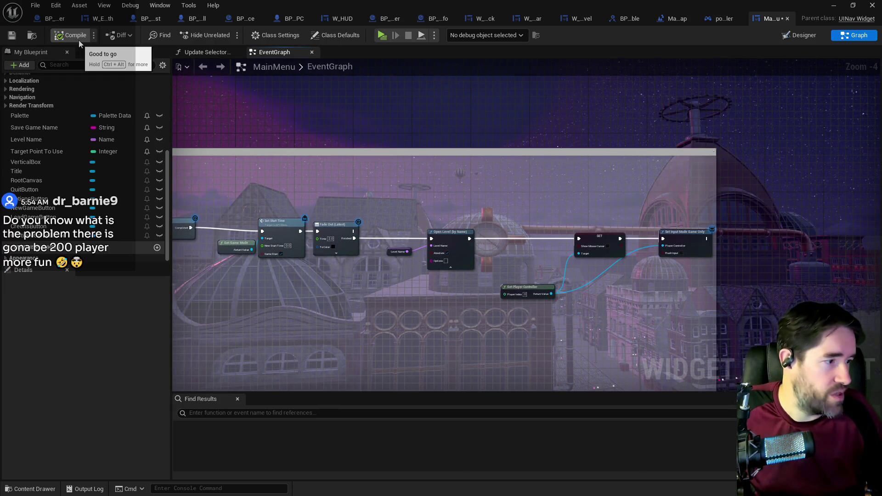
key(ctrl+s)
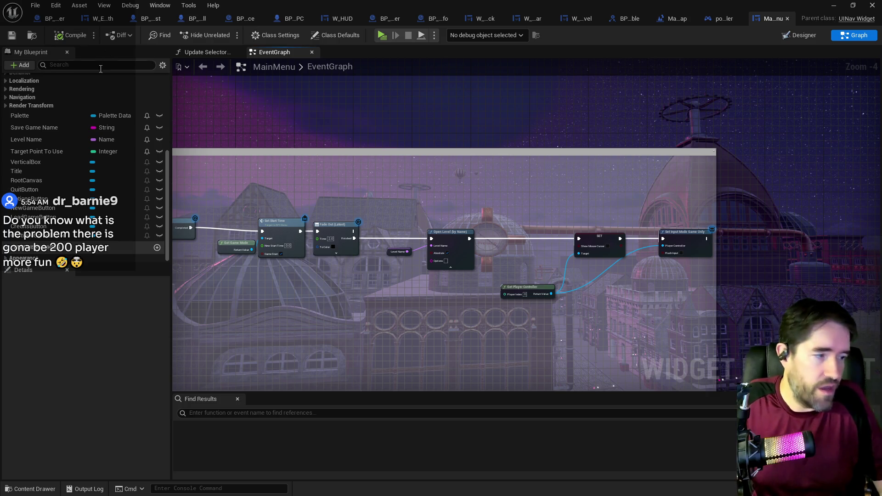
Review the OnClicked events group in the EventGraph, then close MainMenu.
drag(299, 280, 498, 200)
scroll(376, 246, down, 2)
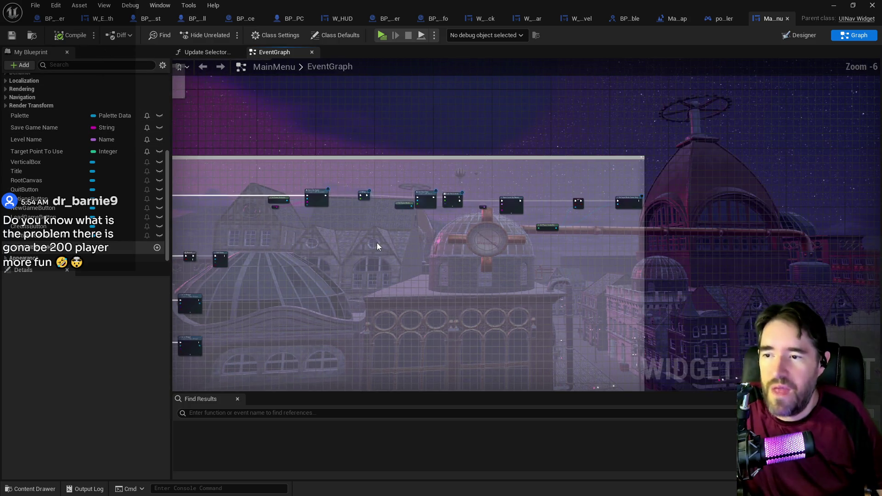
drag(377, 246, 484, 212)
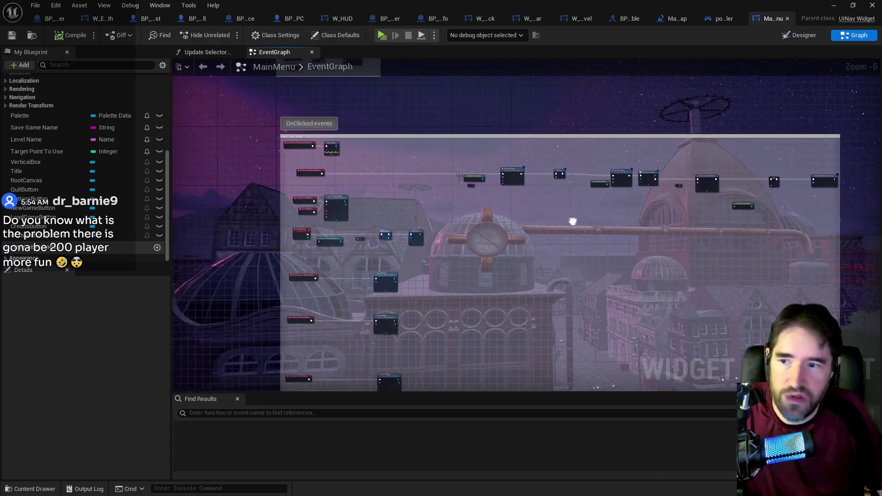
scroll(328, 173, up, 3)
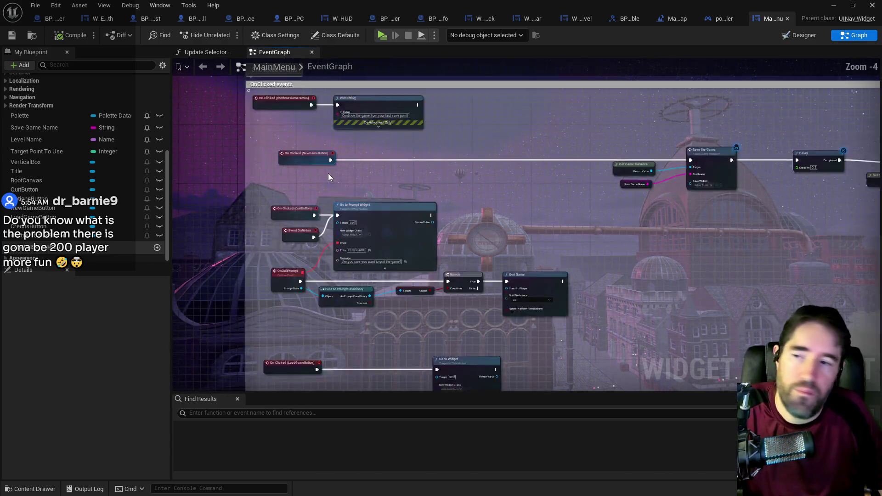
scroll(397, 168, down, 2)
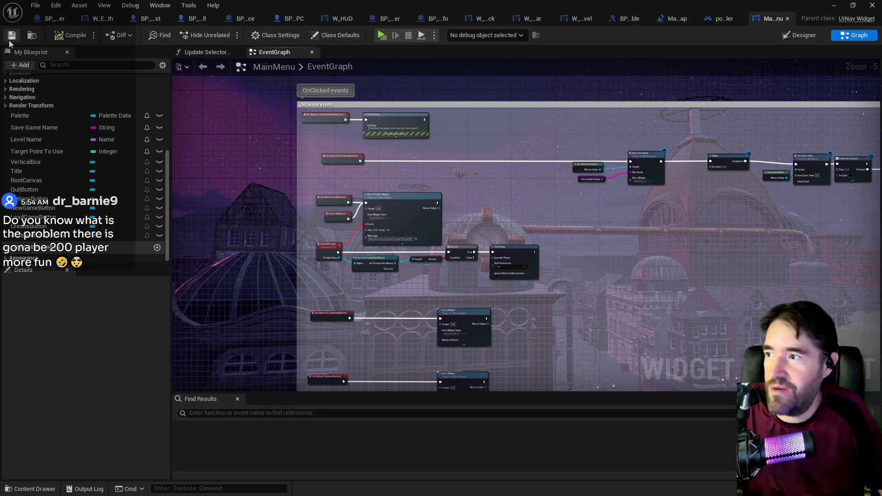
click(788, 18)
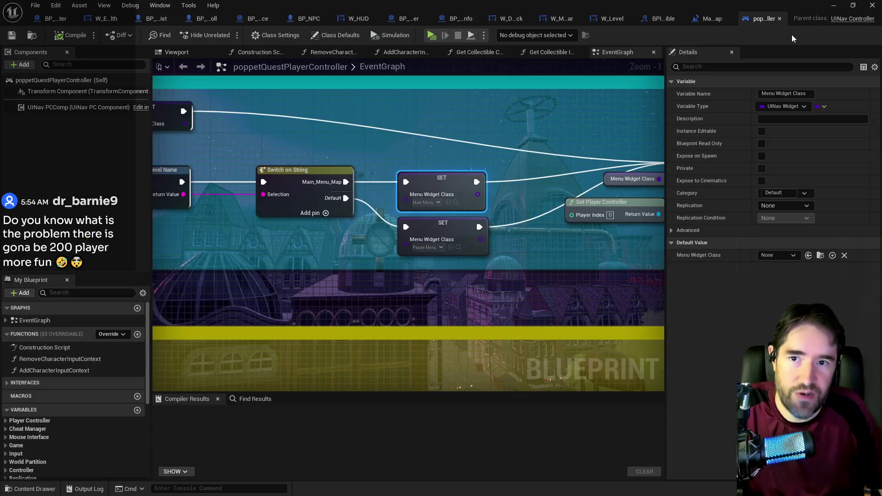
Close poppetQuestPlayerController and cycle through the BPI_Collectible, Main_Menu_Map and BP_Puppet_Master tabs.
scroll(510, 218, down, 2)
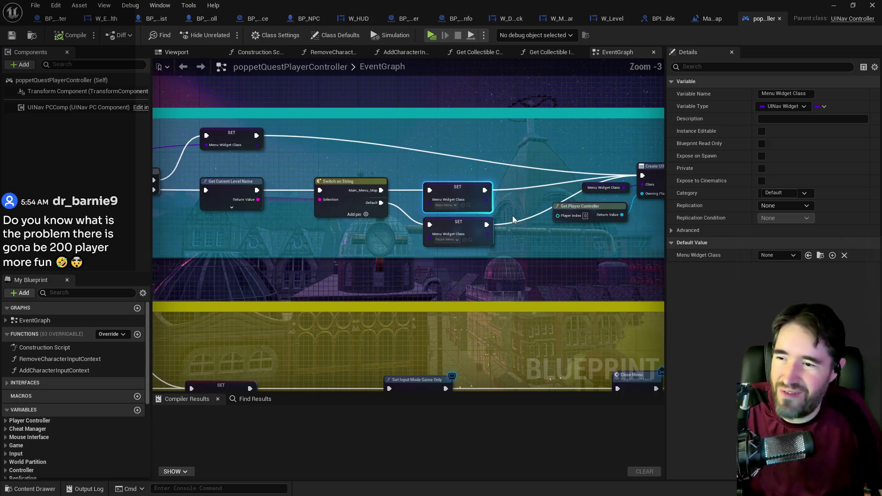
click(779, 19)
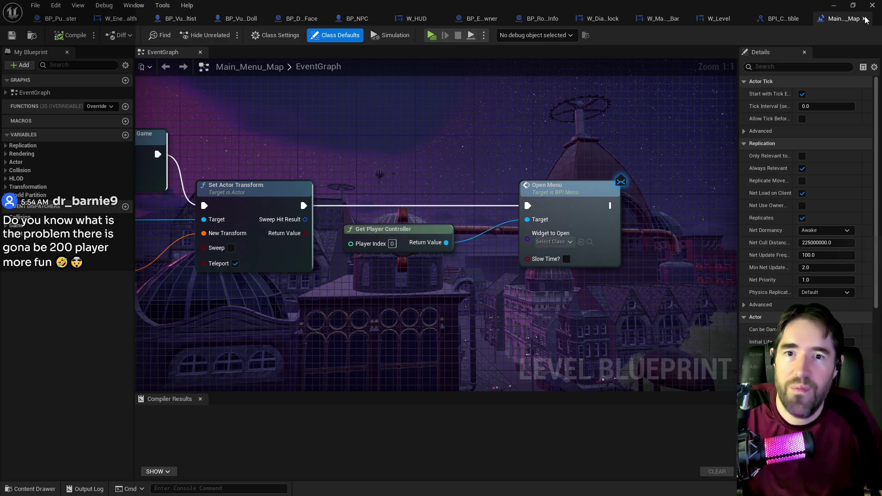
click(787, 20)
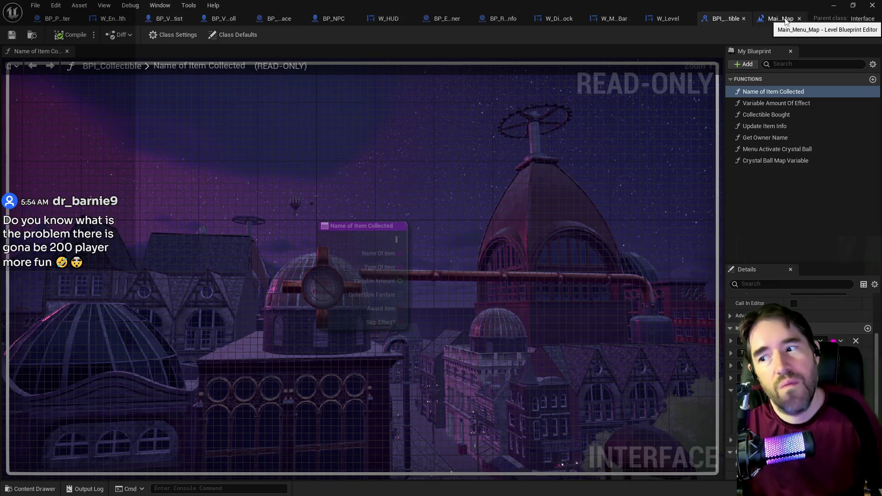
click(772, 20)
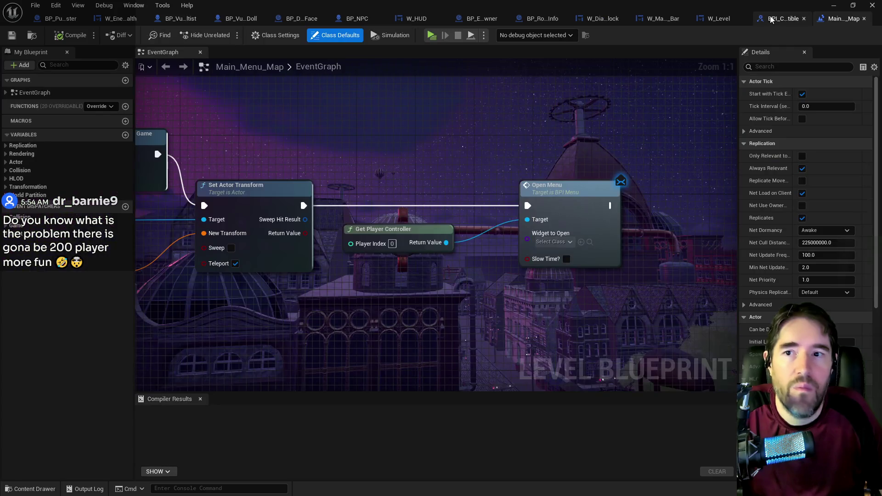
click(60, 18)
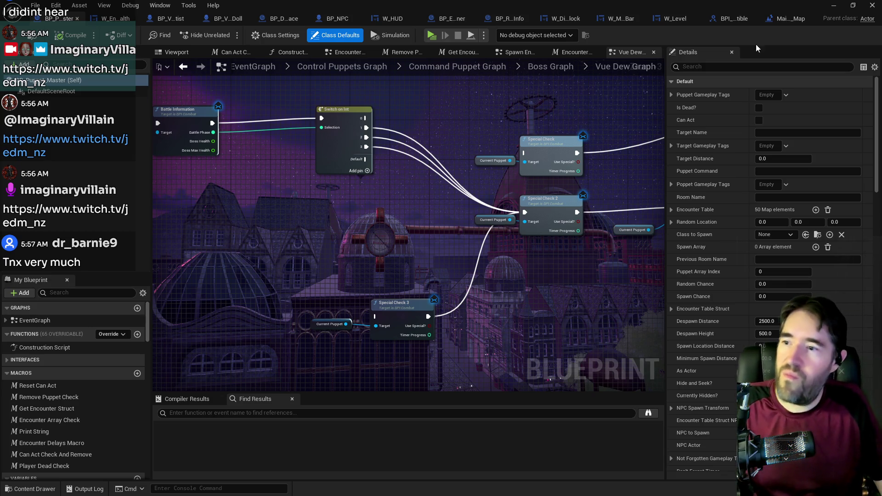
scroll(375, 199, down, 3)
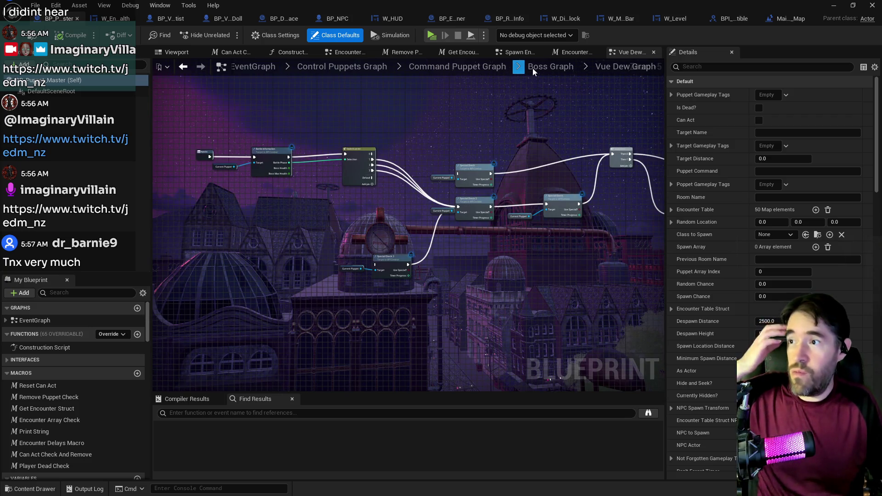
click(722, 19)
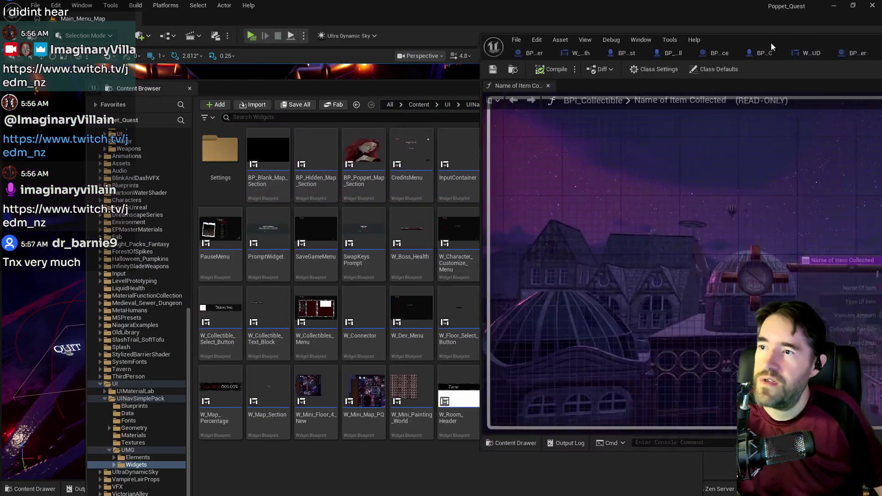
Close the Main_Menu_Map level blueprint and return to the main level editor.
key(alt+Tab)
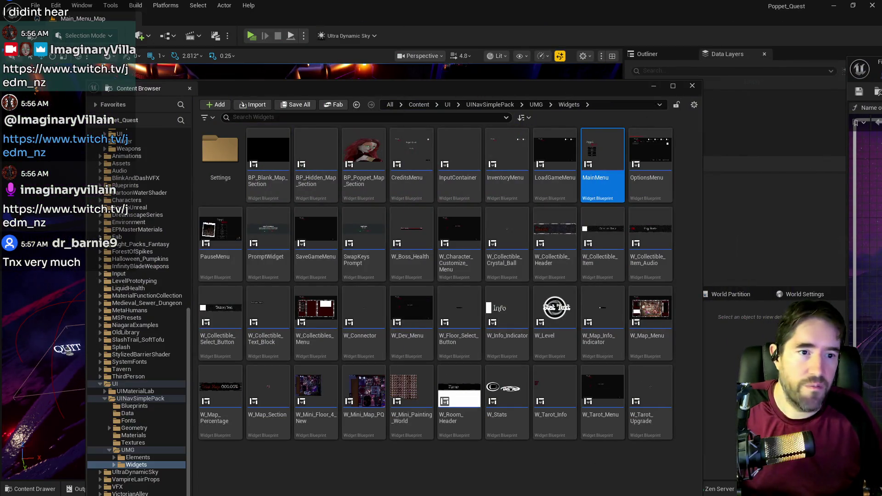
key(alt+Tab)
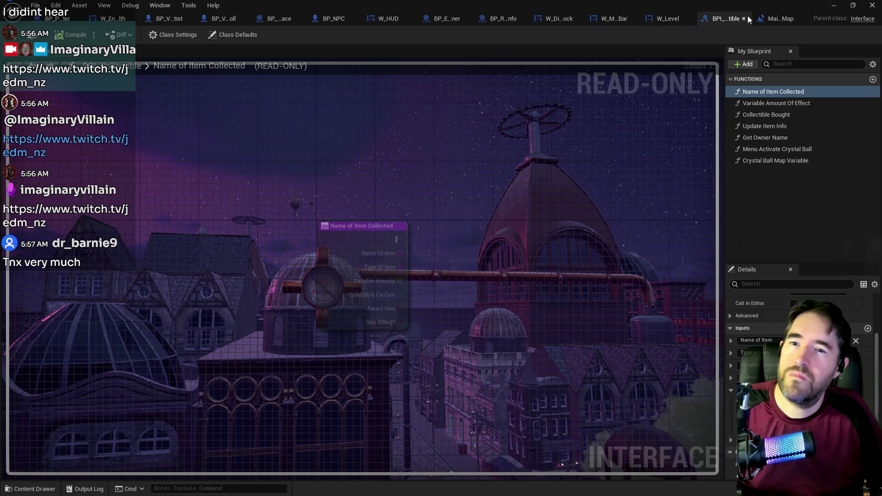
middle_click(774, 22)
click(833, 5)
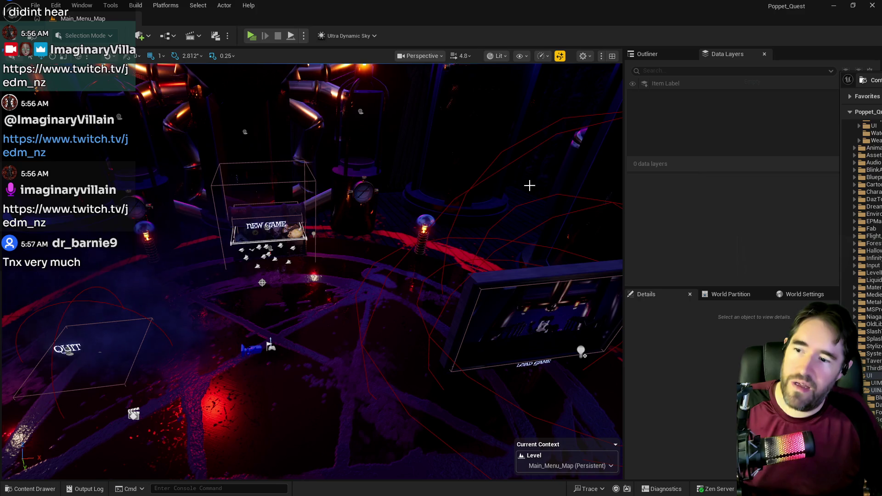
Load the Chapter_1_Dead_Girl_Wonderland level from Recent Levels.
click(35, 5)
mouse_move(46, 60)
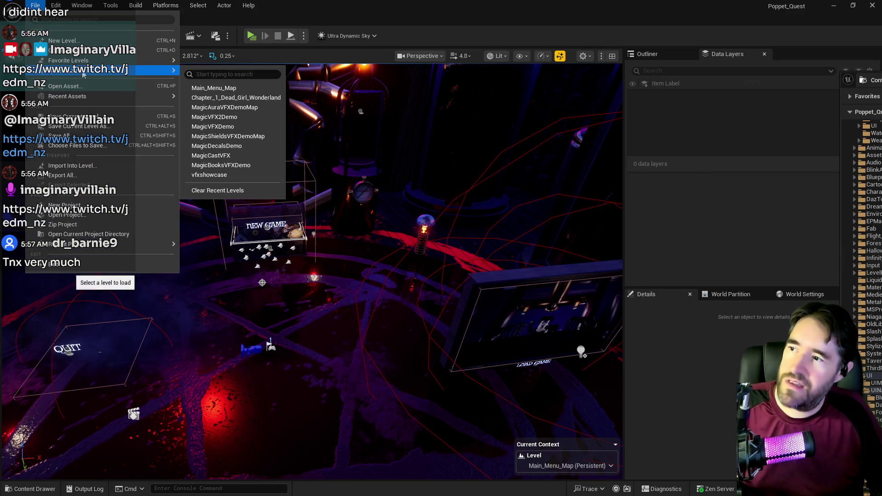
click(233, 95)
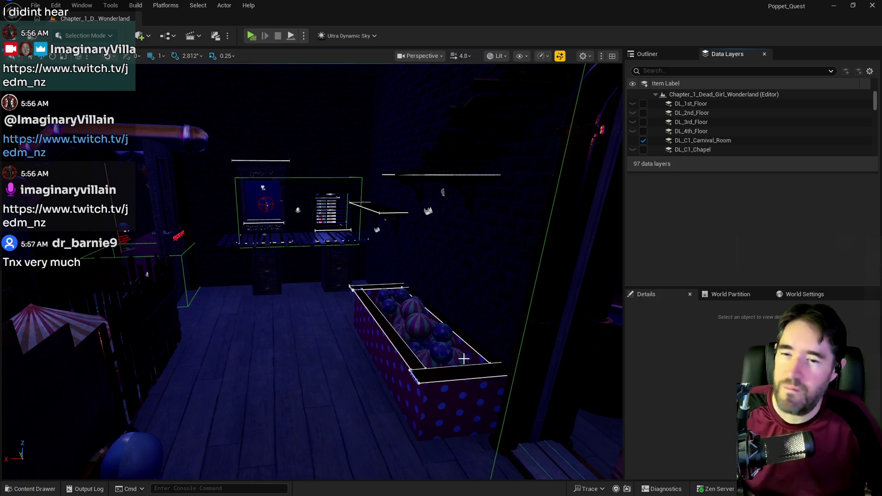
Fly the viewport camera in close to the carnival room steps.
drag(491, 351, 560, 350)
drag(207, 262, 333, 259)
drag(272, 282, 271, 282)
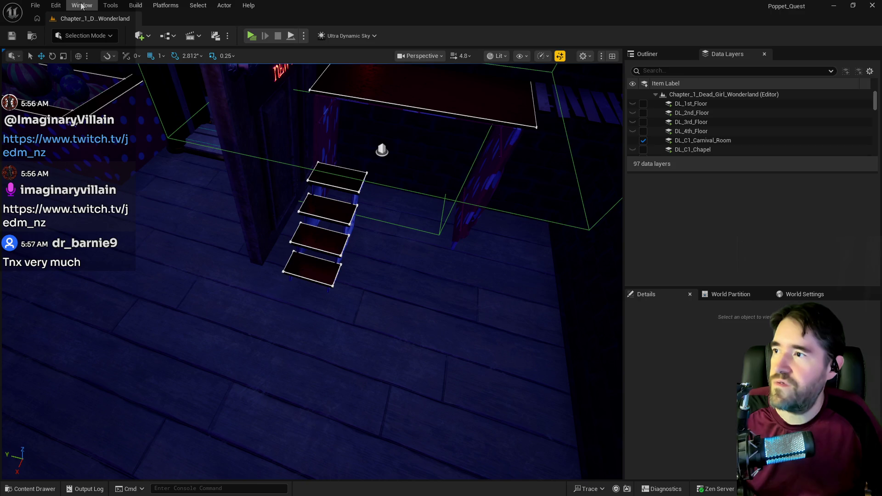
click(168, 40)
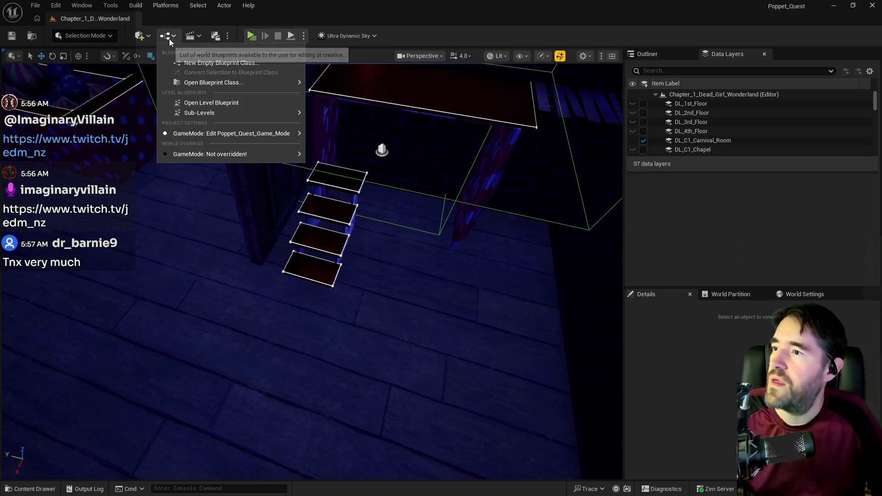
Open the Chapter 1 level blueprint and go up to its EventGraph.
click(198, 101)
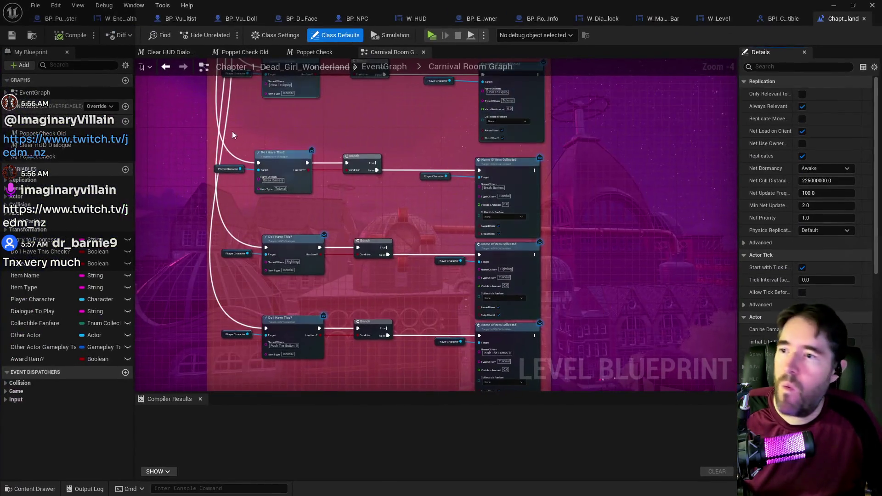
click(367, 68)
scroll(298, 133, up, 5)
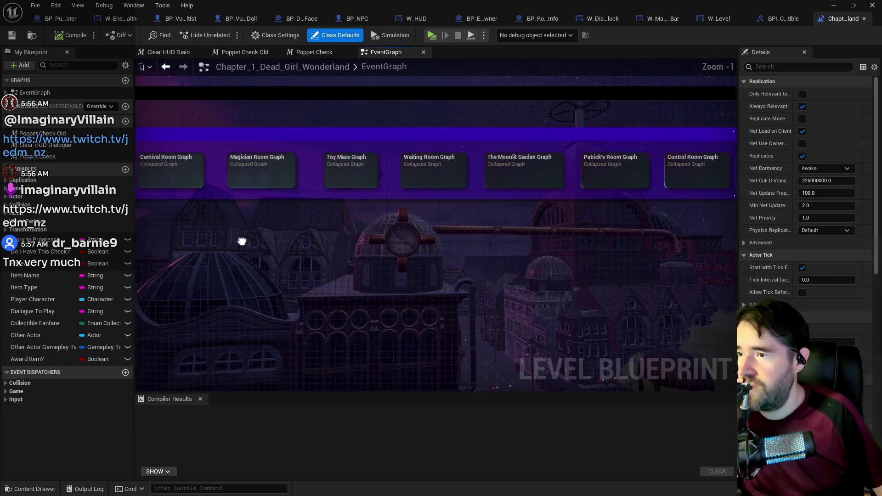
Open the Carnival Room Graph and view its overlap event rows and the What's a goodie box? row.
double_click(317, 168)
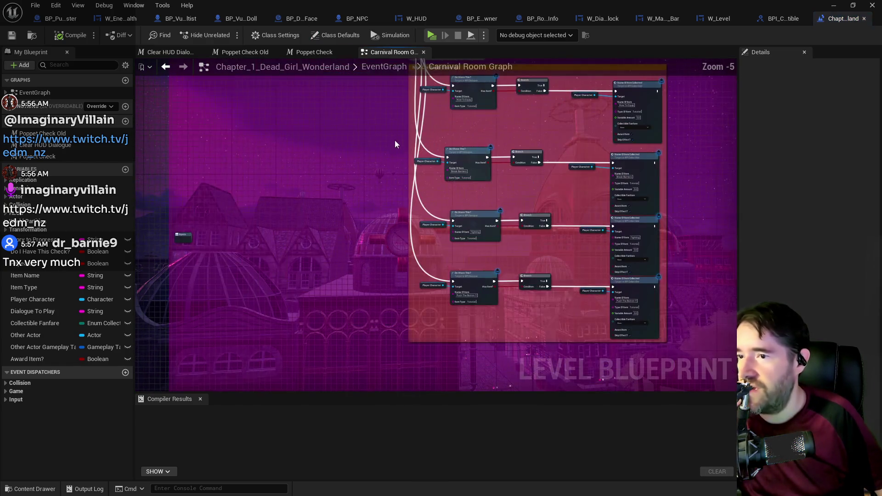
mouse_move(363, 283)
mouse_down()
mouse_move(349, 151)
mouse_move(343, 175)
mouse_up()
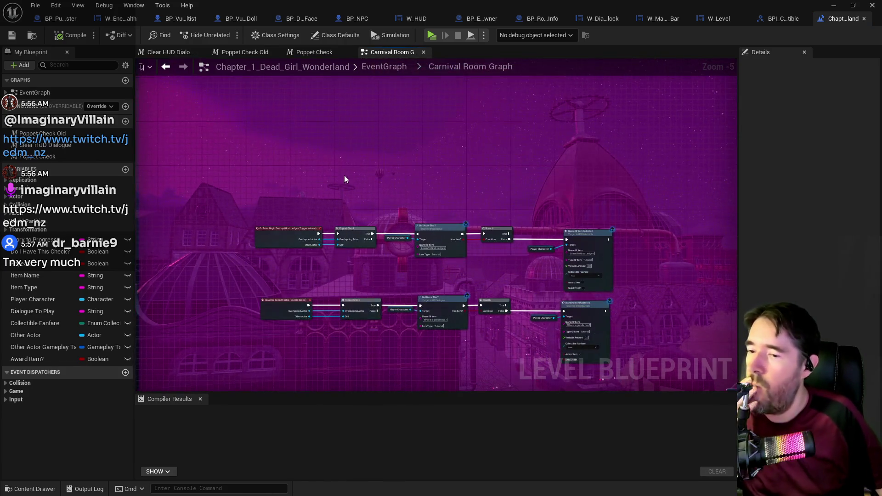
scroll(359, 233, up, 2)
mouse_move(461, 306)
mouse_down()
mouse_move(409, 239)
mouse_move(309, 206)
mouse_up()
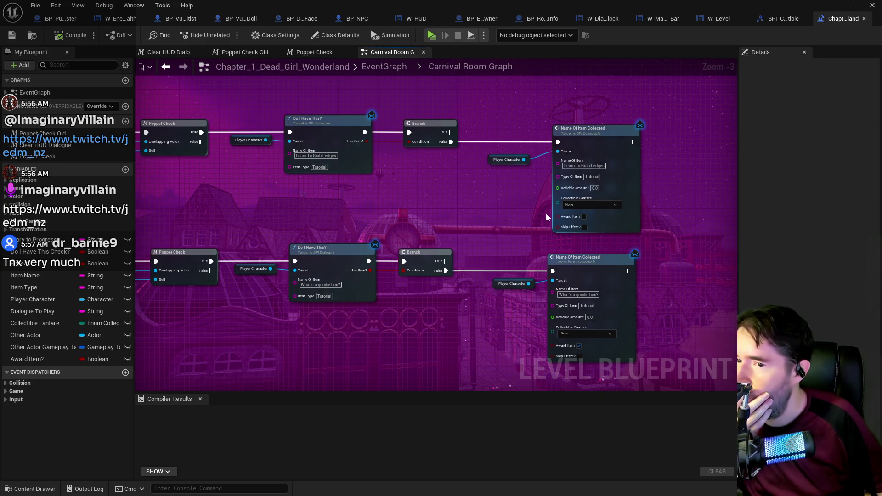
drag(498, 235, 516, 187)
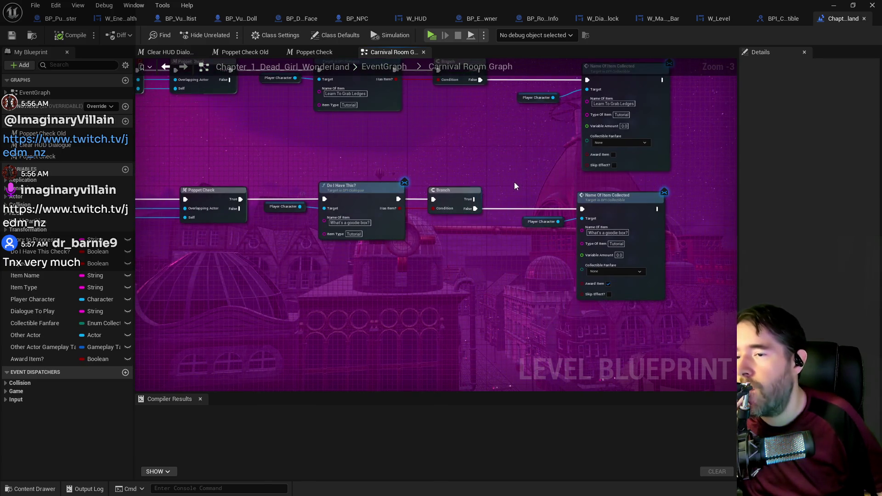
mouse_move(487, 272)
mouse_down()
mouse_move(535, 234)
mouse_move(549, 243)
mouse_up()
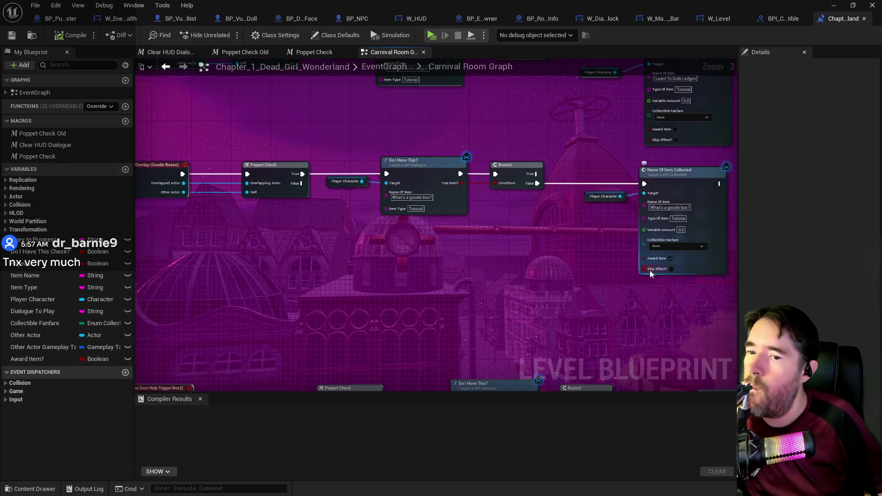
Look over the Magician Tarot branch and the Begin Overlap and Poppet Check nodes.
scroll(500, 285, down, 1)
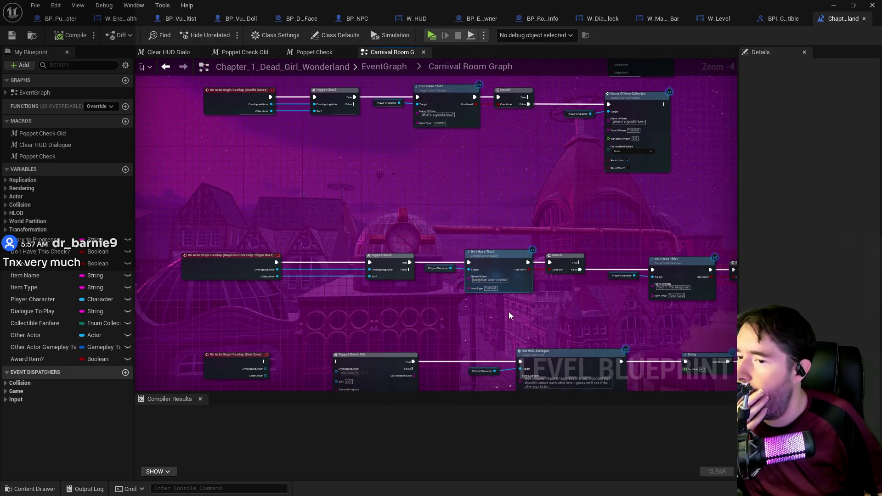
drag(509, 312, 459, 241)
drag(612, 262, 475, 250)
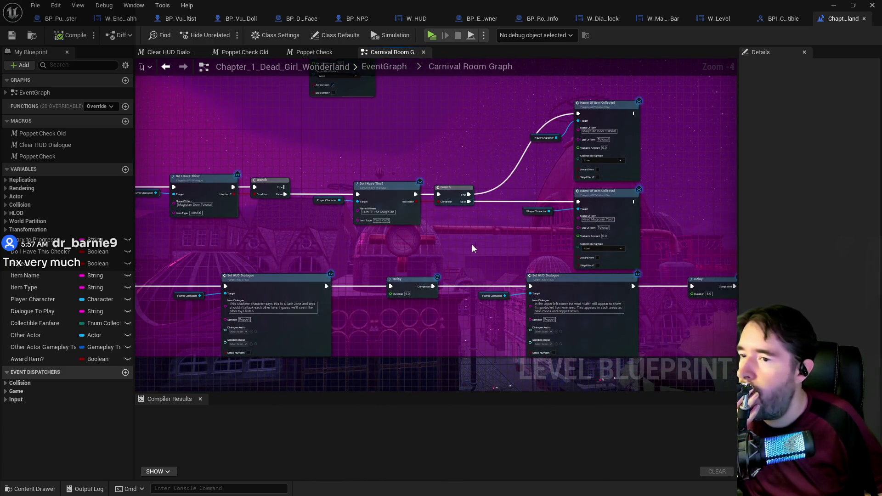
drag(403, 269, 481, 227)
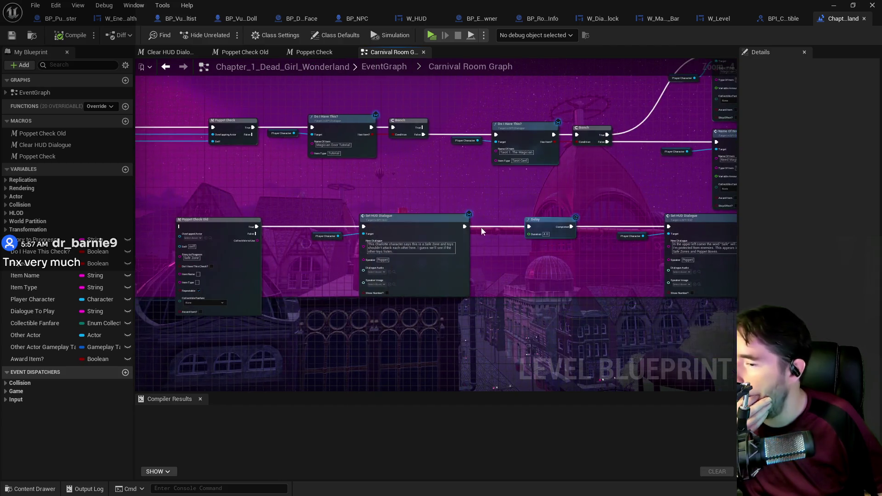
drag(137, 239, 248, 216)
scroll(247, 217, up, 1)
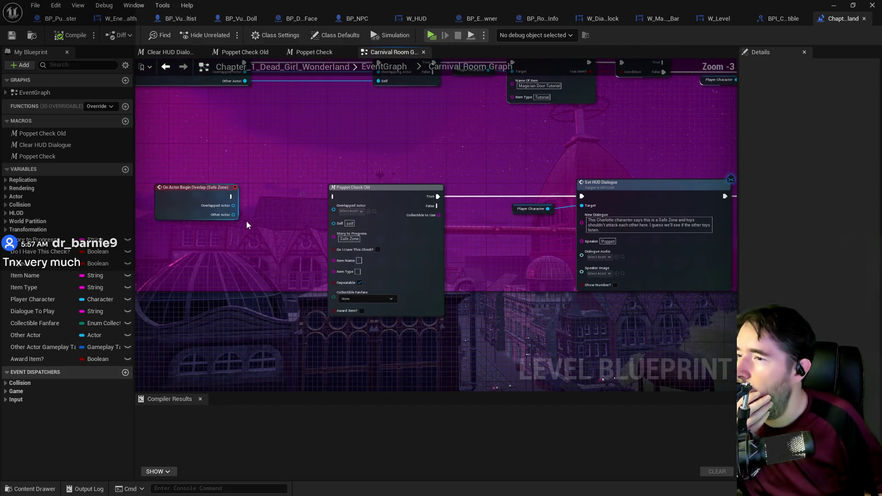
scroll(288, 247, down, 3)
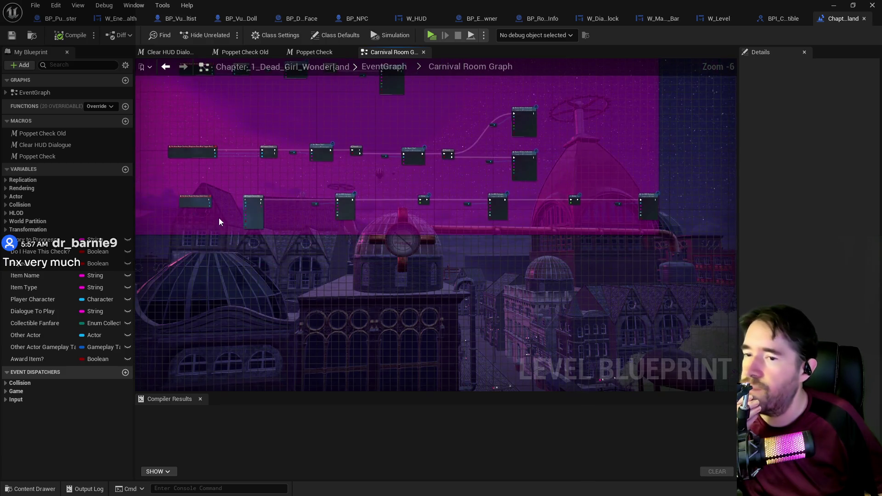
Move the lower node row down and slightly left, then return to the EventGraph.
drag(641, 226, 643, 226)
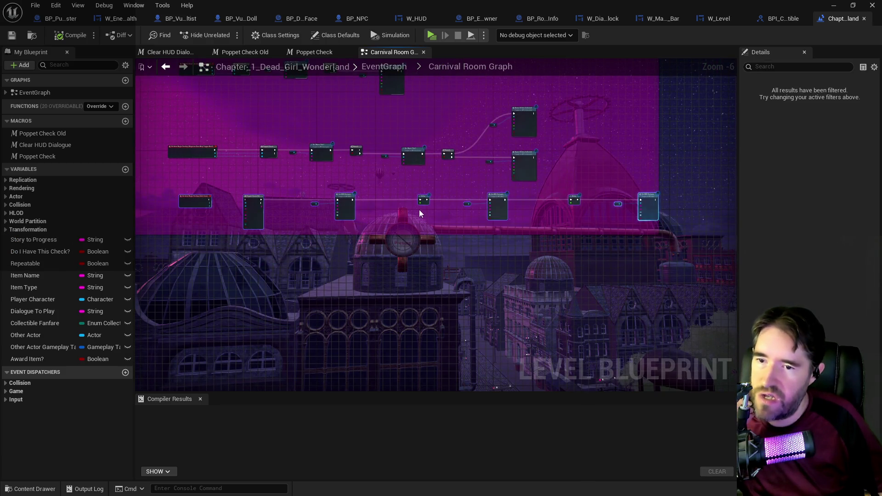
drag(348, 200, 341, 229)
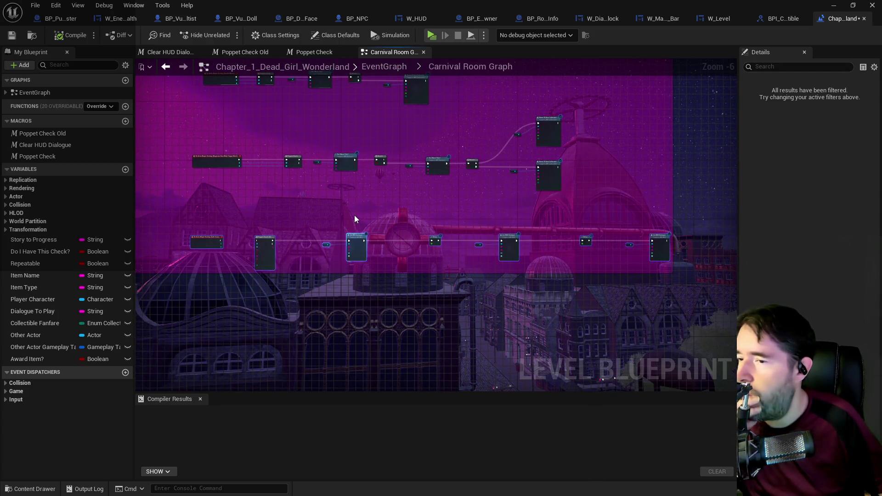
click(384, 67)
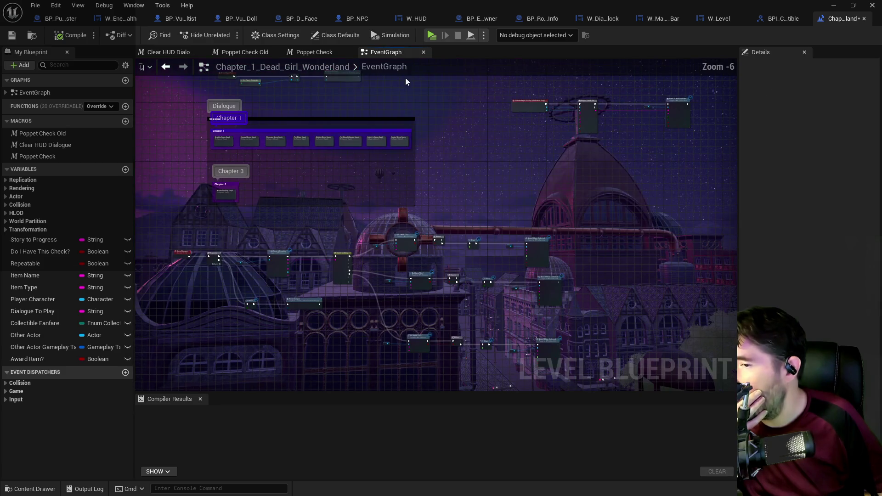
key(alt+Tab)
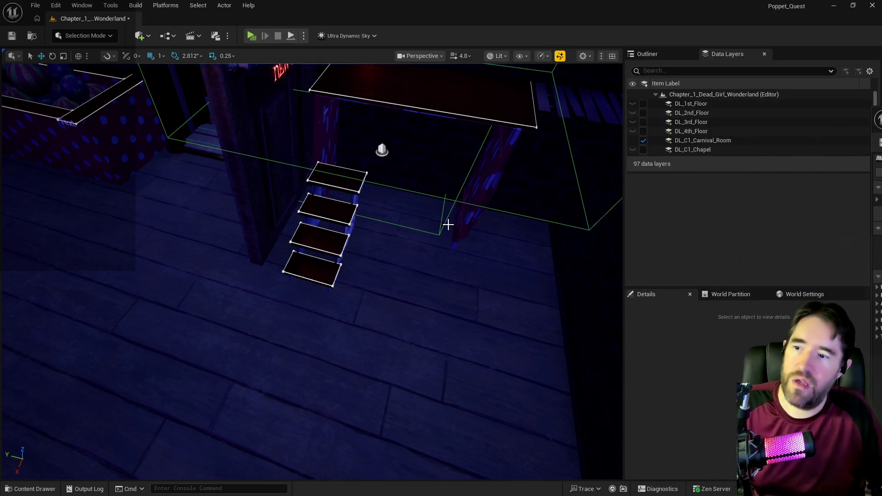
click(443, 224)
click(444, 224)
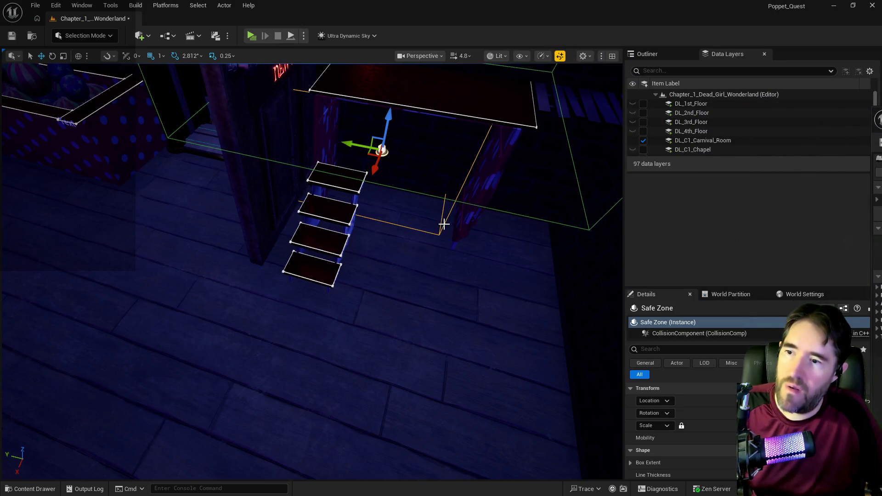
click(659, 56)
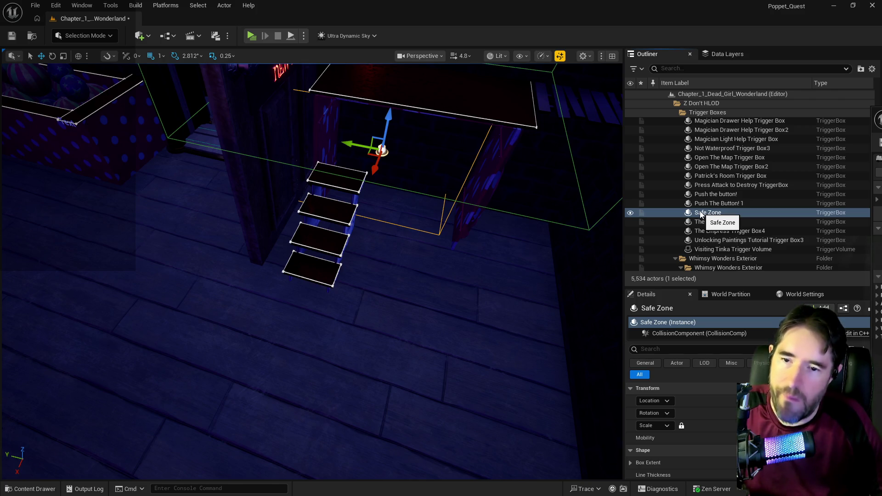
right_click(700, 214)
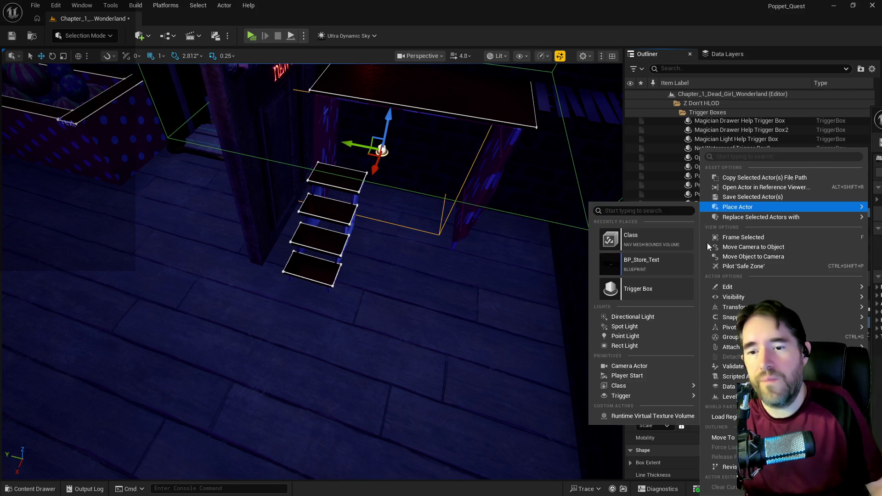
mouse_move(726, 437)
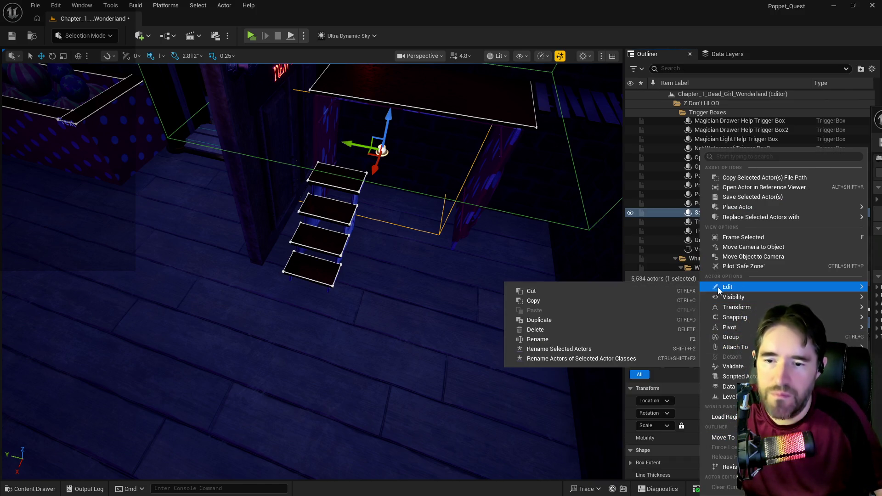
click(550, 327)
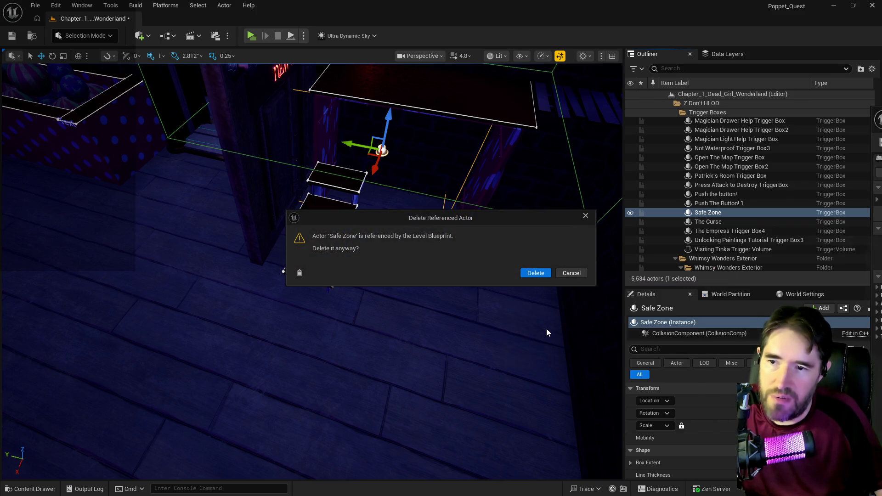
click(569, 276)
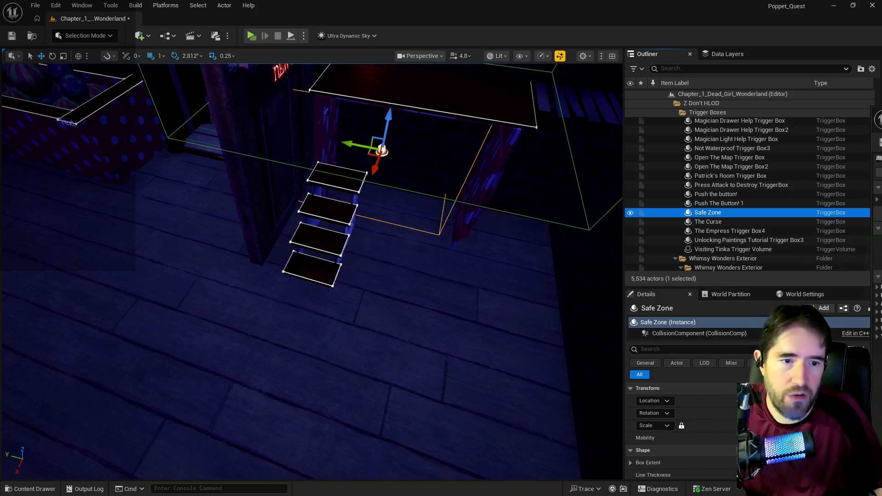
key(alt+Tab)
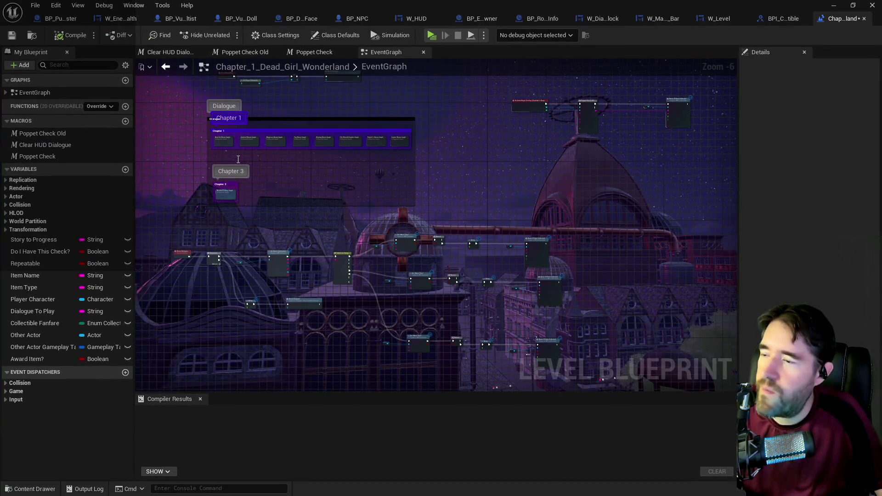
Delete the Safe Zone overlap node in the Carnival Room Graph and compile the blueprint.
scroll(238, 159, up, 5)
double_click(297, 124)
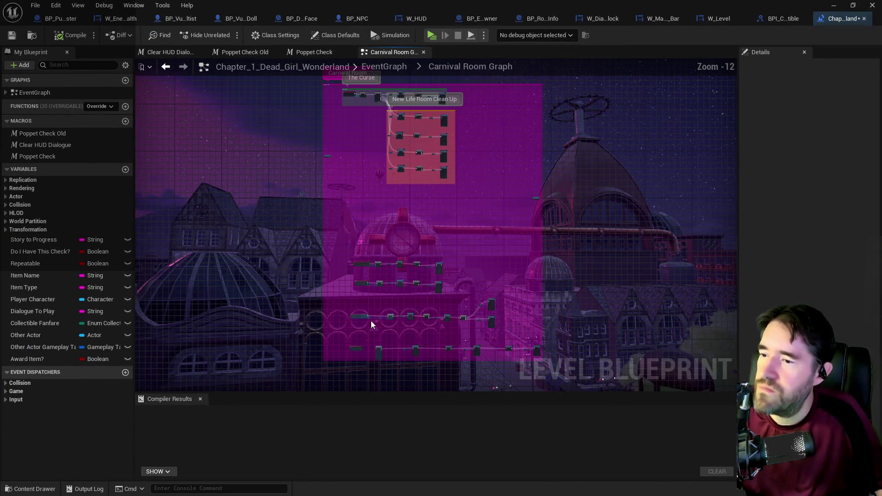
scroll(371, 320, up, 4)
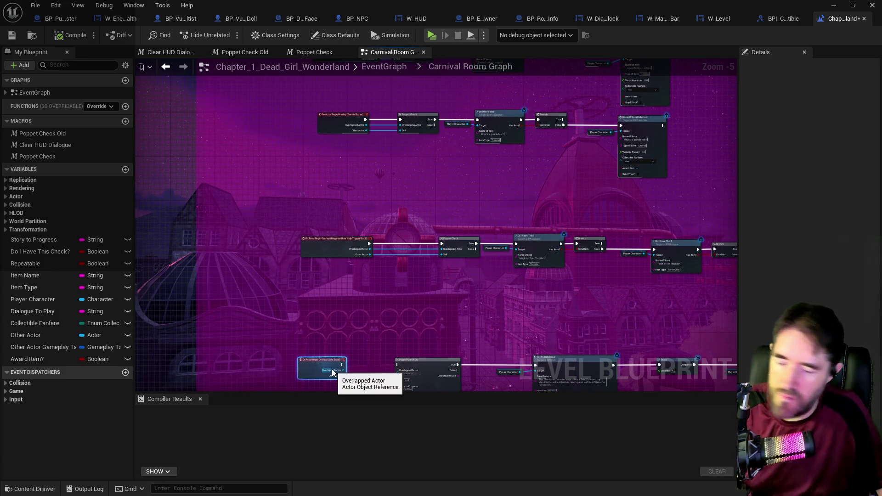
key(Delete)
drag(515, 353, 423, 234)
scroll(423, 237, up, 1)
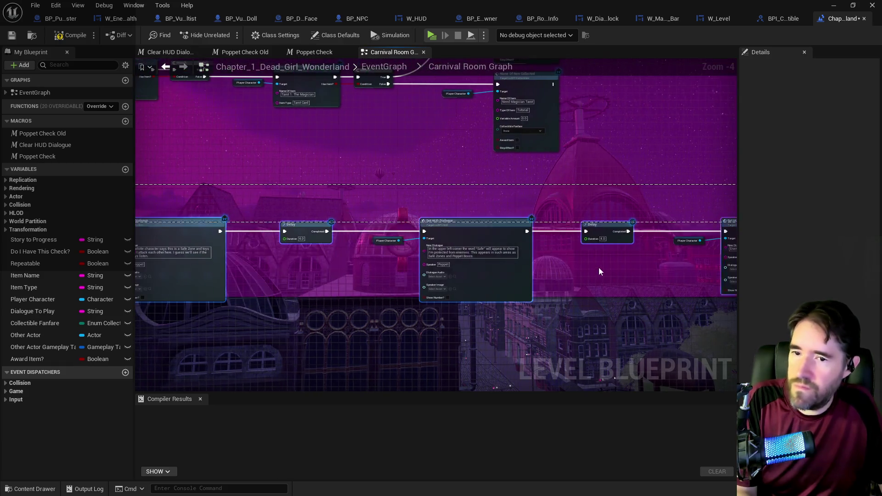
click(664, 291)
key(ctrl+s)
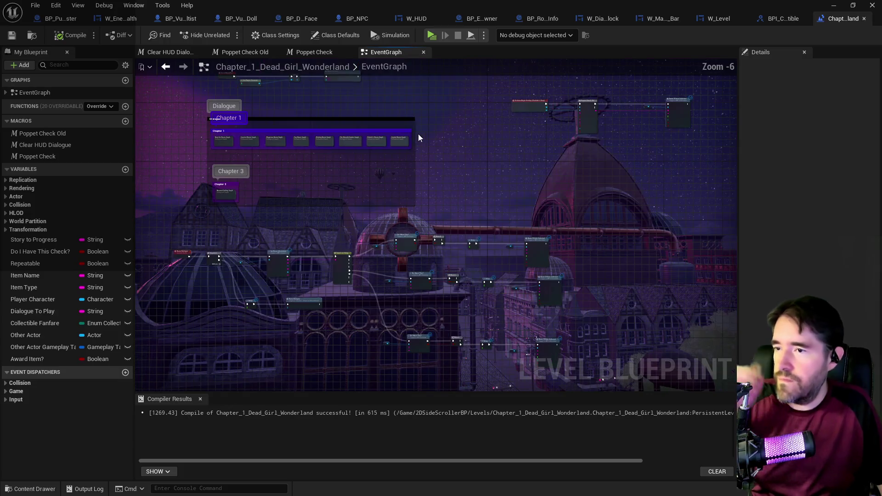
Delete the Safe Zone trigger box actor from the level and return to the blueprint editor.
key(alt+Tab)
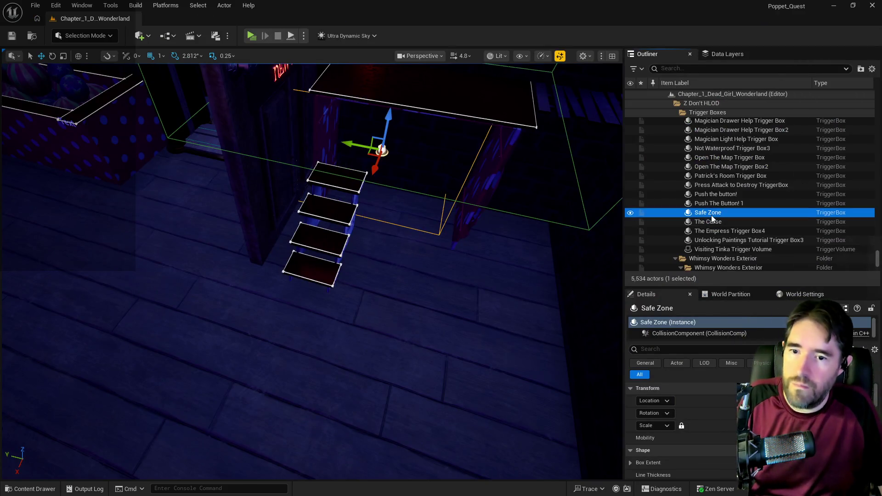
right_click(711, 214)
mouse_move(731, 286)
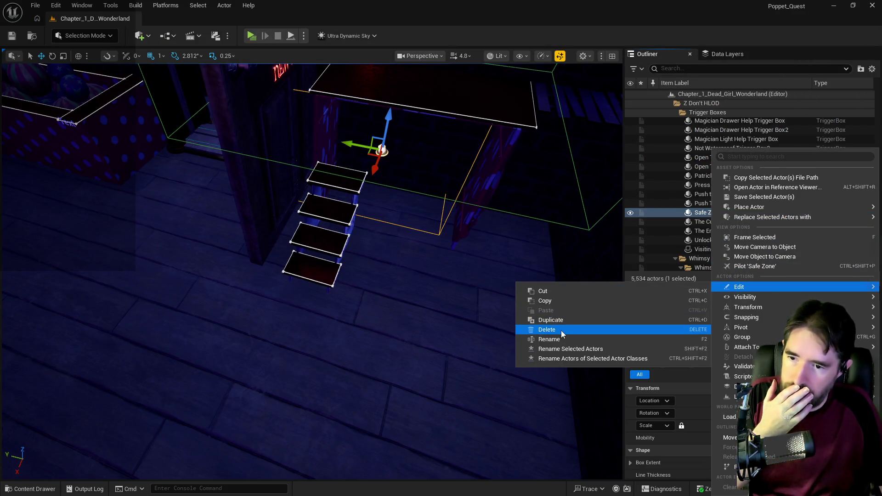
click(561, 330)
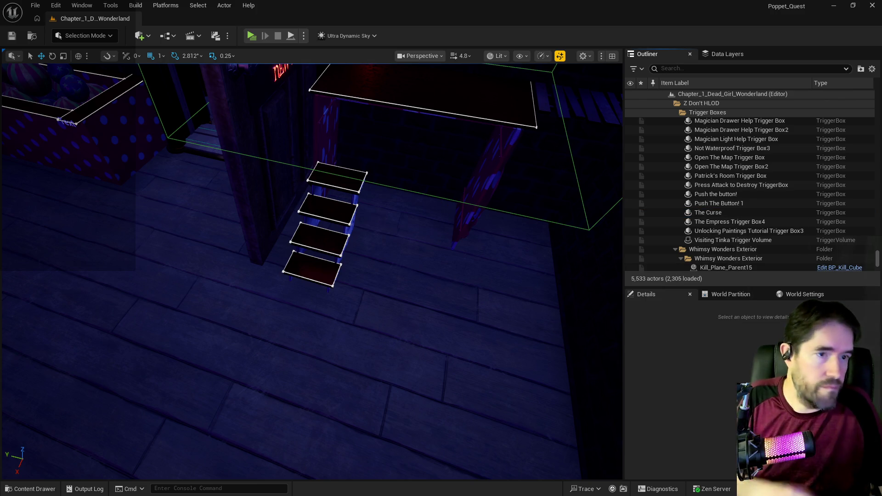
key(alt+Tab)
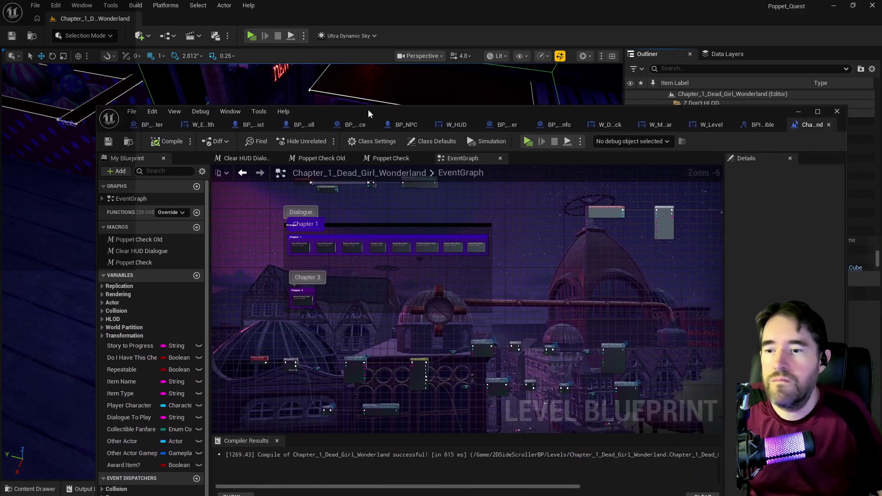
Maximize the Blueprint editor to fill the screen, showing the Dialogue and Chapter groups.
drag(368, 109, 324, 78)
double_click(325, 78)
scroll(337, 227, up, 3)
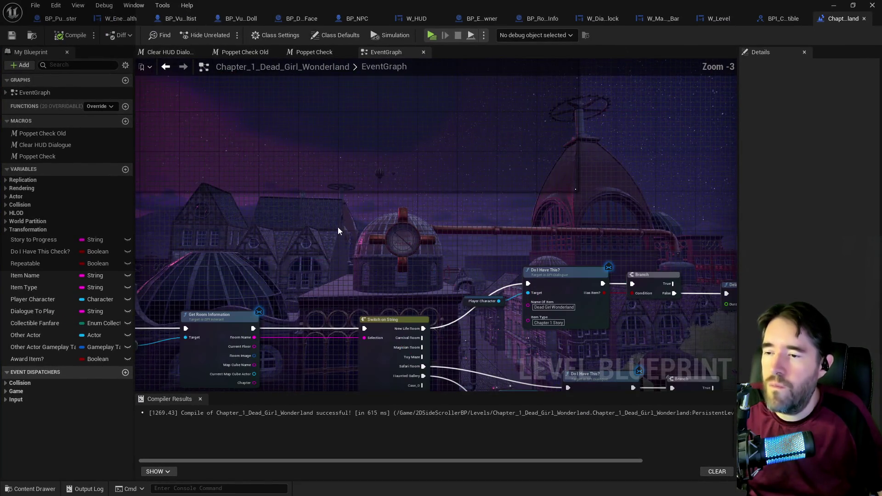
mouse_move(338, 227)
mouse_down()
mouse_move(342, 145)
mouse_move(380, 254)
mouse_move(374, 138)
mouse_up()
scroll(380, 253, down, 3)
scroll(336, 214, up, 4)
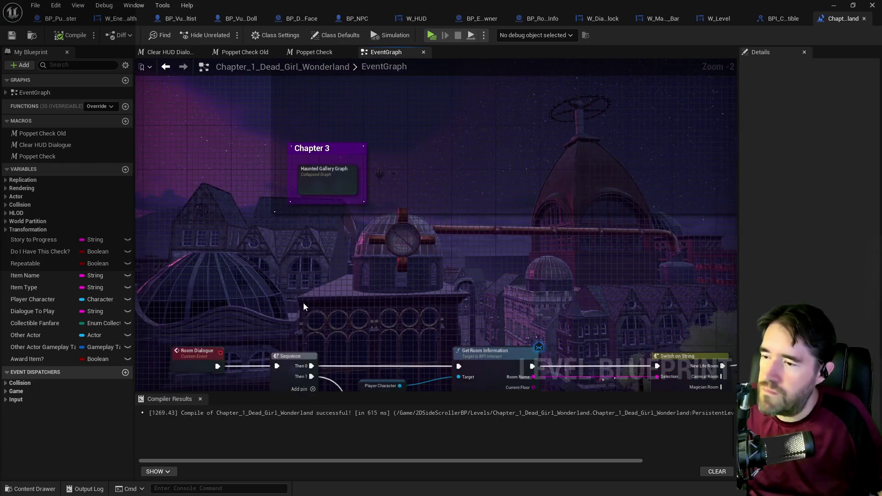
Pan over the Room Dialogue nodes, room switch nodes and chapter groups.
drag(302, 306, 320, 169)
mouse_move(429, 236)
mouse_down()
mouse_move(407, 242)
mouse_move(460, 273)
mouse_move(402, 222)
mouse_move(448, 339)
mouse_move(478, 340)
mouse_move(475, 297)
mouse_up()
scroll(393, 234, down, 2)
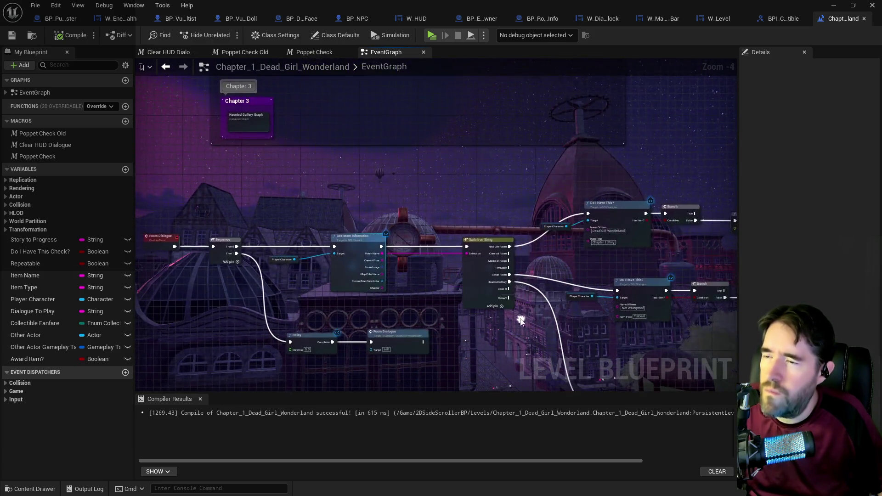
scroll(475, 298, down, 3)
mouse_move(327, 187)
mouse_down()
mouse_move(265, 160)
mouse_move(506, 276)
mouse_move(626, 295)
mouse_move(476, 180)
mouse_up()
scroll(626, 295, up, 1)
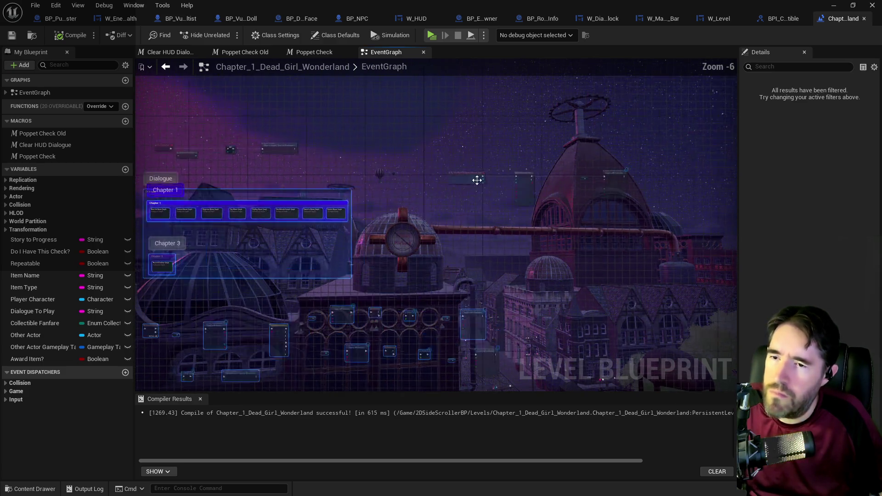
scroll(477, 180, up, 3)
scroll(493, 219, down, 5)
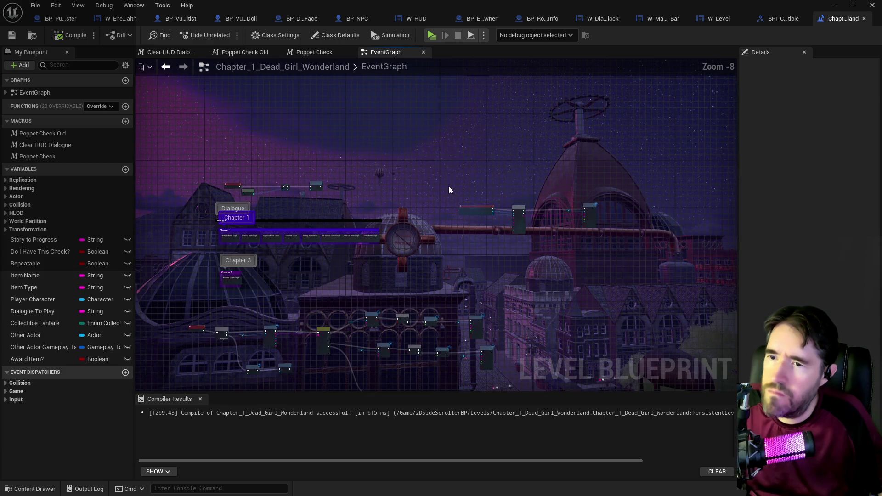
Select the Begin Overlap and Poppet Check Old nodes and move them higher in the graph.
drag(596, 240, 590, 237)
scroll(584, 235, up, 1)
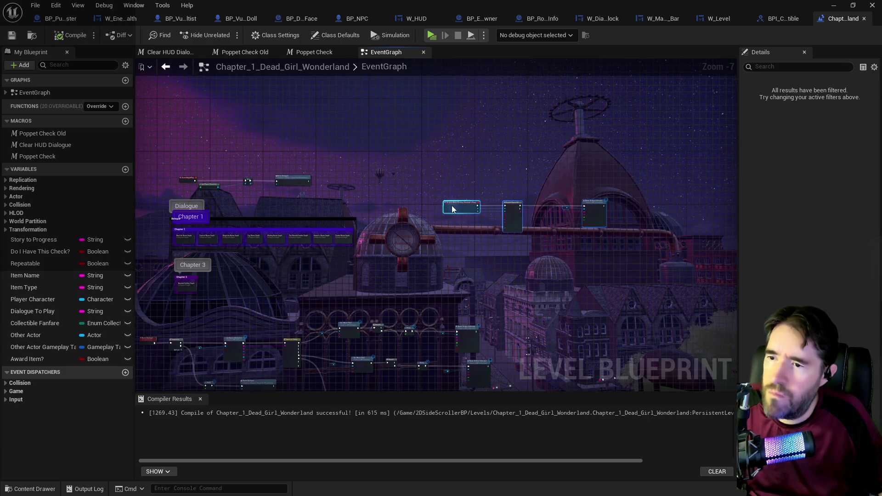
drag(452, 207, 439, 147)
scroll(385, 214, up, 3)
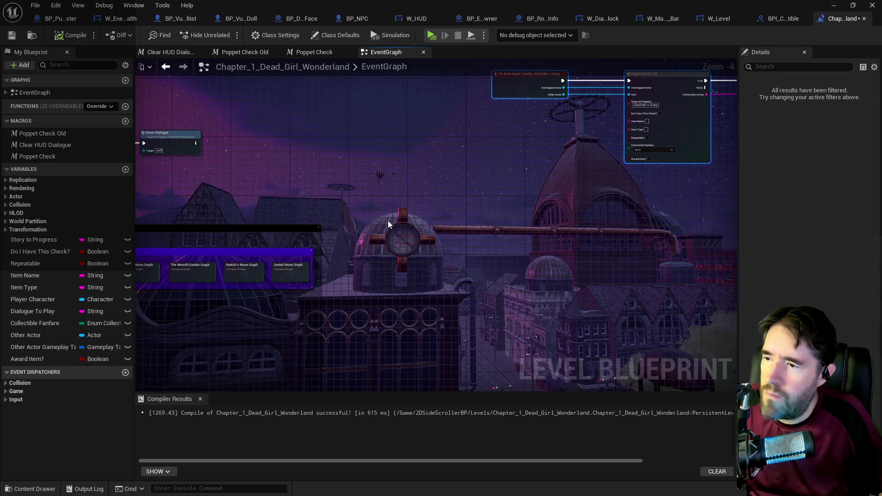
scroll(388, 220, down, 1)
mouse_move(483, 128)
mouse_down()
mouse_move(741, 199)
mouse_move(640, 194)
mouse_move(575, 152)
mouse_up()
right_click(575, 153)
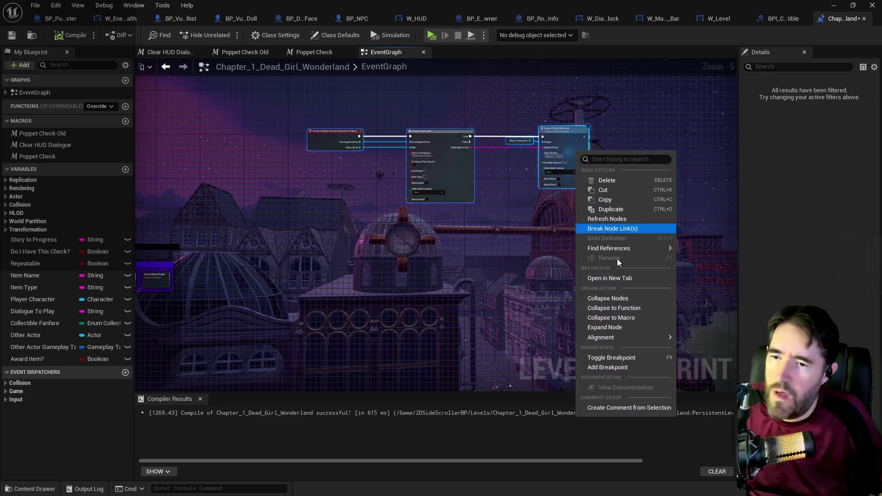
Collapse the selected nodes into a new collapsed graph and confirm its name.
click(610, 298)
scroll(452, 137, up, 4)
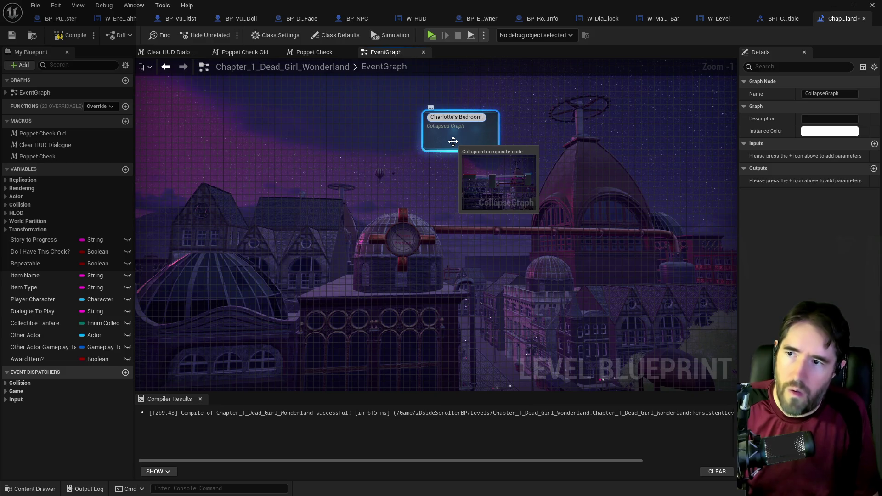
click(417, 190)
scroll(418, 191, down, 3)
Place Charlotte's Bedroom Graph beside Chapter 1 and move the Chapter 1 comment up with it.
mouse_move(441, 153)
mouse_down()
mouse_move(545, 93)
mouse_move(435, 171)
mouse_move(252, 230)
mouse_move(525, 167)
mouse_up()
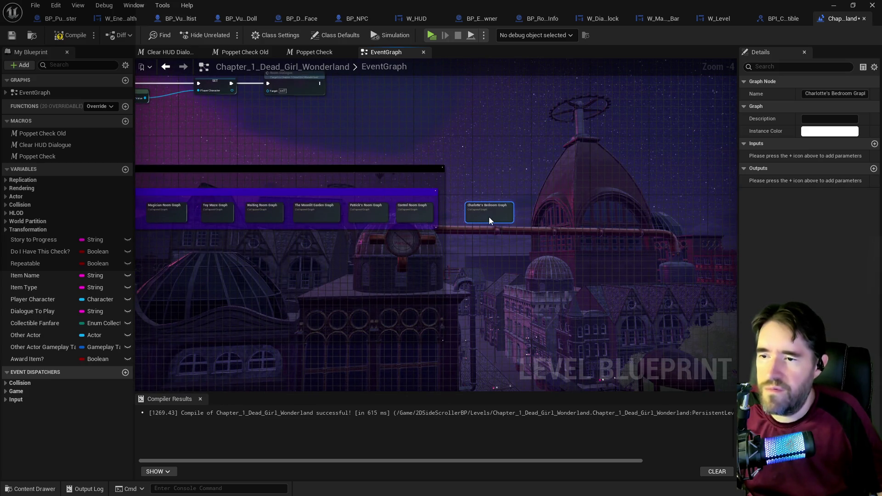
drag(489, 217, 638, 195)
click(184, 170)
ctrl+click(634, 193)
scroll(180, 221, up, 4)
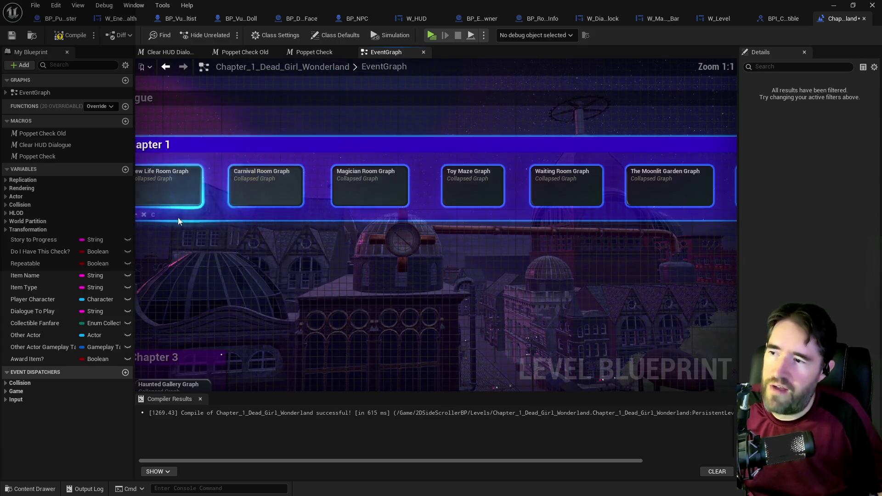
drag(179, 221, 272, 214)
scroll(275, 221, down, 3)
scroll(272, 222, up, 3)
mouse_move(297, 217)
mouse_down()
mouse_move(371, 158)
mouse_move(363, 70)
mouse_move(351, 90)
mouse_up()
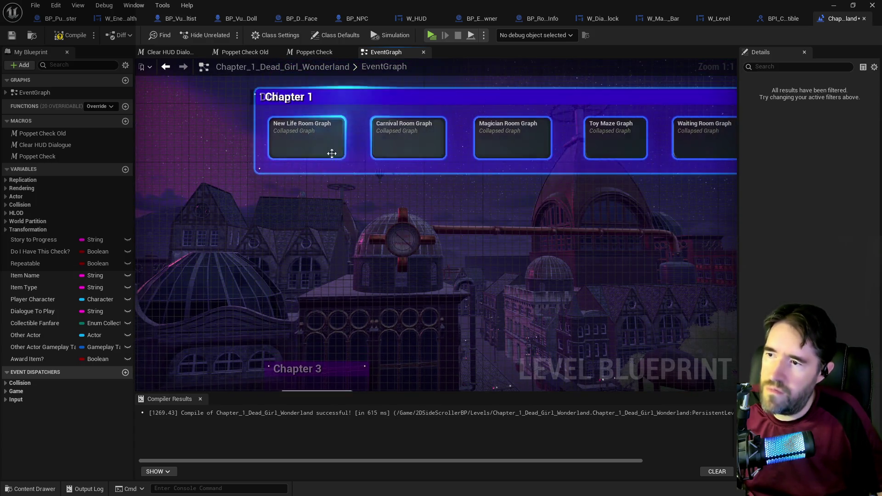
Slide Charlotte's Bedroom Graph closer to the other room graphs.
scroll(360, 217, down, 4)
scroll(305, 179, up, 4)
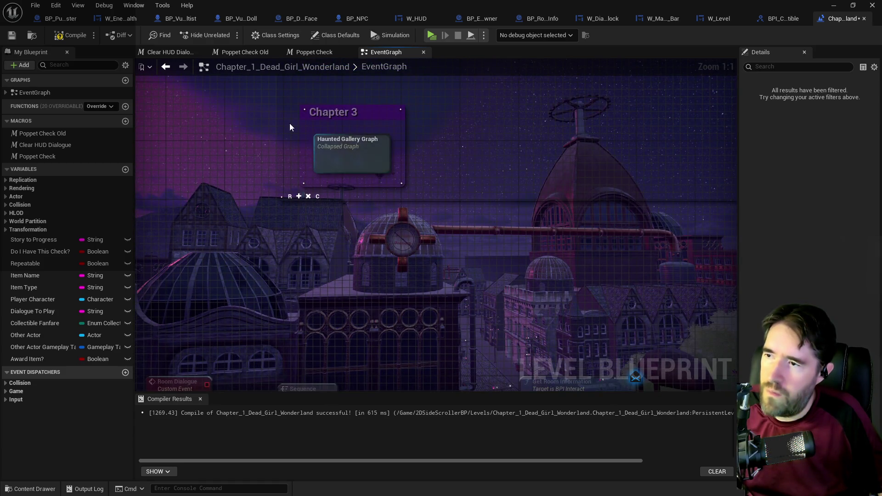
drag(290, 124, 289, 387)
mouse_move(296, 239)
mouse_down()
mouse_move(301, 133)
mouse_move(147, 299)
mouse_move(138, 246)
mouse_move(468, 239)
mouse_move(489, 221)
mouse_up()
click(489, 222)
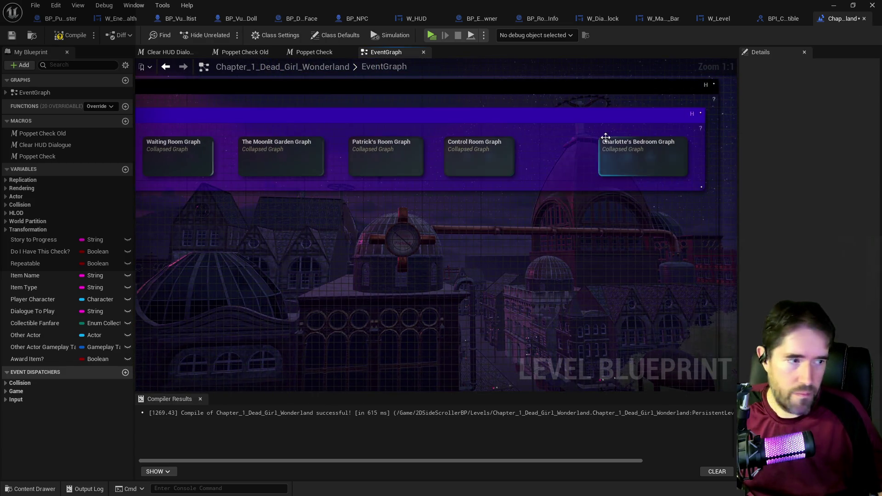
drag(616, 153, 579, 152)
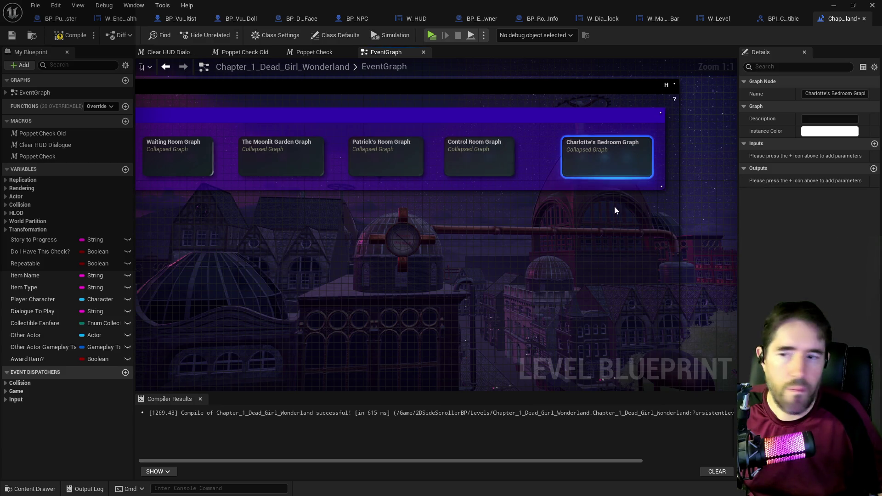
Look over the Chapter 3 group and marquee-select a large block of graph nodes.
mouse_move(581, 170)
mouse_down()
mouse_move(515, 188)
mouse_move(490, 209)
mouse_up()
scroll(491, 209, down, 5)
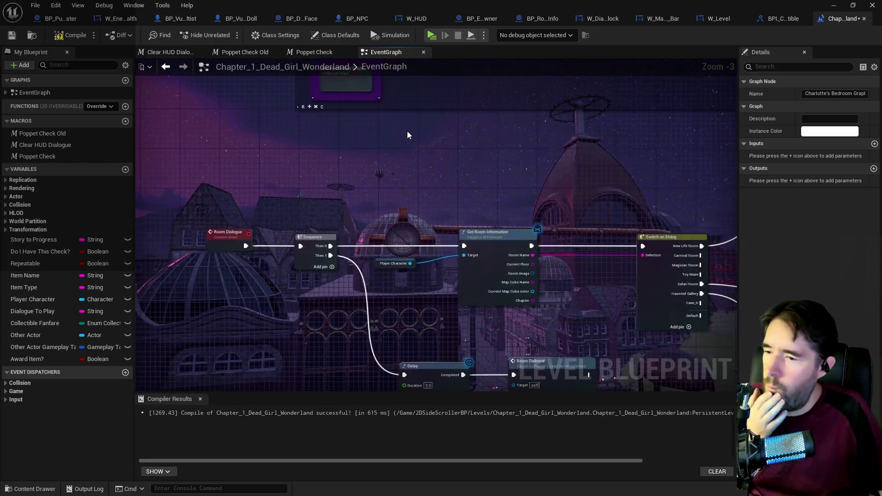
mouse_move(349, 257)
mouse_down()
mouse_move(351, 287)
mouse_move(325, 248)
mouse_up()
scroll(315, 242, down, 1)
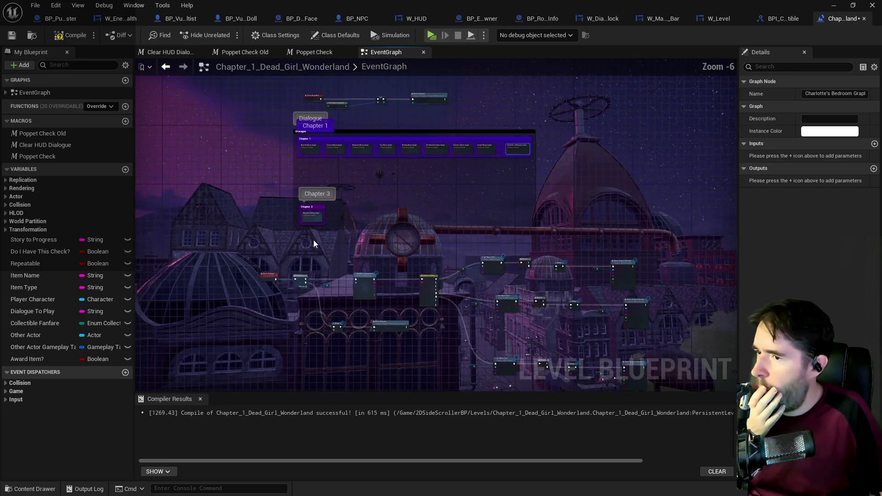
mouse_move(242, 130)
mouse_down()
mouse_move(644, 349)
mouse_move(679, 415)
mouse_move(696, 299)
mouse_move(680, 285)
mouse_up()
scroll(343, 122, up, 6)
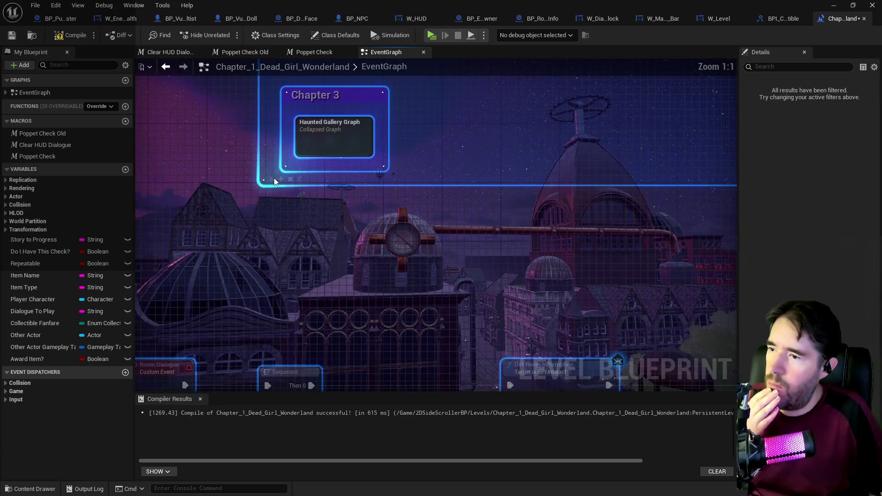
scroll(281, 179, down, 6)
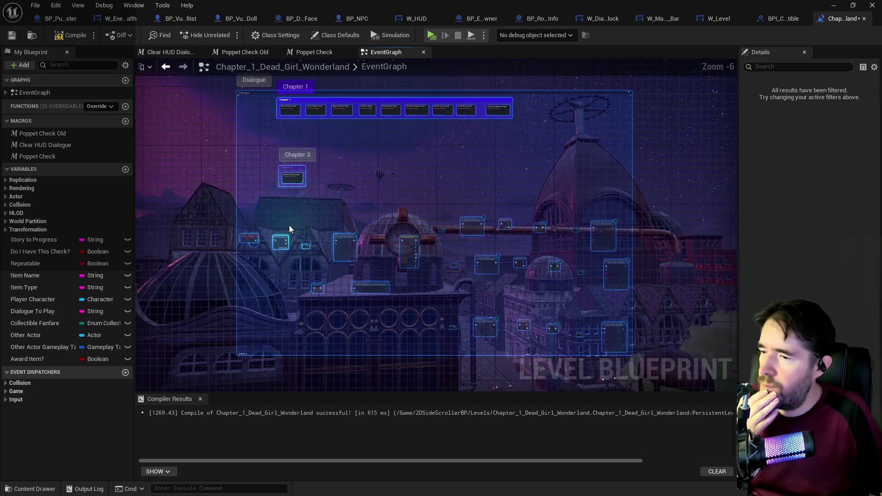
scroll(289, 229, up, 2)
Nudge the Room Dialogue event node slightly left and compile the blueprint.
click(215, 246)
drag(215, 248, 194, 251)
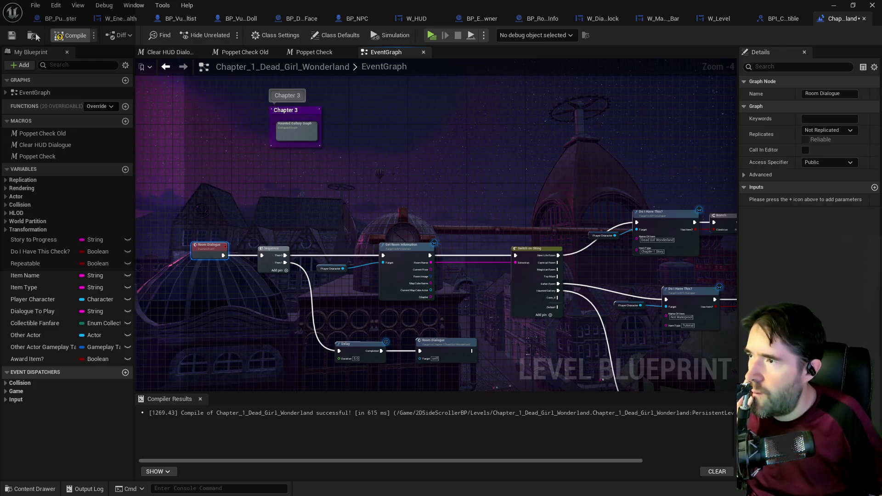
click(69, 36)
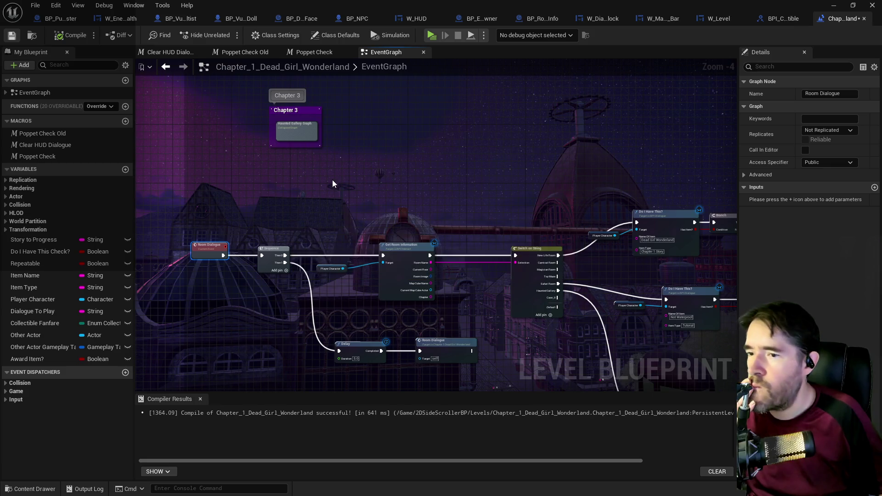
right_click(286, 73)
Select the top Do I Have This?/Branch/Delay/Name Of Item Collected chain and raise it.
mouse_move(261, 186)
mouse_down()
mouse_move(216, 139)
mouse_move(632, 294)
mouse_move(696, 388)
mouse_move(699, 356)
mouse_up()
drag(511, 291, 360, 200)
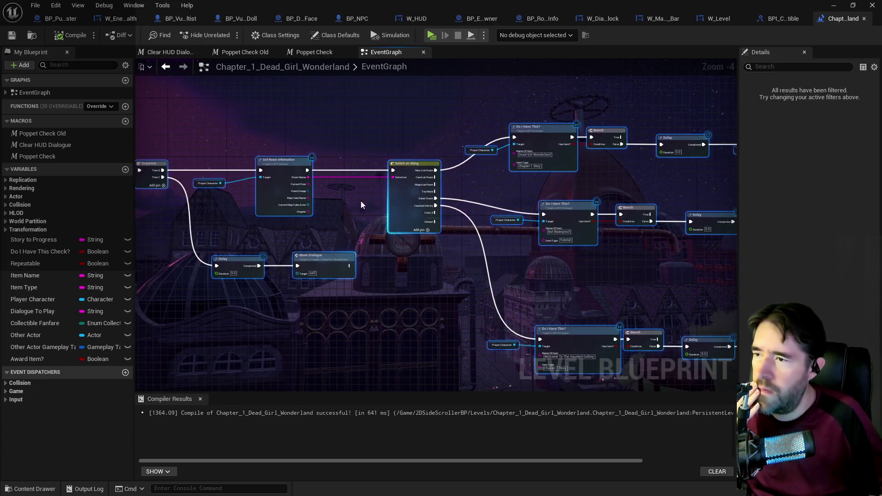
drag(382, 150, 163, 160)
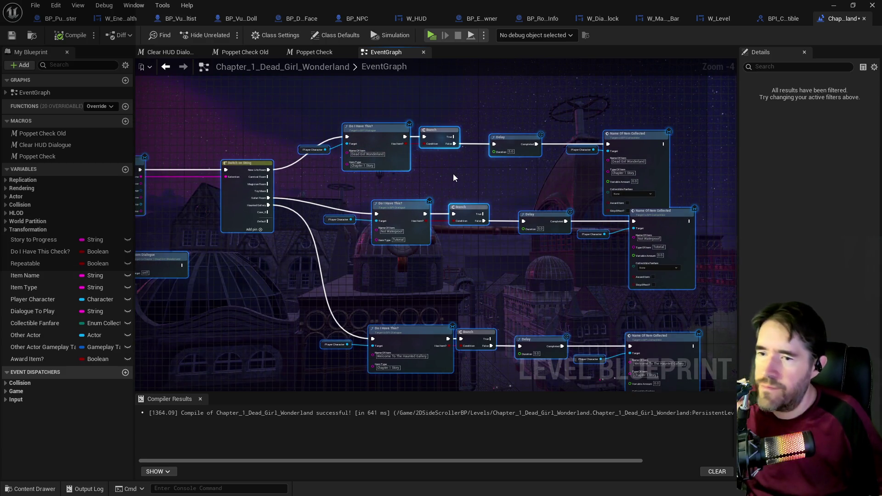
drag(537, 169, 496, 177)
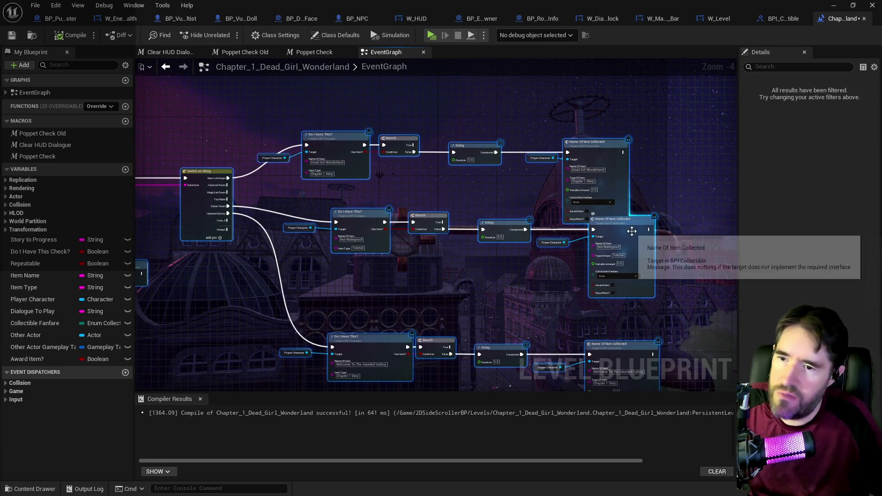
click(282, 128)
mouse_move(282, 129)
mouse_down()
mouse_move(597, 170)
mouse_move(606, 114)
mouse_up()
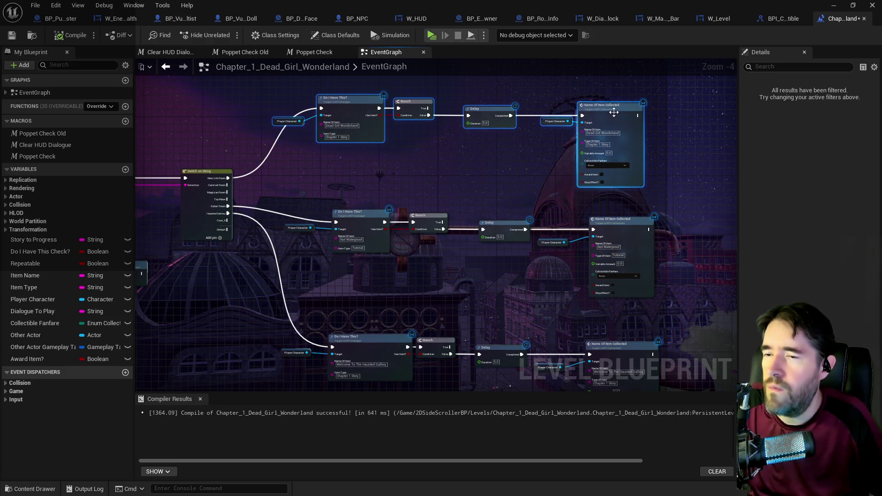
scroll(593, 193, up, 2)
Tick Award Item on the Name Of Item Collected nodes, including the Haunted Gallery's.
click(610, 164)
mouse_move(522, 221)
mouse_down()
mouse_move(534, 269)
mouse_move(514, 146)
mouse_up()
click(619, 261)
drag(547, 286, 519, 166)
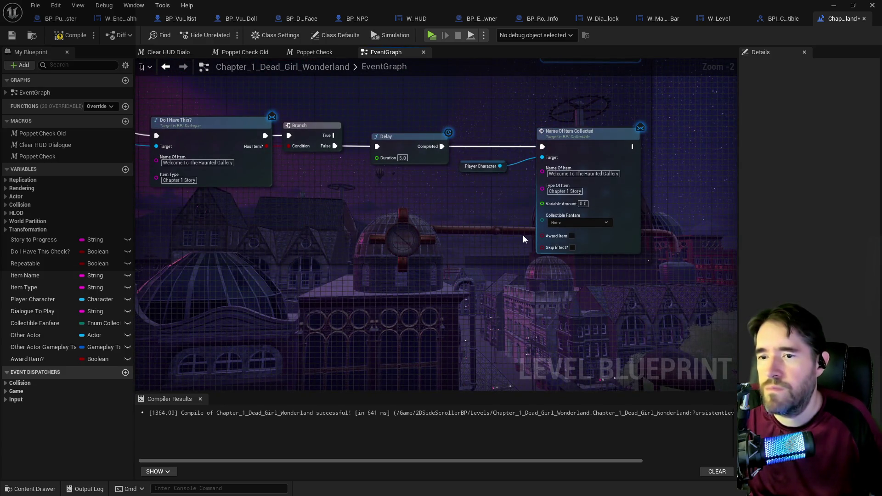
click(573, 236)
click(572, 236)
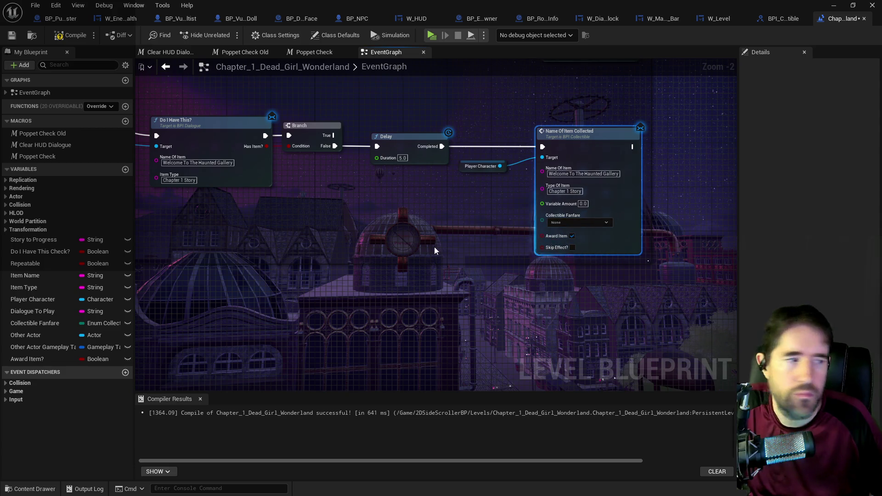
scroll(347, 236, down, 1)
mouse_move(348, 236)
mouse_down()
mouse_move(467, 365)
mouse_move(538, 402)
mouse_up()
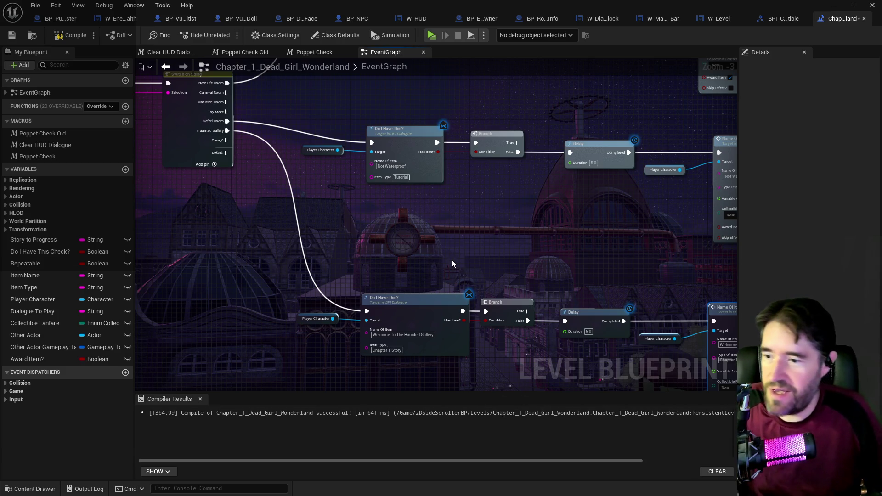
Review the Room Dialogue and Do I Have This? chains, then compile and save the blueprint.
scroll(452, 260, down, 2)
mouse_move(445, 255)
mouse_down()
mouse_move(473, 226)
mouse_move(463, 222)
mouse_move(636, 329)
mouse_move(406, 191)
mouse_move(331, 188)
mouse_up()
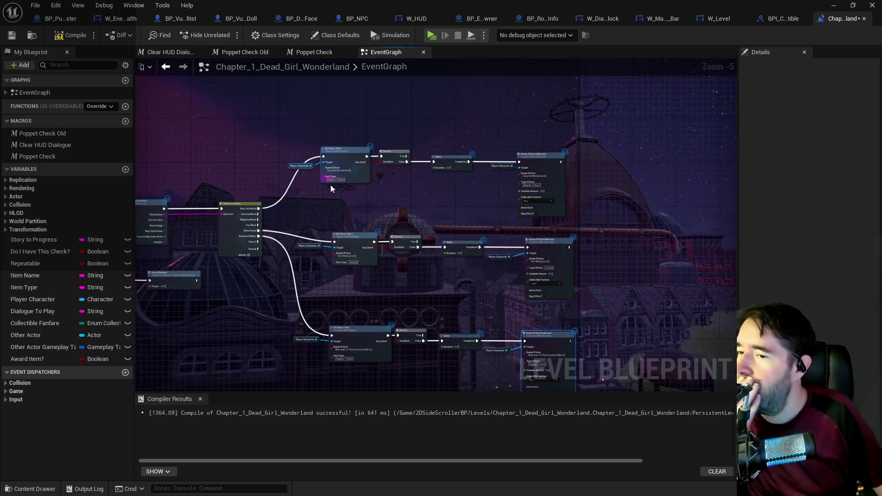
scroll(339, 180, up, 1)
mouse_move(291, 222)
mouse_down()
mouse_move(453, 205)
mouse_move(329, 206)
mouse_move(317, 207)
mouse_move(593, 189)
mouse_up()
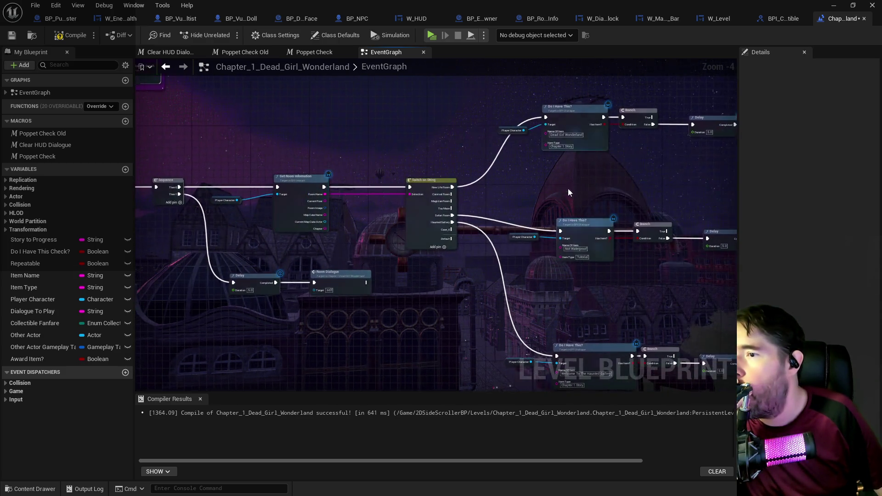
mouse_move(351, 200)
mouse_down()
mouse_move(472, 202)
mouse_move(408, 242)
mouse_up()
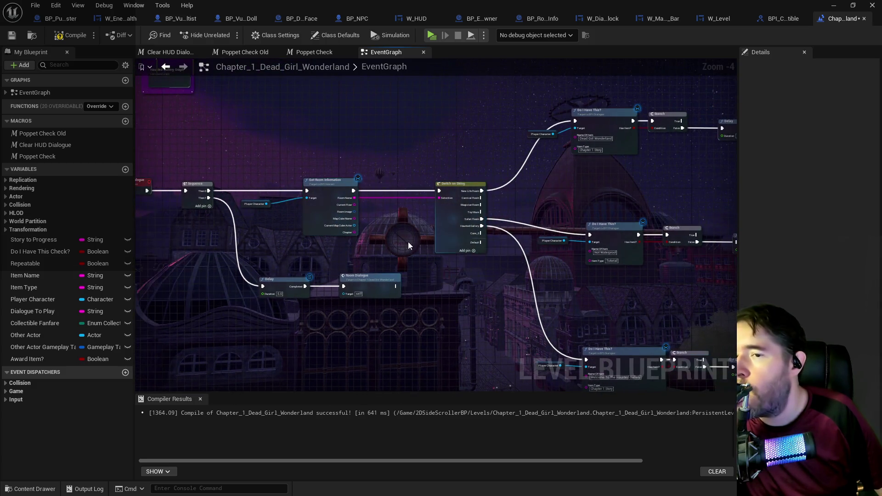
drag(519, 172, 297, 196)
click(73, 40)
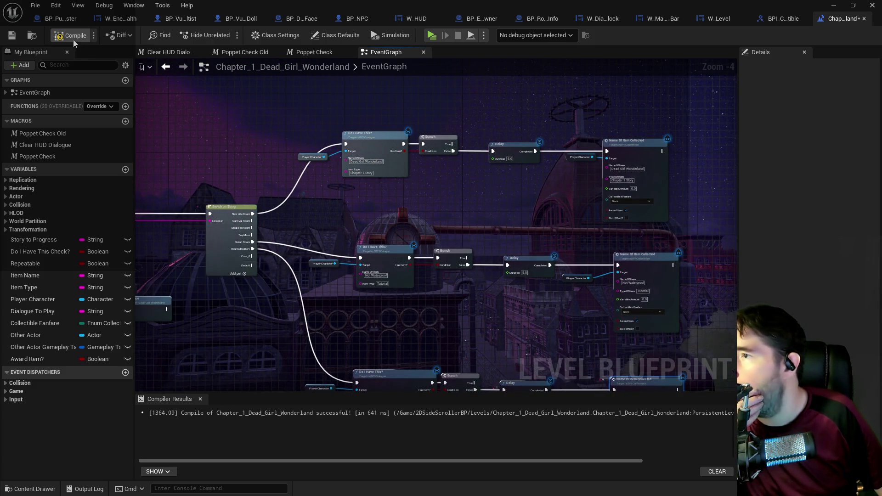
click(12, 35)
mouse_move(258, 121)
mouse_down()
mouse_move(298, 200)
mouse_move(358, 268)
mouse_up()
scroll(351, 212, up, 3)
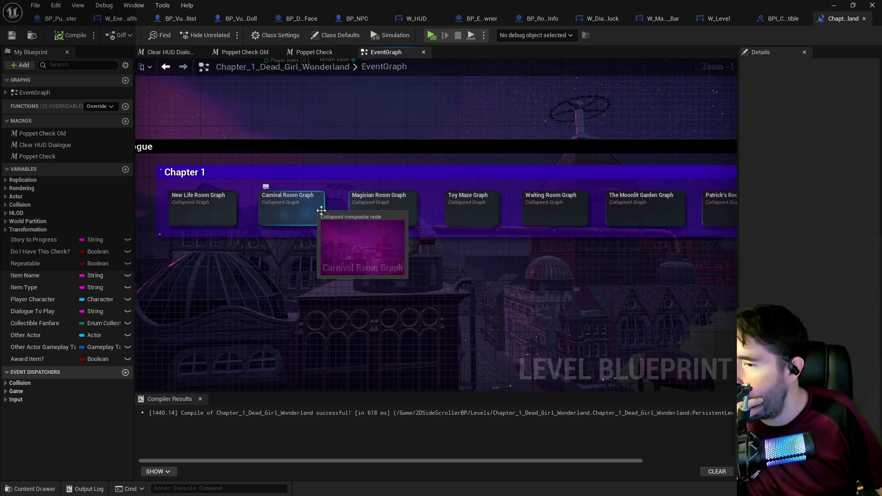
Inspect the Magician Room Graph's node rows and return to the EventGraph.
double_click(370, 214)
scroll(381, 280, up, 3)
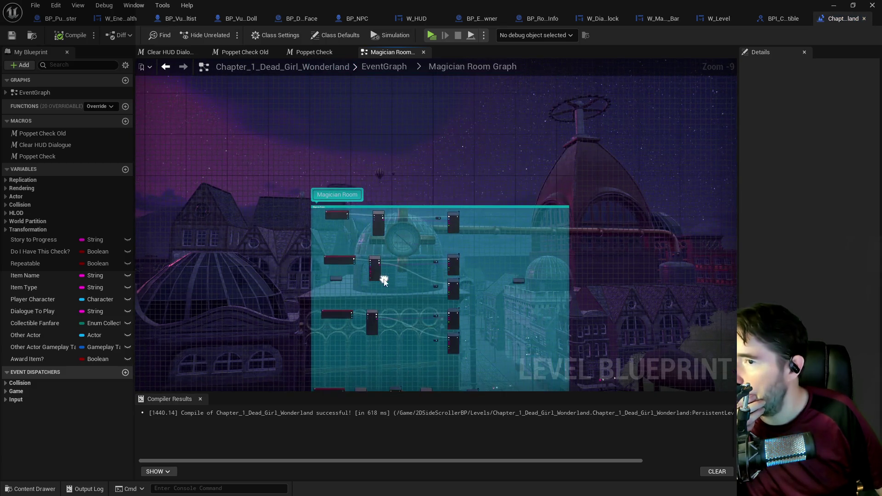
scroll(384, 288, down, 3)
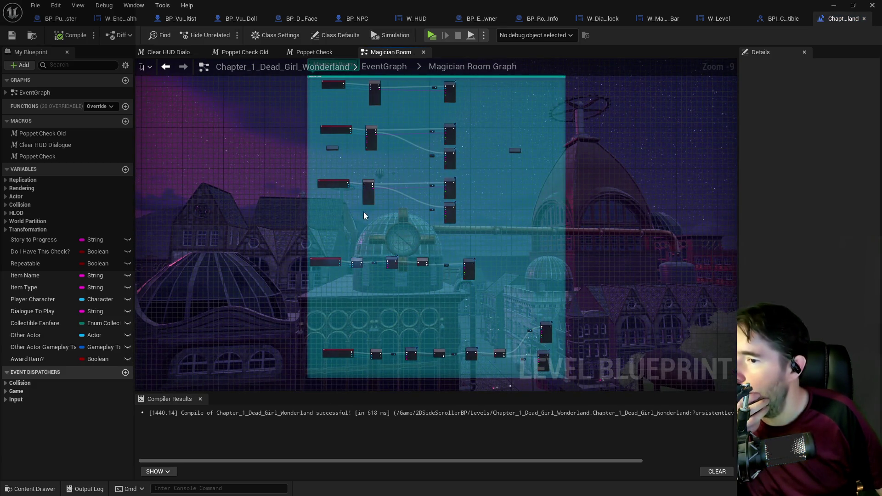
scroll(363, 248, up, 2)
drag(378, 309, 390, 152)
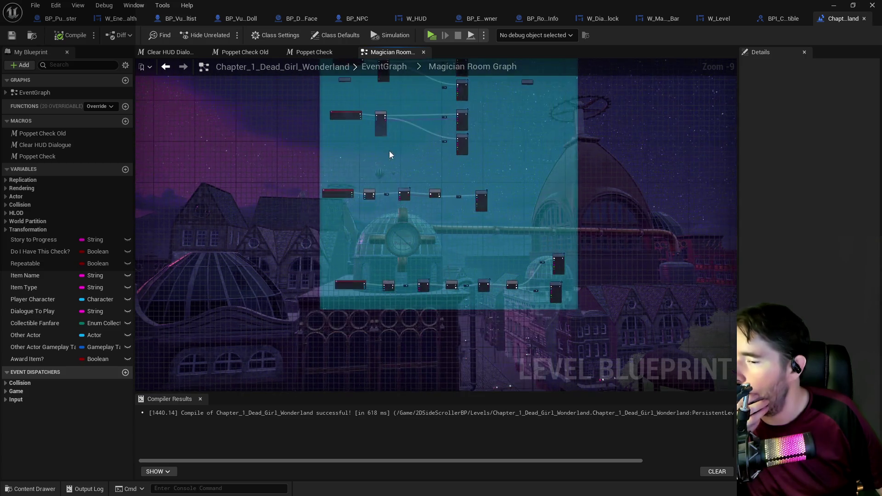
click(376, 66)
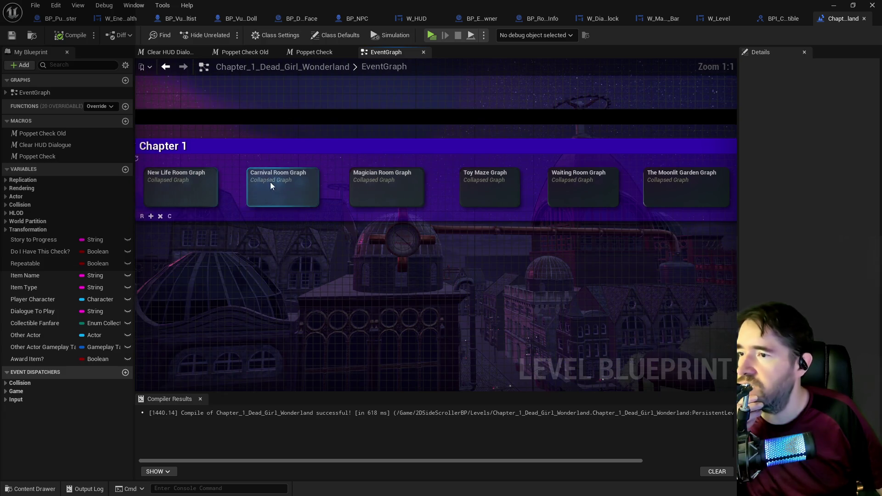
Copy The Curse and New Life Room Clean Up groups from the Carnival Room Graph.
double_click(270, 181)
scroll(305, 163, up, 3)
scroll(398, 165, up, 2)
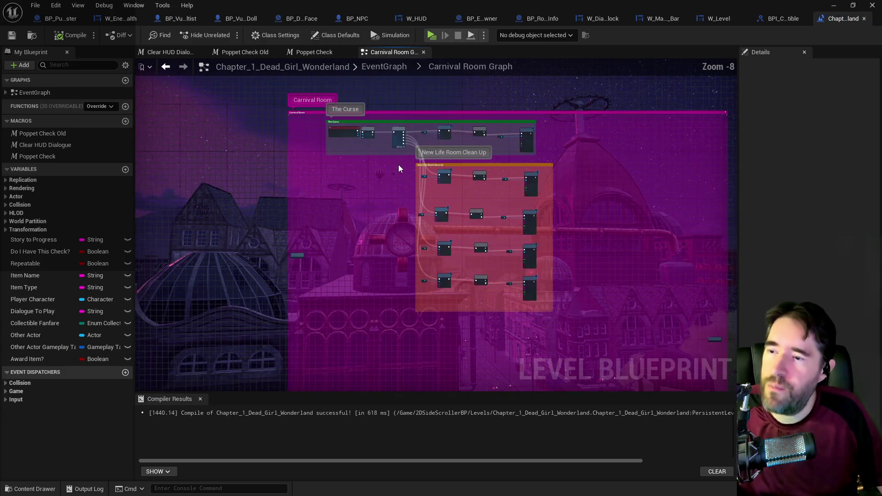
drag(397, 164, 401, 194)
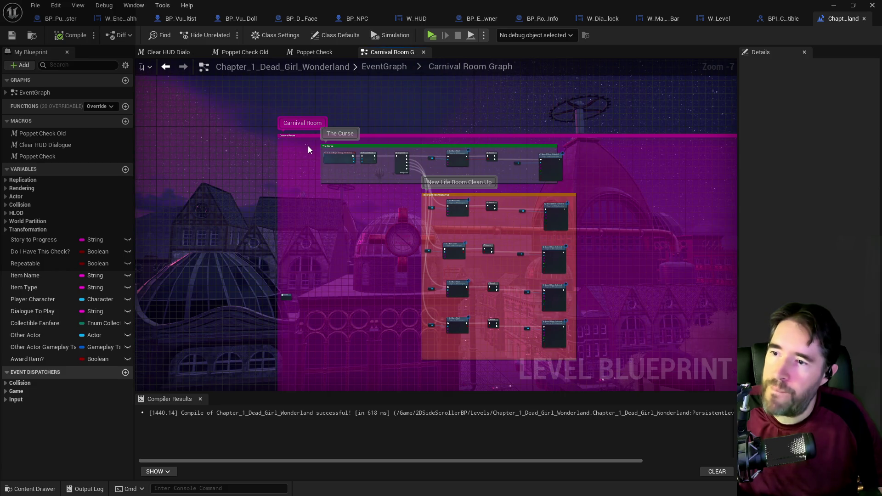
mouse_move(592, 367)
mouse_down()
mouse_move(462, 228)
mouse_move(415, 158)
mouse_move(368, 144)
mouse_up()
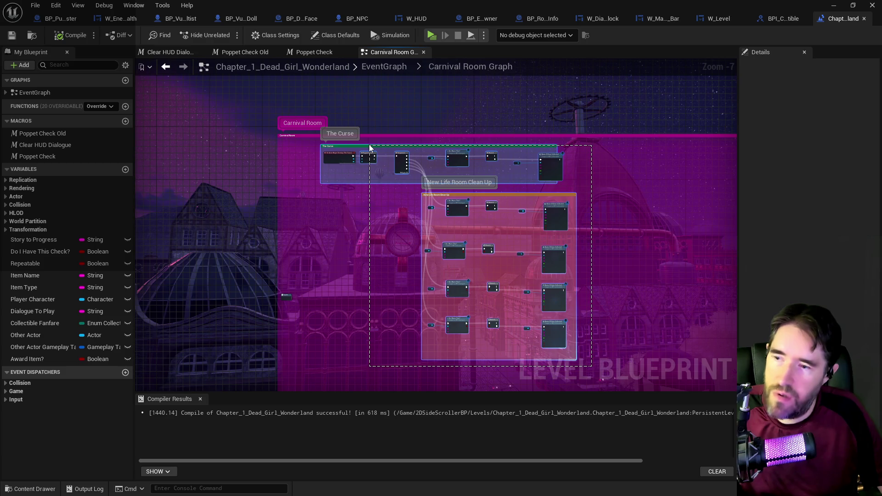
click(368, 68)
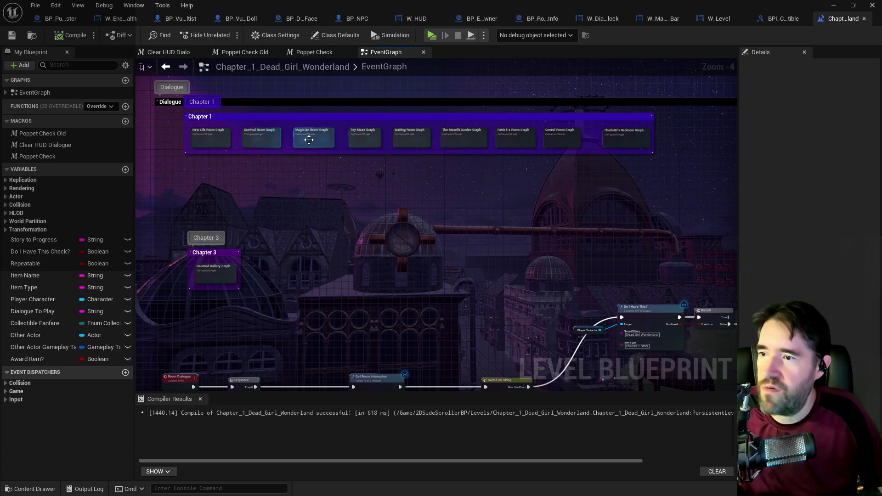
Paste The Curse and New Life Room Clean Up groups into the Magician Room Graph.
double_click(305, 137)
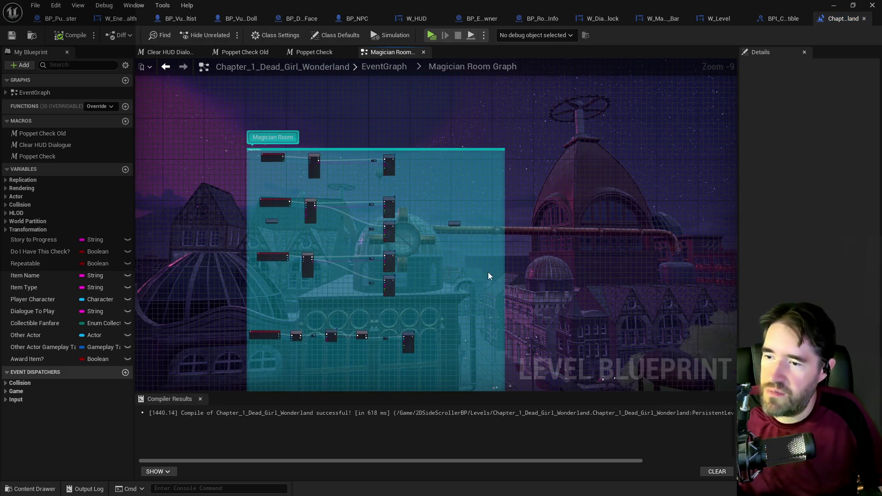
key(ctrl+v)
drag(456, 205, 546, 192)
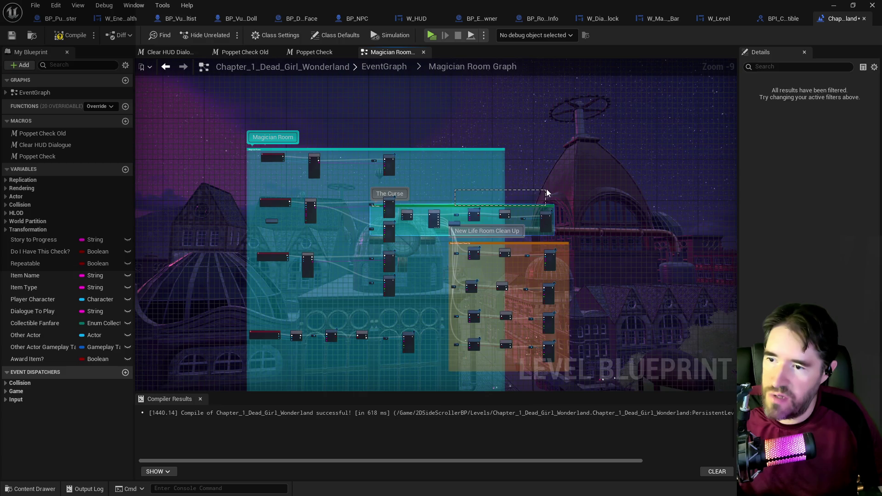
key(ctrl+z)
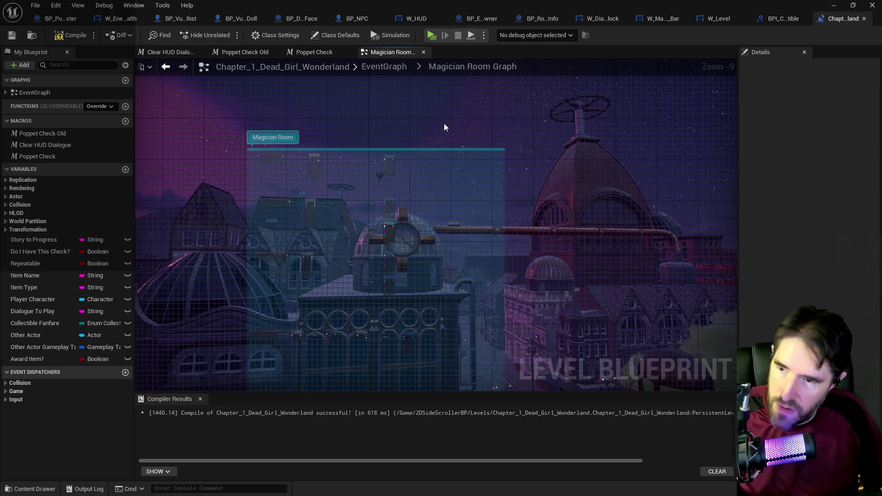
key(ctrl+v)
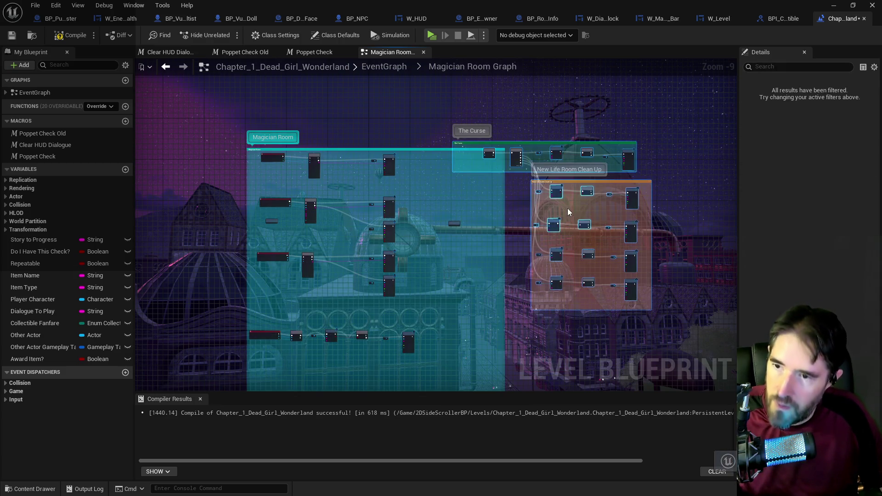
mouse_move(522, 144)
mouse_down()
mouse_move(425, 84)
mouse_move(441, 31)
mouse_move(448, 245)
mouse_move(543, 316)
mouse_move(574, 302)
mouse_move(539, 292)
mouse_up()
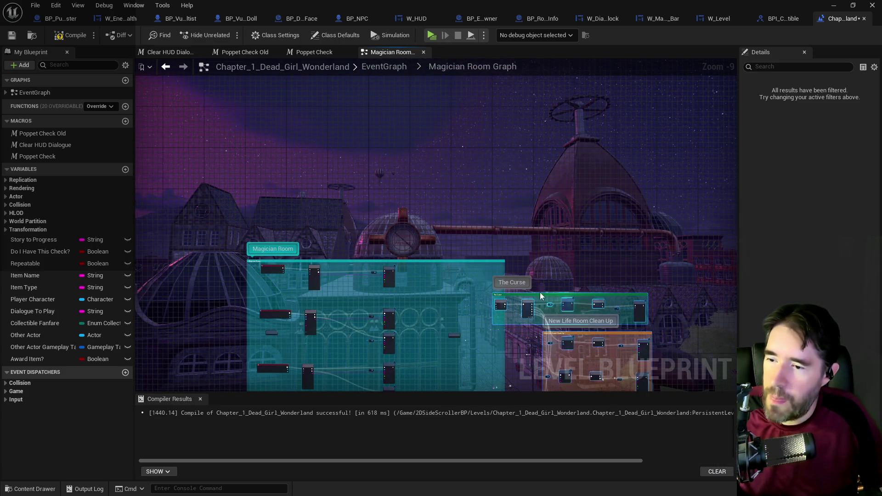
Place the pasted groups above the Magician Room group and go back to EventGraph.
scroll(441, 296, up, 5)
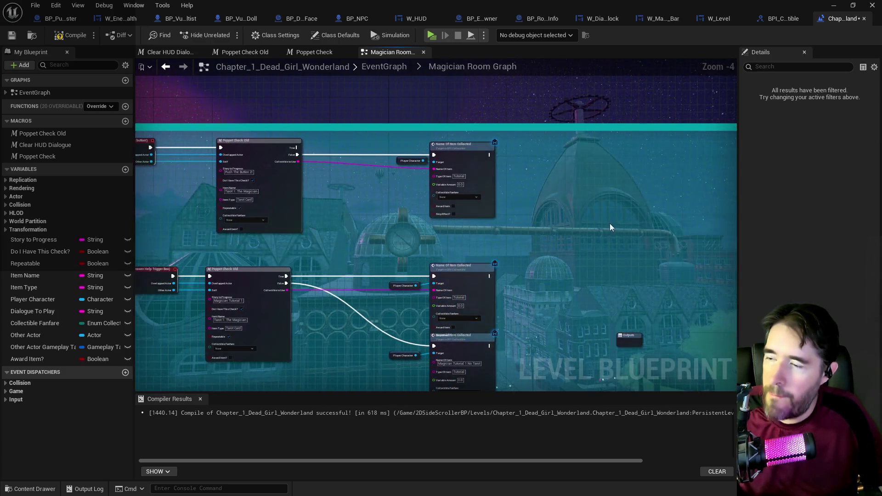
drag(593, 241, 655, 256)
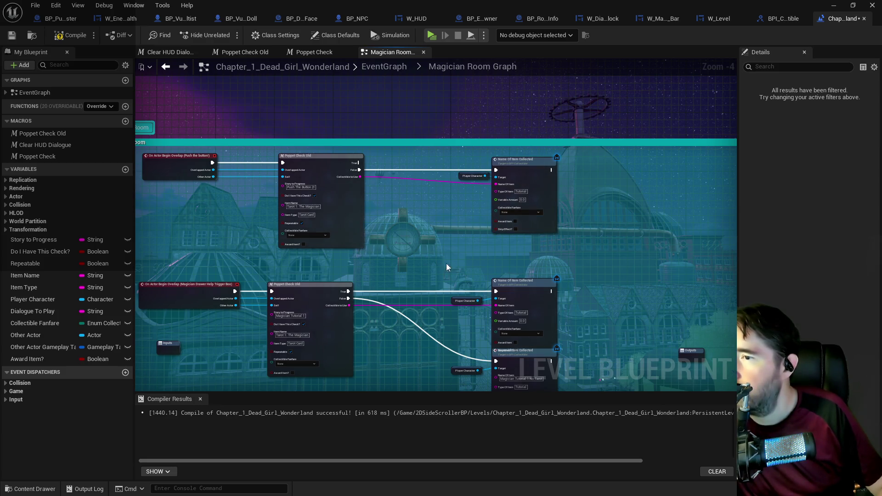
scroll(506, 266, down, 1)
drag(505, 266, 471, 195)
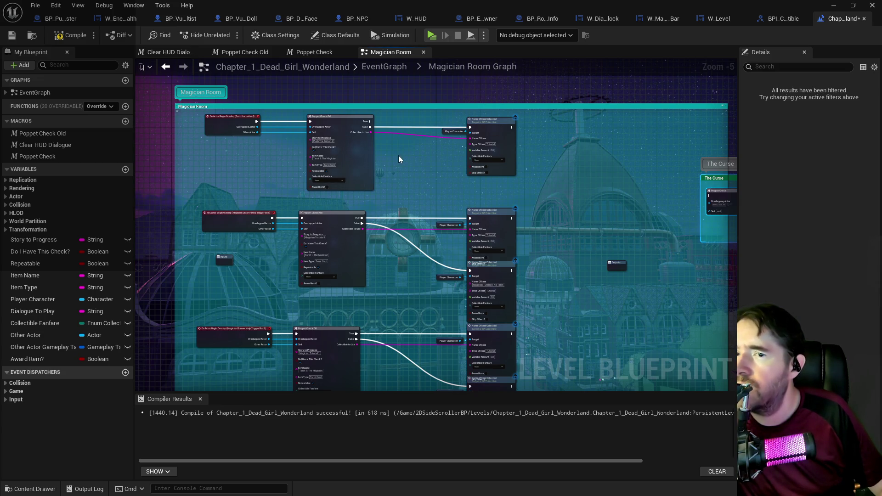
scroll(398, 156, down, 3)
mouse_move(402, 178)
mouse_down()
mouse_move(435, 117)
mouse_move(388, 73)
mouse_move(315, 110)
mouse_move(235, 103)
mouse_move(197, 115)
mouse_up()
drag(202, 181, 373, 165)
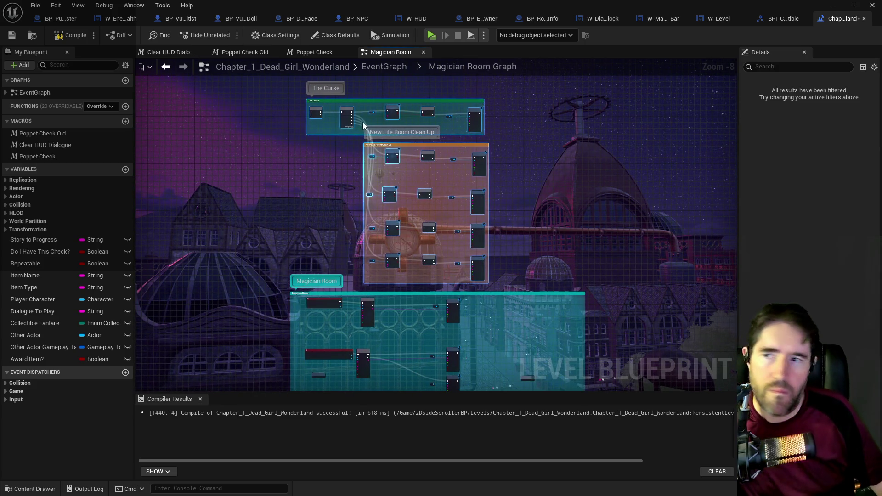
scroll(362, 123, up, 2)
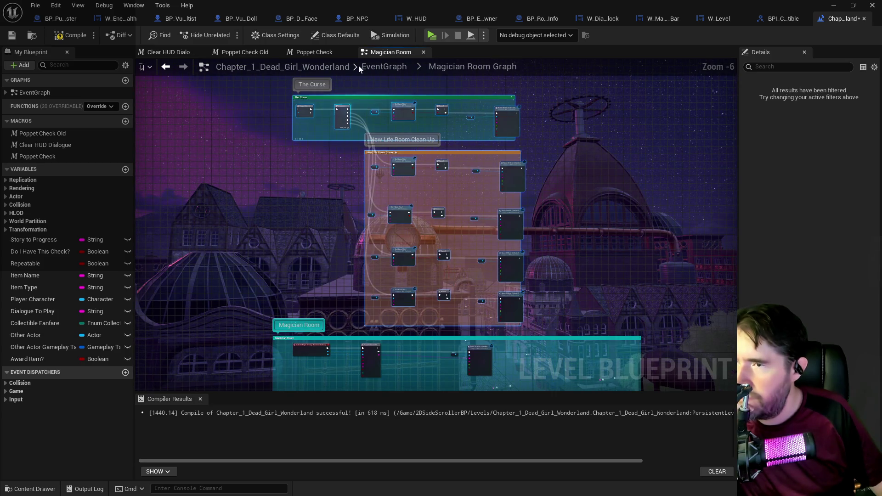
click(374, 67)
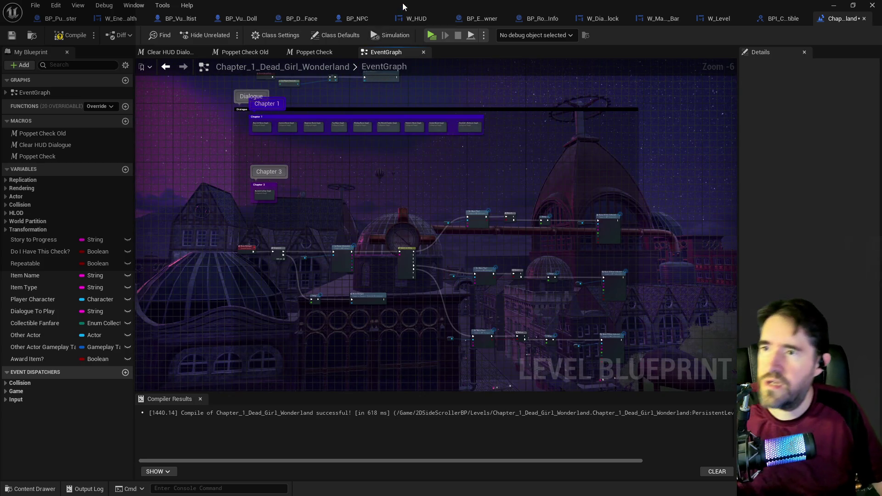
drag(403, 6, 873, 52)
key(w)
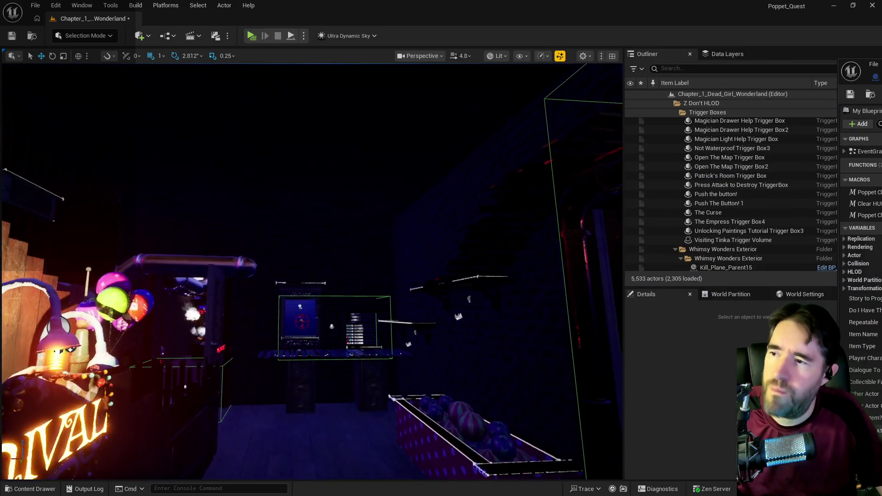
key(w)
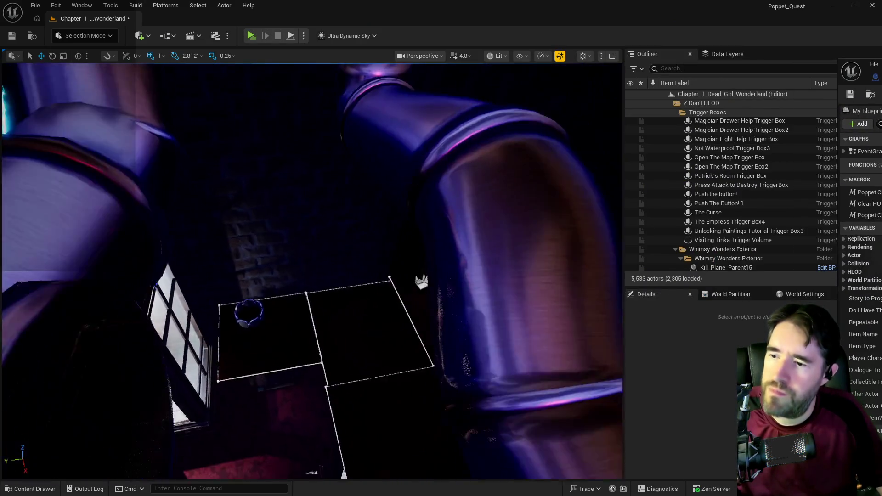
key(w)
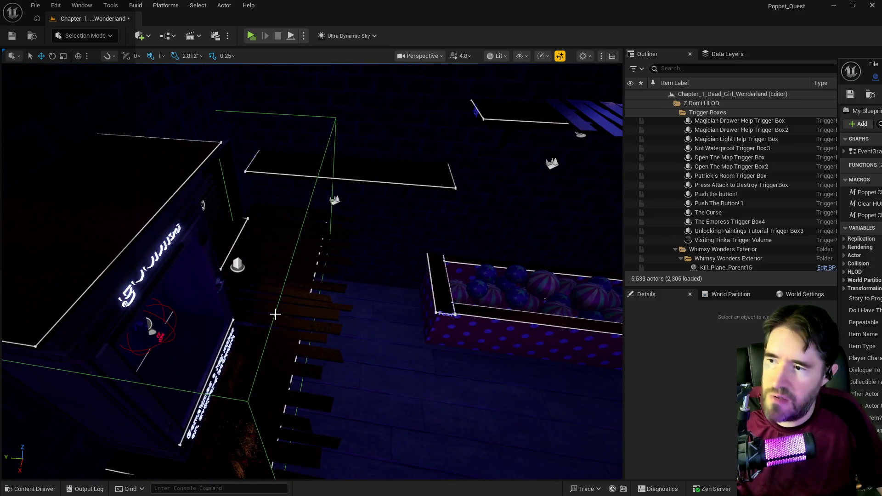
click(274, 313)
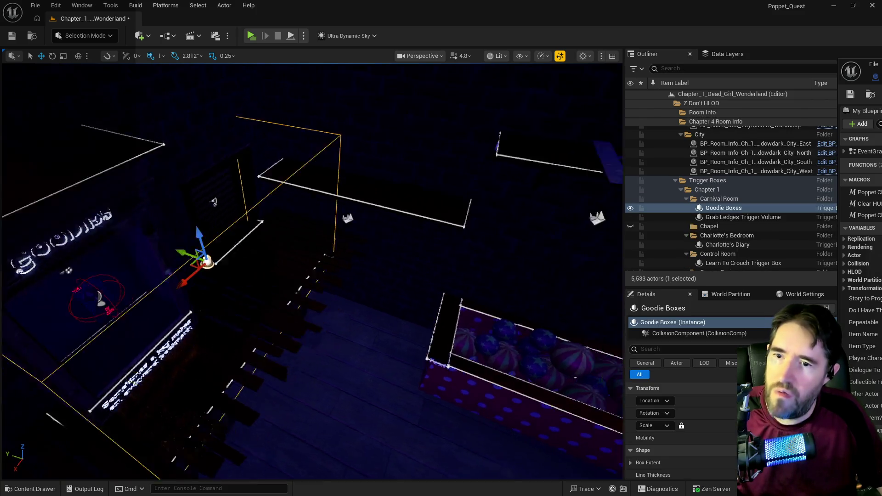
key(w)
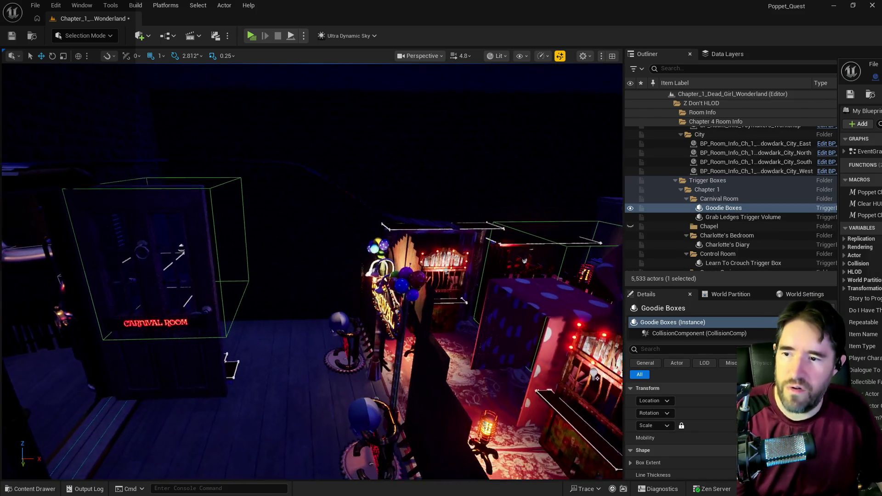
key(f)
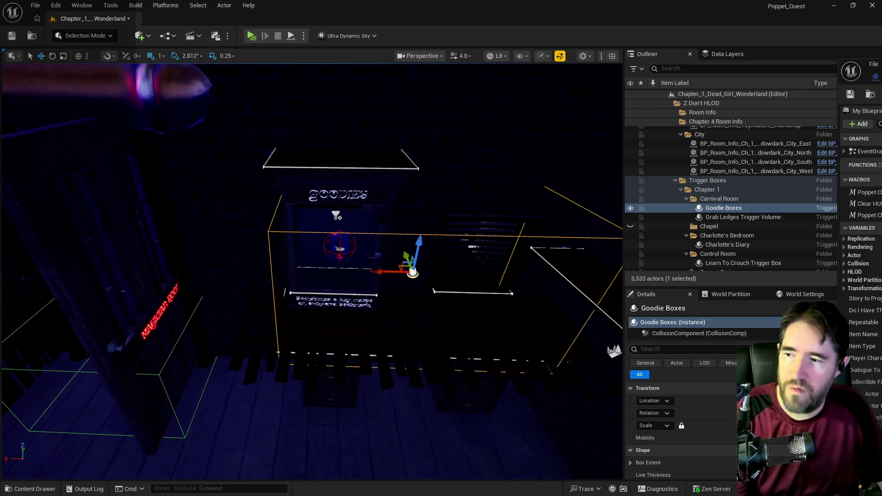
mouse_move(316, 332)
mouse_down()
mouse_move(275, 327)
mouse_move(300, 331)
mouse_up()
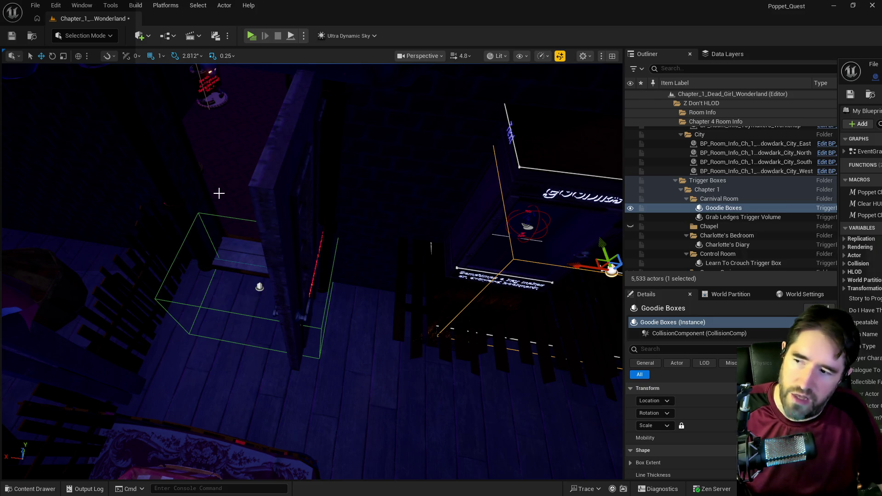
drag(291, 202, 274, 201)
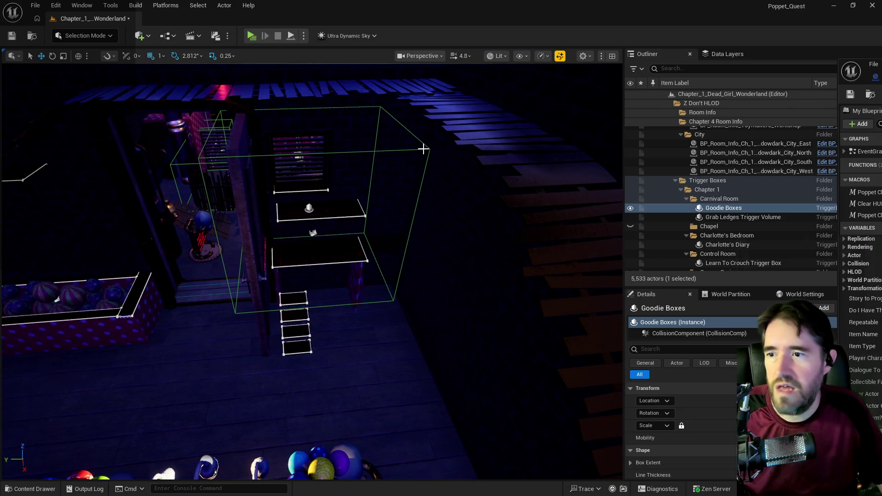
mouse_move(428, 149)
mouse_down()
mouse_move(392, 169)
mouse_move(412, 216)
mouse_up()
drag(864, 64, 550, 68)
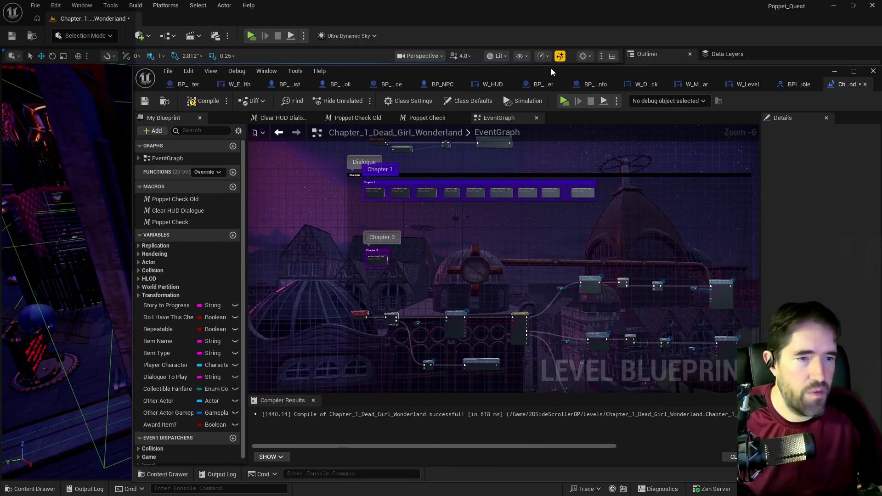
double_click(551, 68)
scroll(296, 128, up, 6)
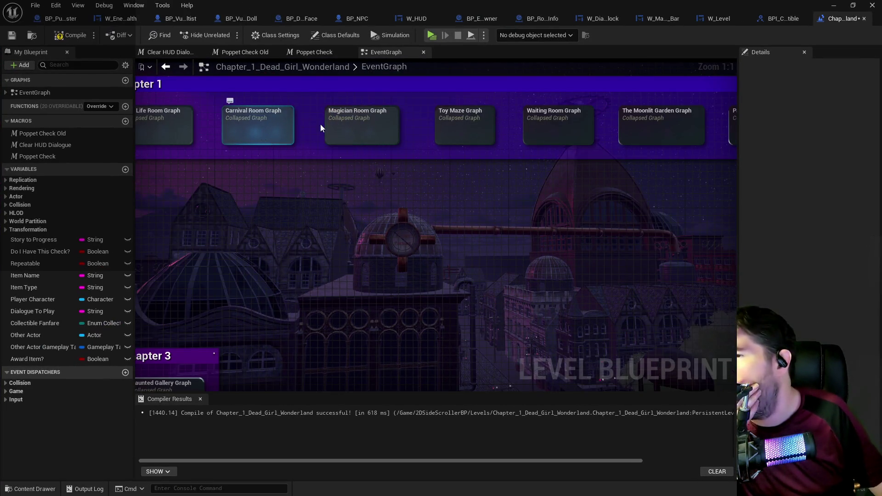
double_click(279, 132)
scroll(437, 131, up, 5)
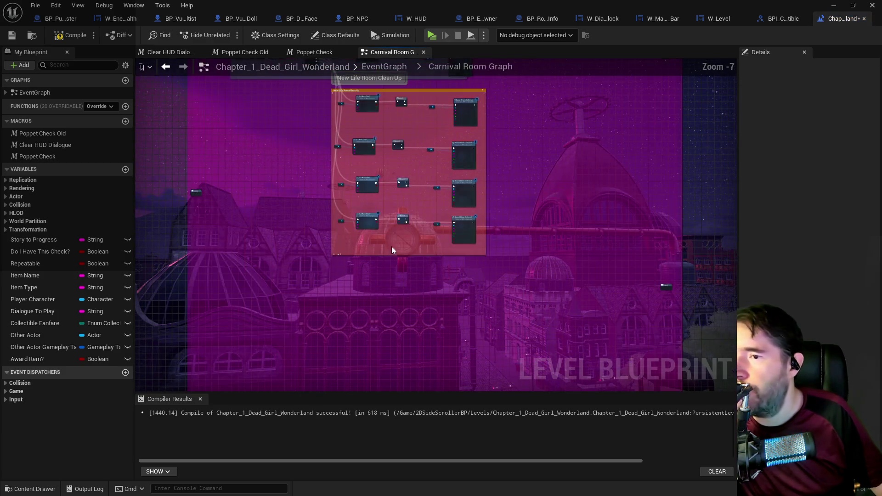
scroll(330, 277, up, 2)
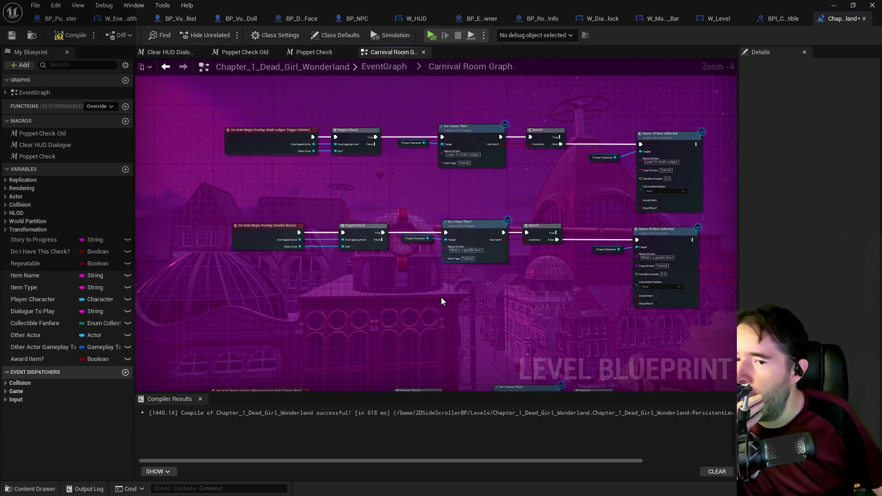
scroll(370, 279, up, 1)
mouse_move(384, 285)
mouse_down()
mouse_move(439, 306)
mouse_move(442, 265)
mouse_up()
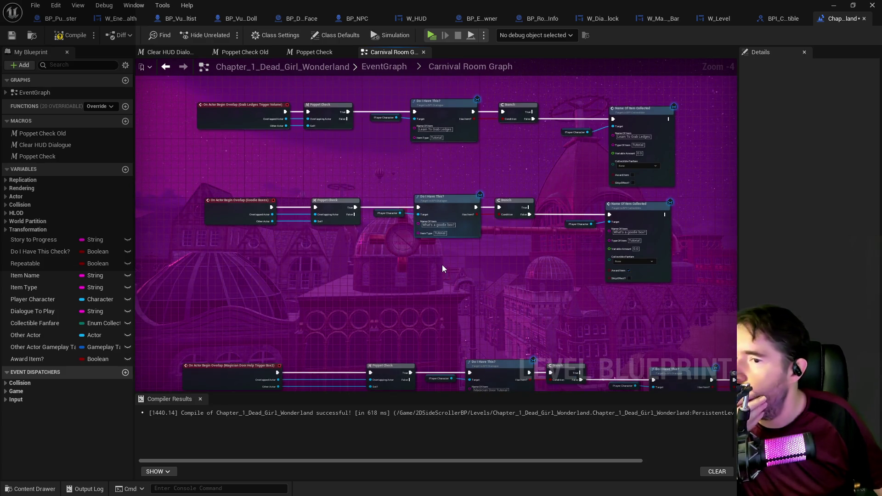
drag(368, 257, 390, 307)
mouse_move(202, 260)
mouse_down()
mouse_move(635, 314)
mouse_move(510, 202)
mouse_up()
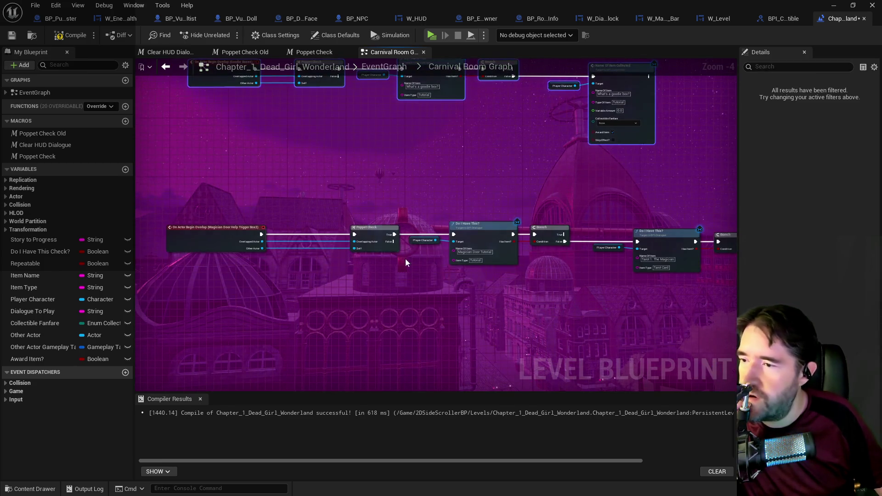
drag(434, 290, 410, 281)
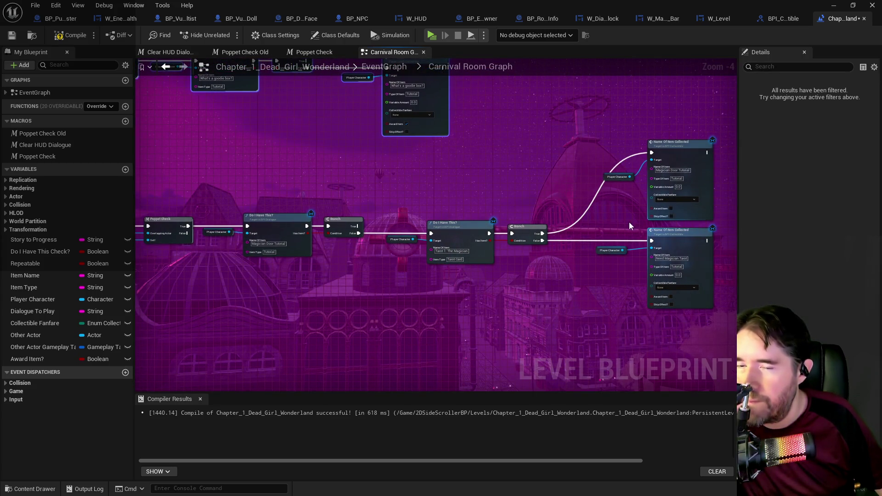
mouse_move(566, 212)
mouse_down()
mouse_move(688, 289)
mouse_move(427, 224)
mouse_move(498, 351)
mouse_move(417, 289)
mouse_move(404, 133)
mouse_move(468, 246)
mouse_move(446, 340)
mouse_up()
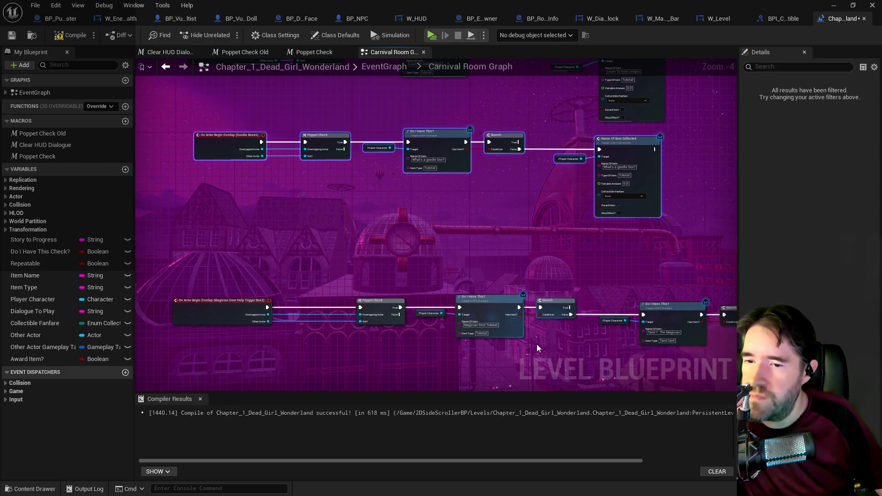
drag(480, 308, 415, 291)
mouse_move(402, 253)
mouse_down()
mouse_move(394, 250)
mouse_move(490, 363)
mouse_up()
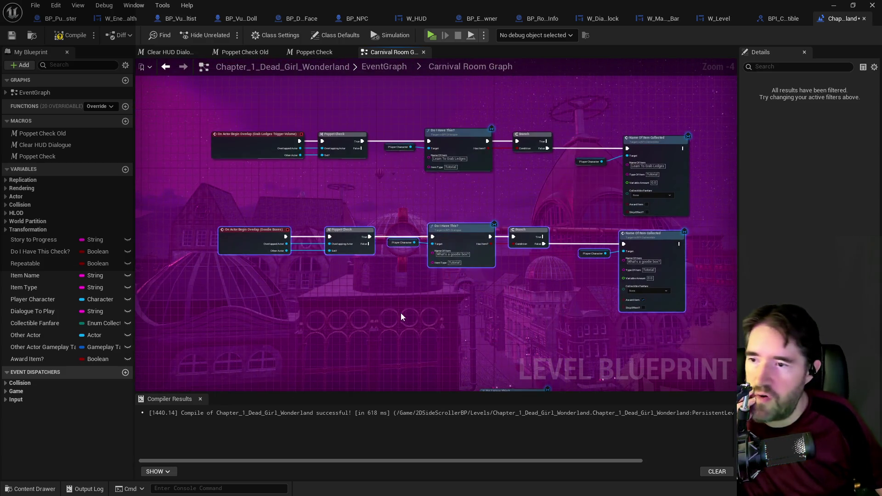
mouse_move(405, 206)
mouse_down()
mouse_move(418, 264)
mouse_move(417, 392)
mouse_up()
scroll(401, 260, down, 3)
scroll(354, 185, up, 4)
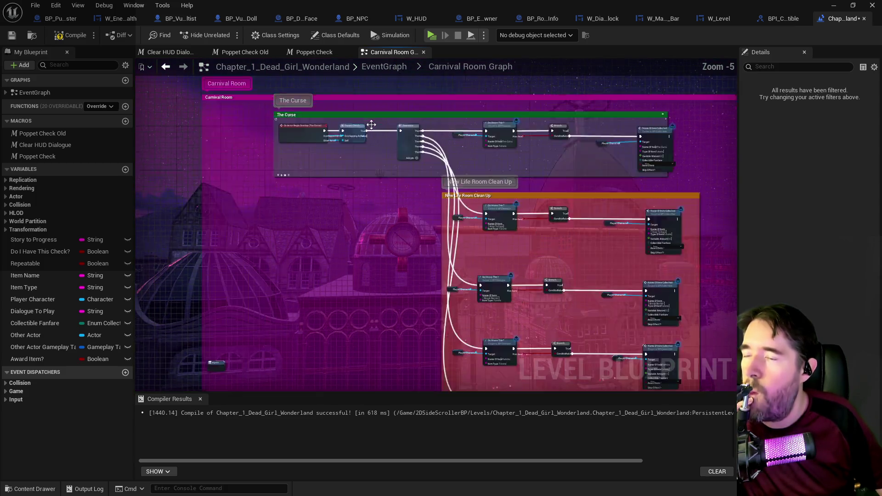
drag(555, 170, 345, 183)
mouse_move(476, 215)
mouse_down()
mouse_move(599, 188)
mouse_move(413, 181)
mouse_up()
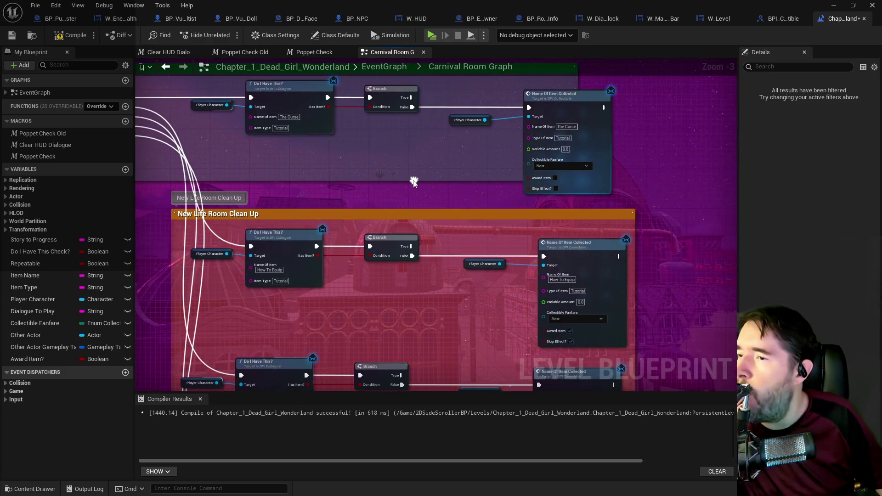
click(554, 178)
scroll(438, 211, down, 2)
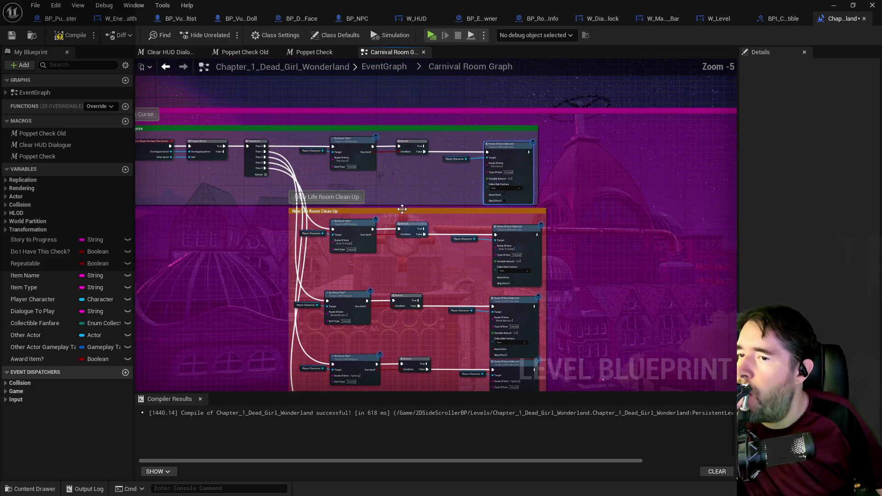
drag(270, 220, 341, 174)
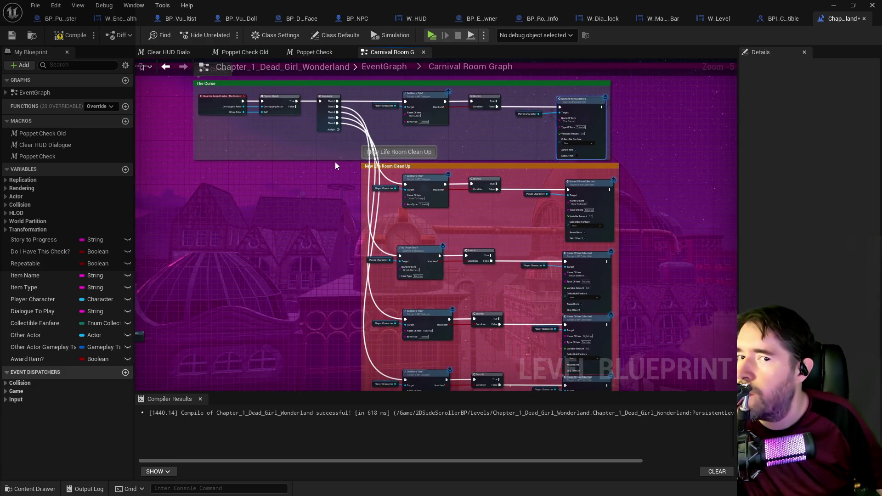
drag(331, 166, 308, 205)
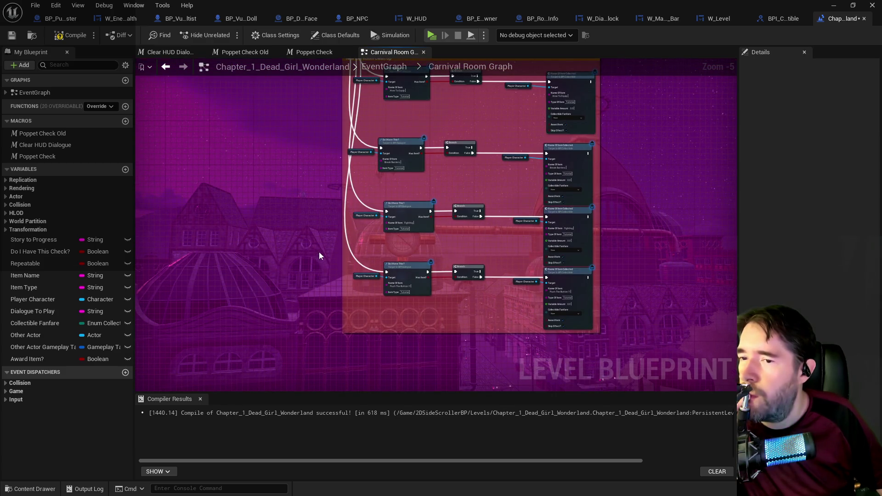
drag(313, 267, 318, 89)
scroll(318, 89, down, 3)
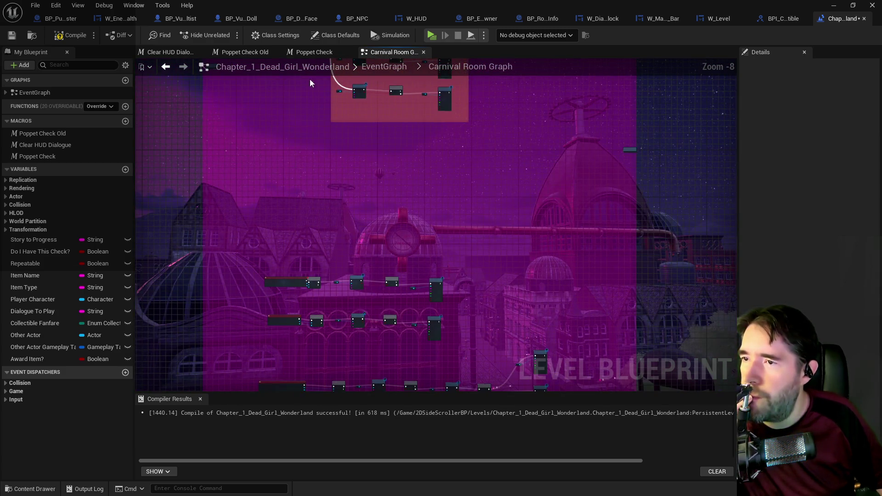
click(372, 69)
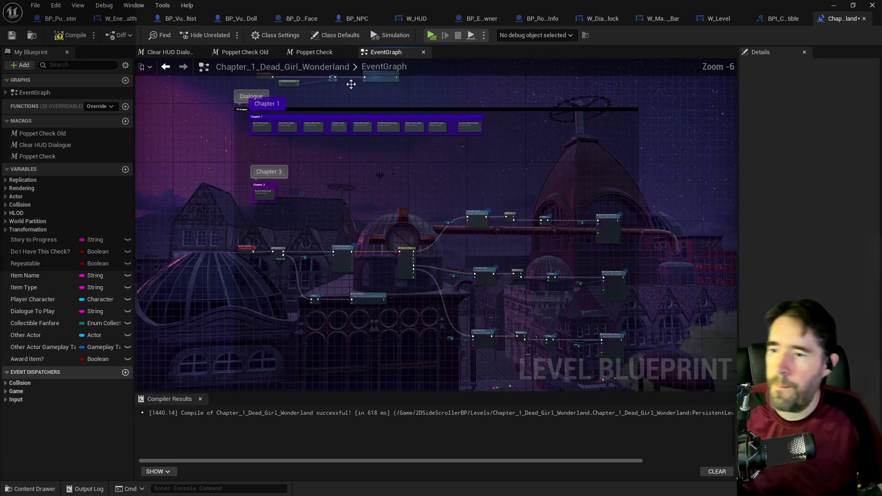
Cut The Curse and New Life Room nodes out of the Magician Room Graph.
scroll(287, 127, up, 3)
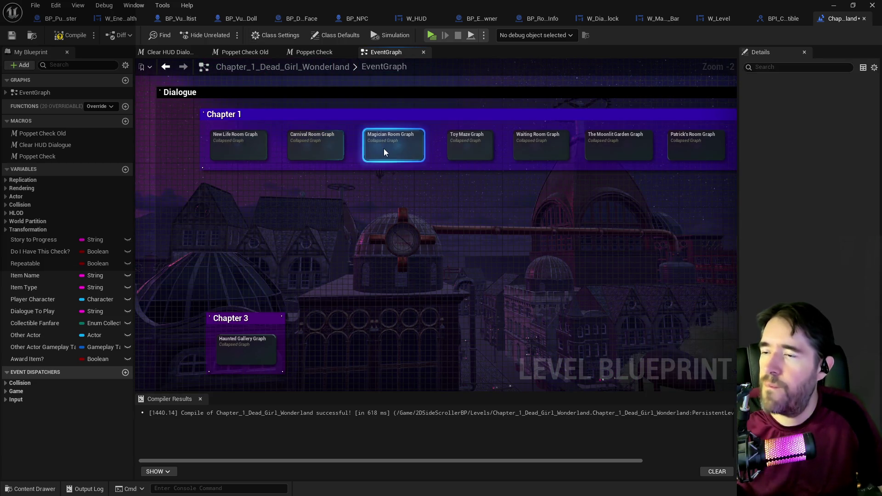
double_click(384, 148)
drag(322, 178, 442, 285)
key(ctrl+x)
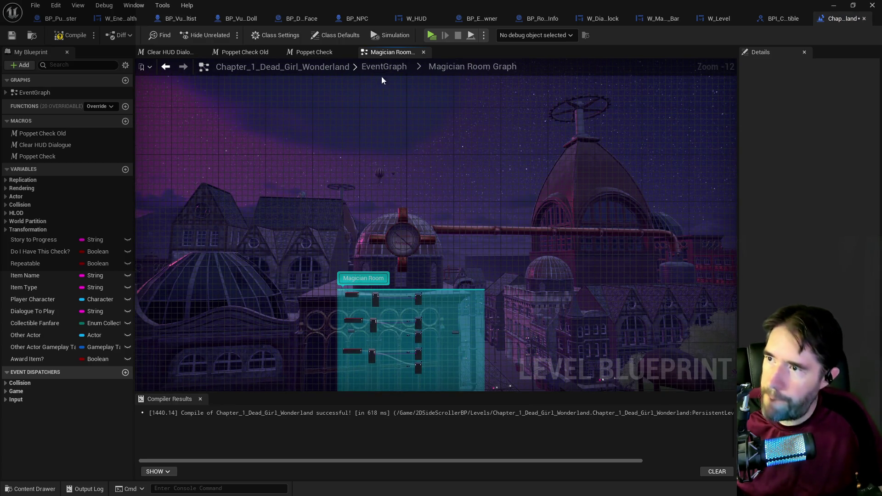
Return to EventGraph and open the Toy Maze Graph collapsed graph.
click(387, 68)
scroll(393, 154, up, 3)
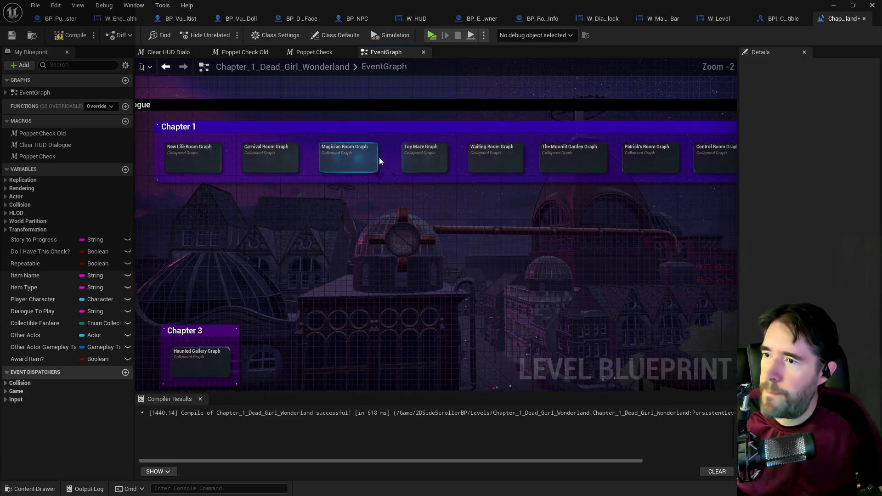
double_click(425, 158)
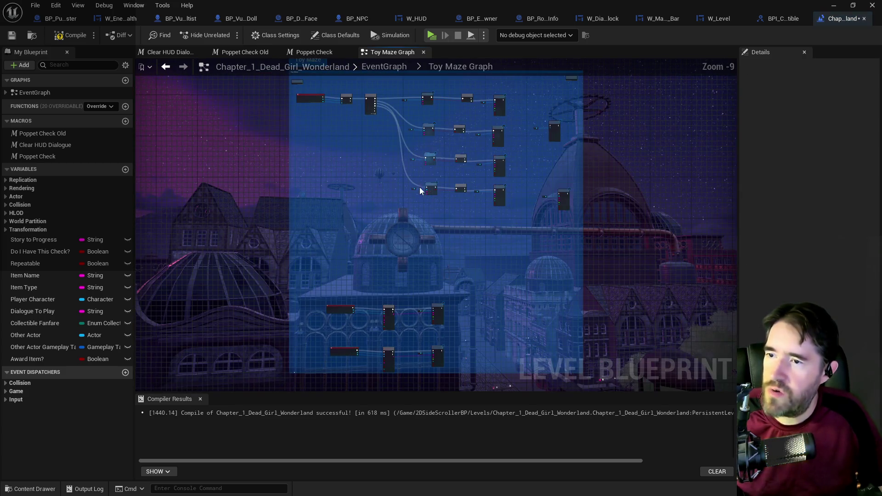
Move the two lower rows of Toy Maze nodes further down.
drag(290, 142, 436, 237)
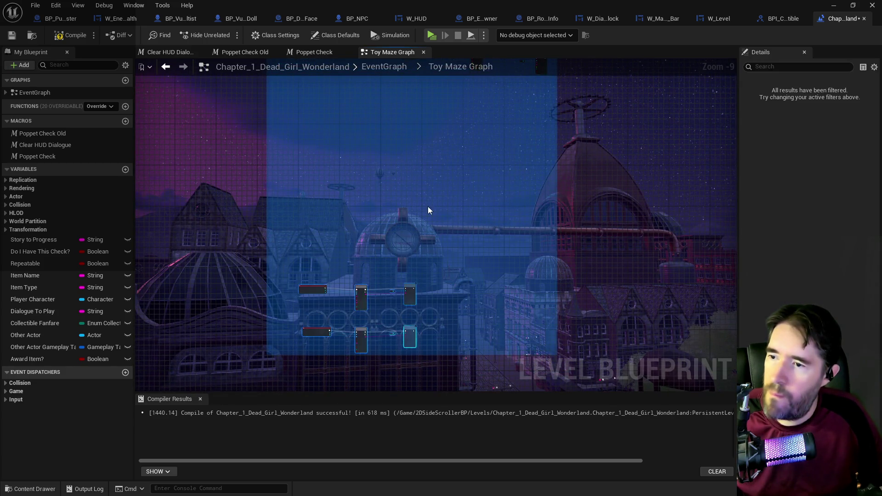
scroll(316, 203, up, 6)
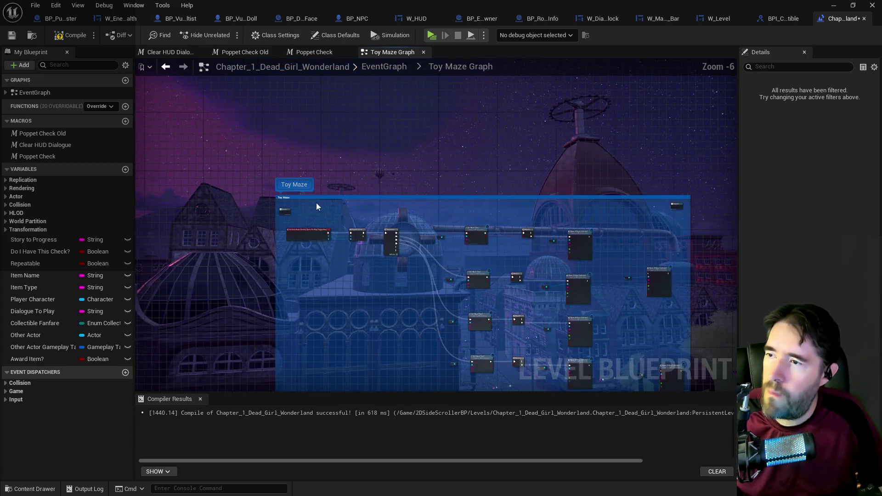
mouse_move(369, 237)
mouse_down()
mouse_move(372, 247)
mouse_move(309, 139)
mouse_move(285, 122)
mouse_move(502, 204)
mouse_move(478, 335)
mouse_move(494, 327)
mouse_up()
scroll(321, 143, down, 3)
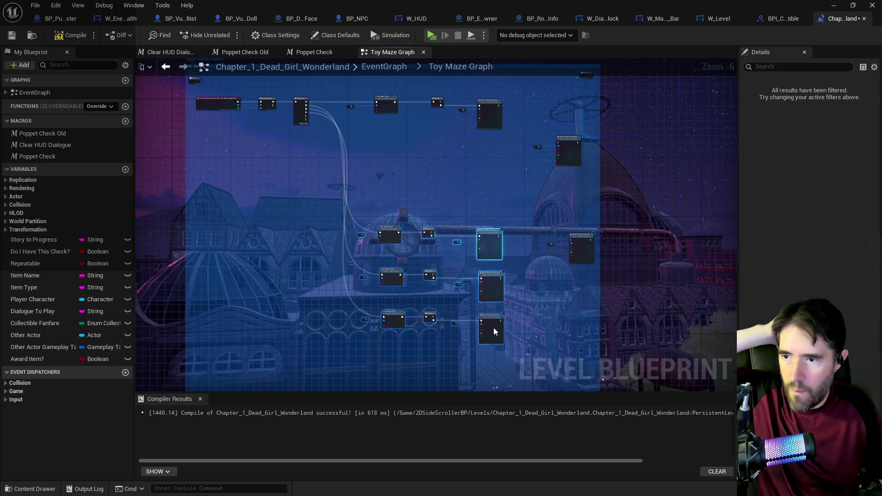
drag(275, 97, 376, 154)
Wrap the first overlap event chain through Name Of Item Collected in a comment.
scroll(375, 153, up, 2)
drag(283, 154, 172, 129)
mouse_move(442, 170)
mouse_down()
mouse_move(723, 209)
mouse_move(683, 236)
mouse_move(658, 231)
mouse_up()
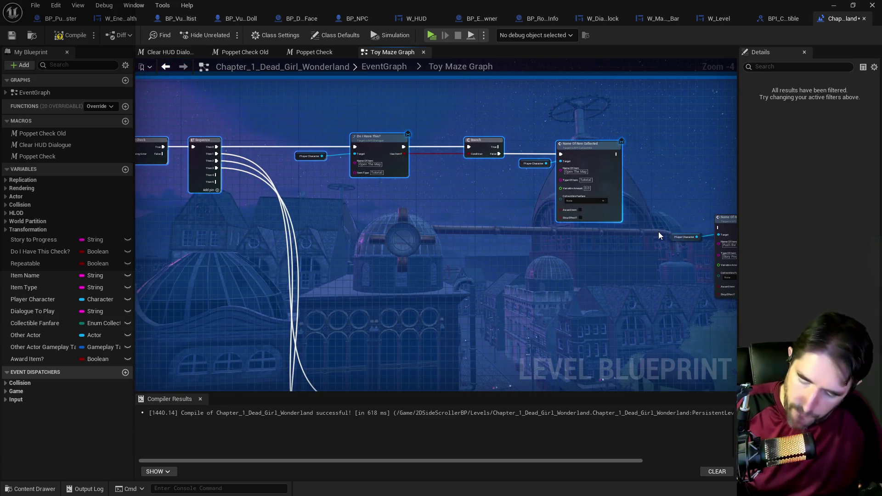
key(c)
drag(287, 228, 569, 222)
Rename the new comment to 'Open The Map'.
click(831, 95)
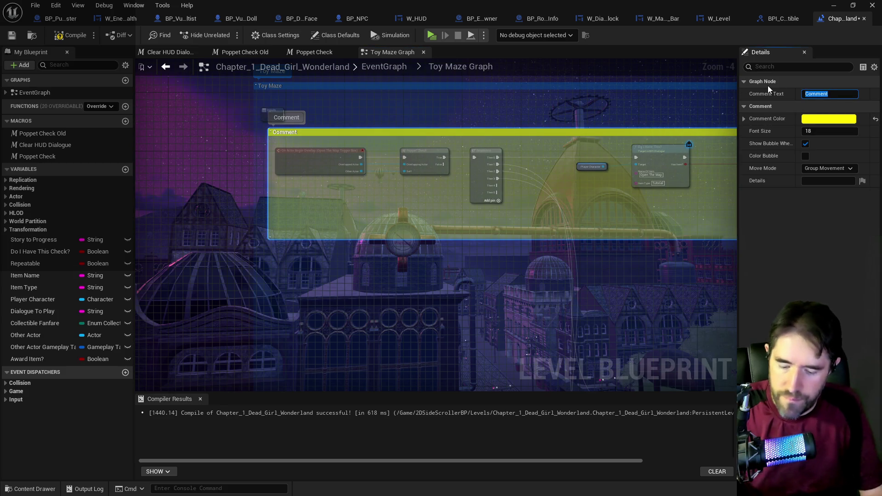
text(Open The Magi)
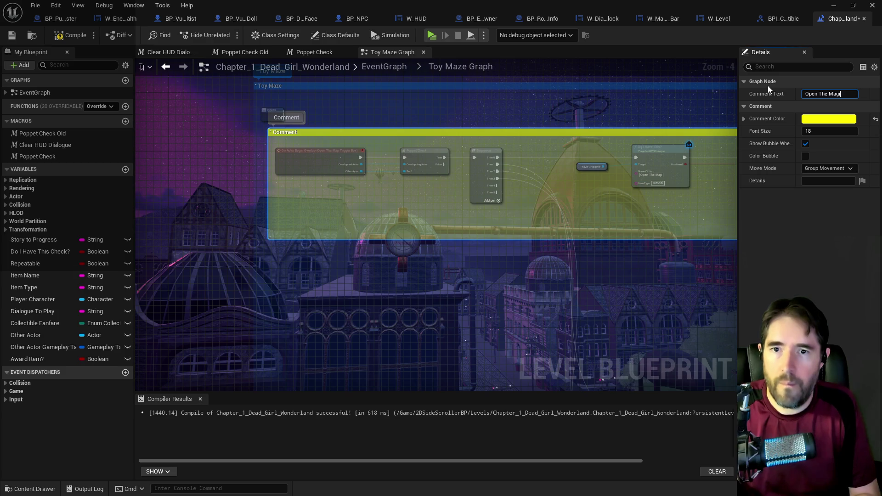
text(p)
key(Return)
Wrap the nine item-check nodes in a comment titled 'Carnival & Magician Room Clean Up'.
mouse_move(705, 203)
mouse_down()
mouse_move(640, 304)
mouse_move(463, 163)
mouse_up()
scroll(462, 163, down, 3)
mouse_move(369, 117)
mouse_down()
mouse_move(583, 247)
mouse_move(551, 247)
mouse_up()
key(c)
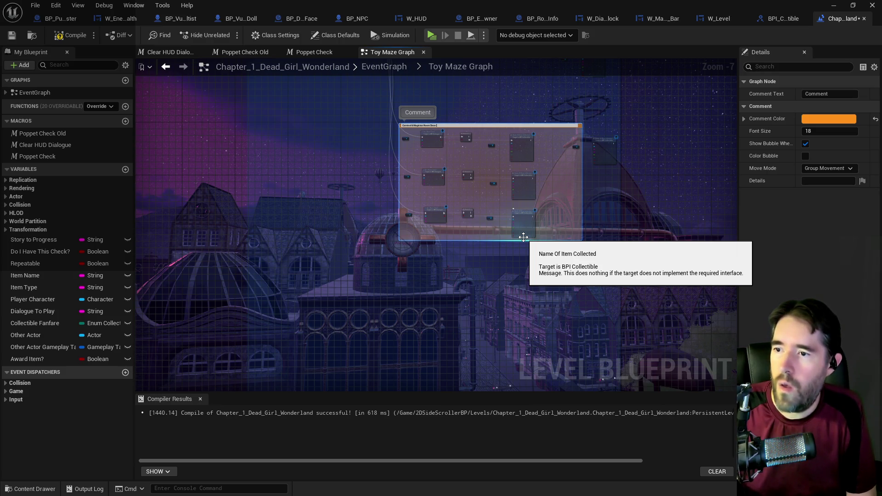
text(p)
key(Return)
Move the stray Player Character node down and to the right.
scroll(448, 141, up, 3)
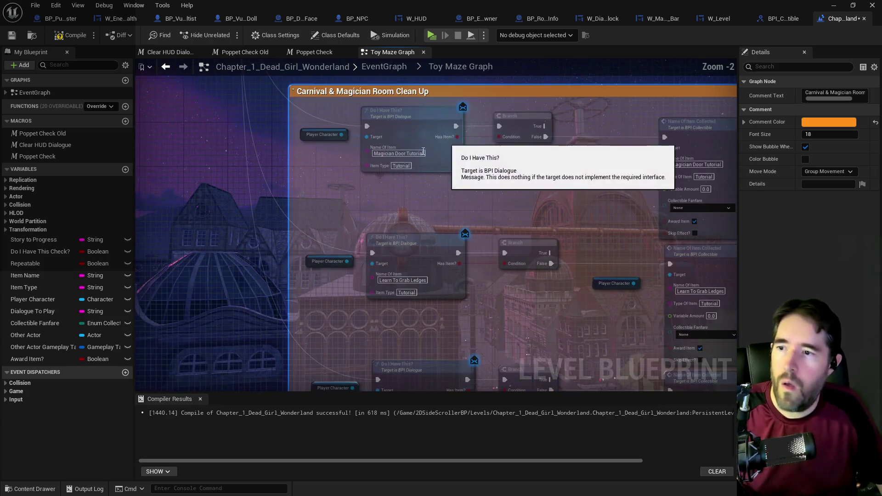
drag(354, 170, 281, 166)
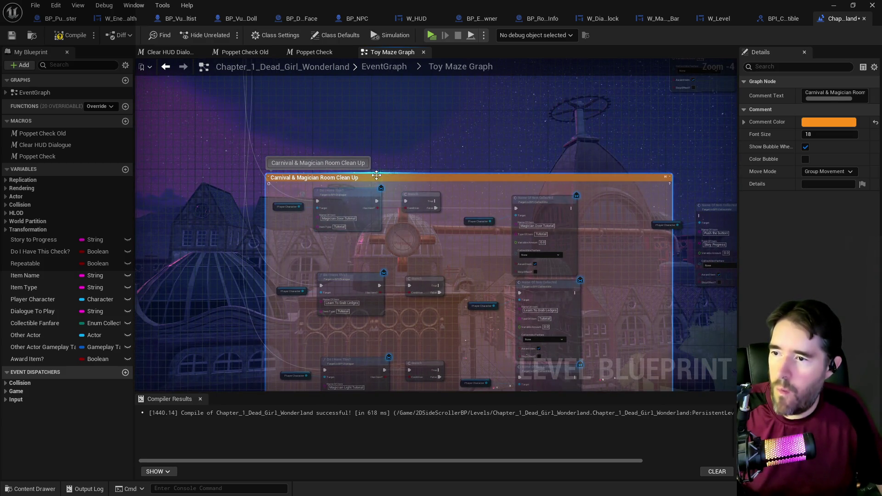
drag(369, 185, 357, 108)
drag(675, 173, 521, 173)
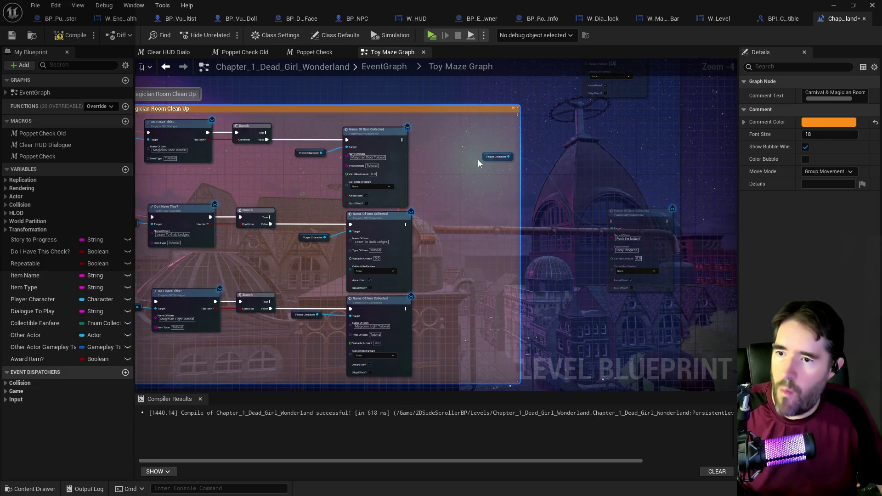
click(485, 157)
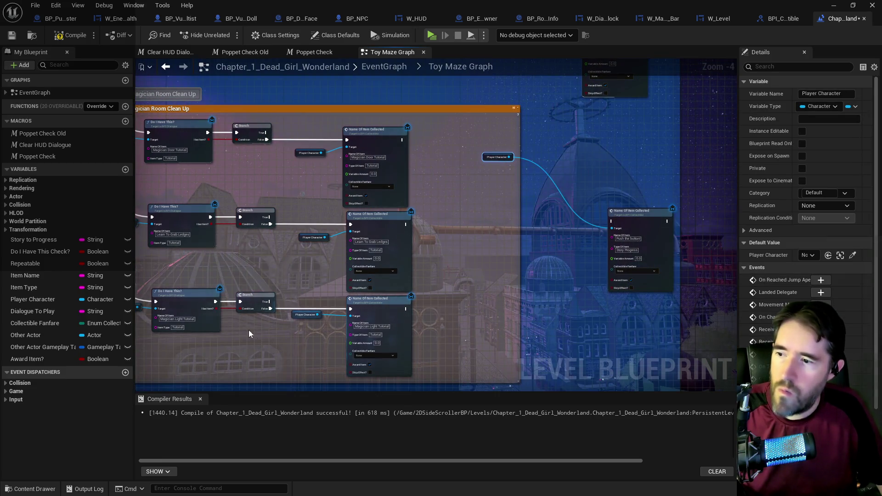
drag(249, 330, 362, 288)
scroll(349, 299, up, 2)
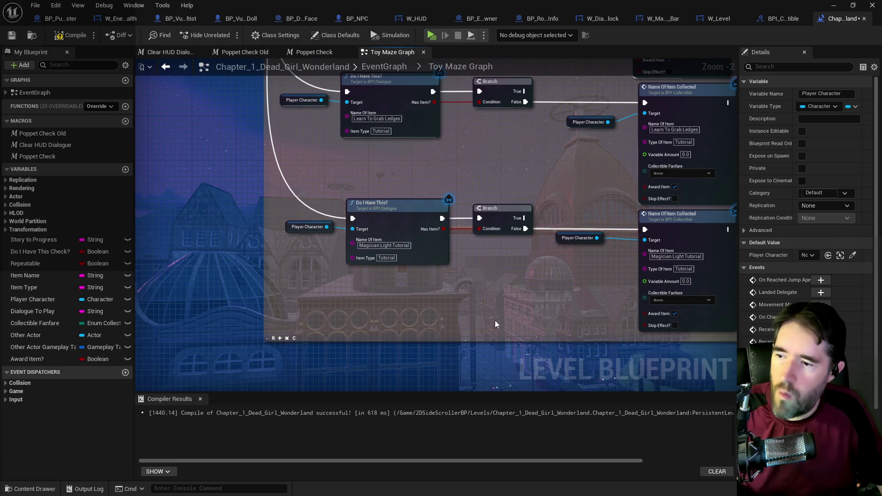
drag(495, 320, 355, 286)
scroll(403, 245, down, 2)
mouse_move(403, 245)
mouse_down()
mouse_move(434, 212)
mouse_move(487, 280)
mouse_move(693, 275)
mouse_up()
Duplicate the bottom check row below the clean-up comment, then return to EventGraph.
scroll(568, 279, down, 2)
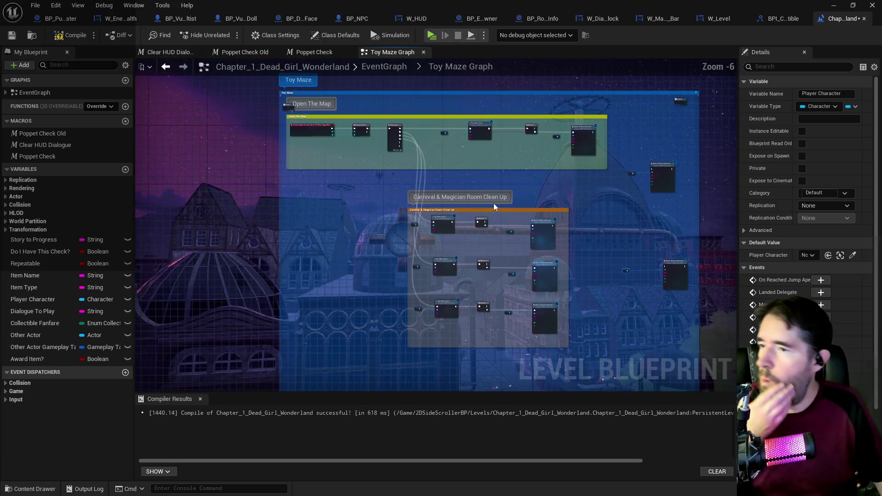
drag(410, 179, 402, 79)
mouse_move(386, 115)
mouse_down()
mouse_move(369, 214)
mouse_move(255, 173)
mouse_up()
scroll(359, 202, up, 2)
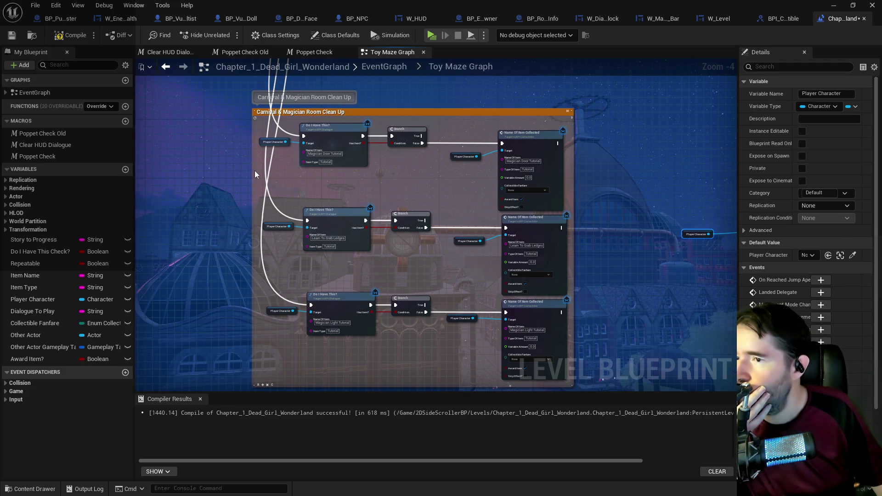
drag(351, 260, 338, 226)
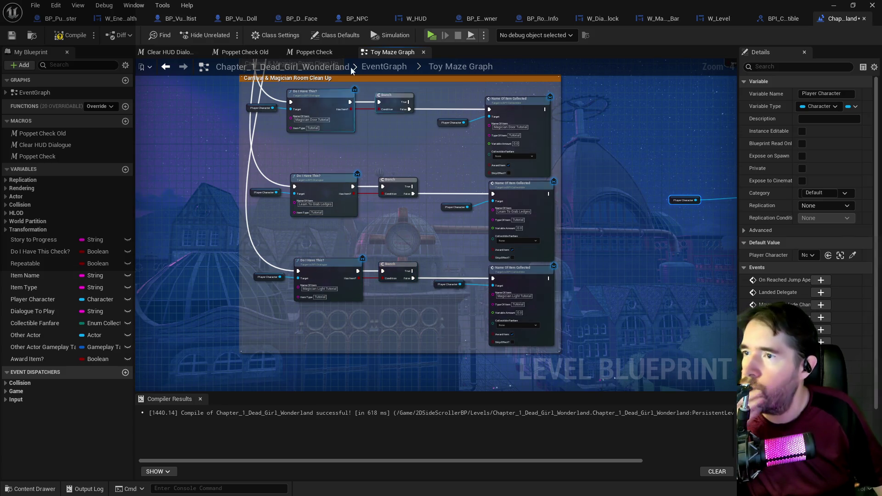
mouse_move(257, 266)
mouse_down()
mouse_move(454, 304)
mouse_move(504, 325)
mouse_up()
key(ctrl+c)
key(ctrl+v)
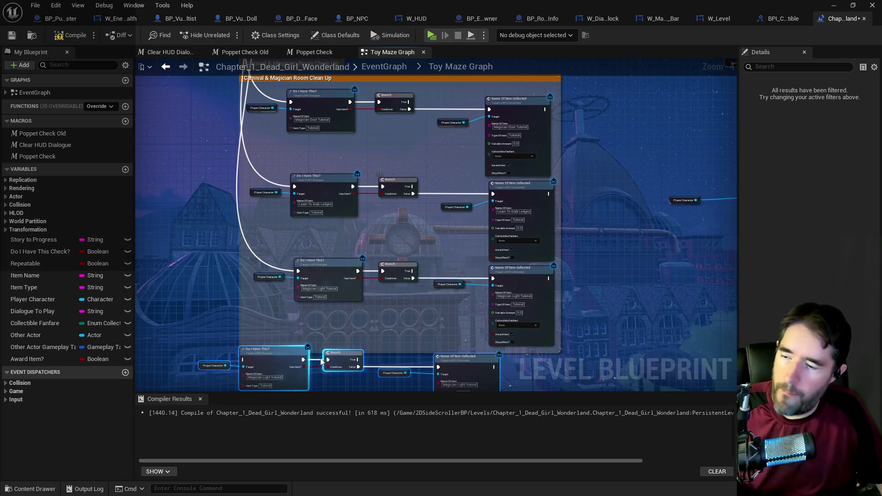
drag(349, 354, 401, 365)
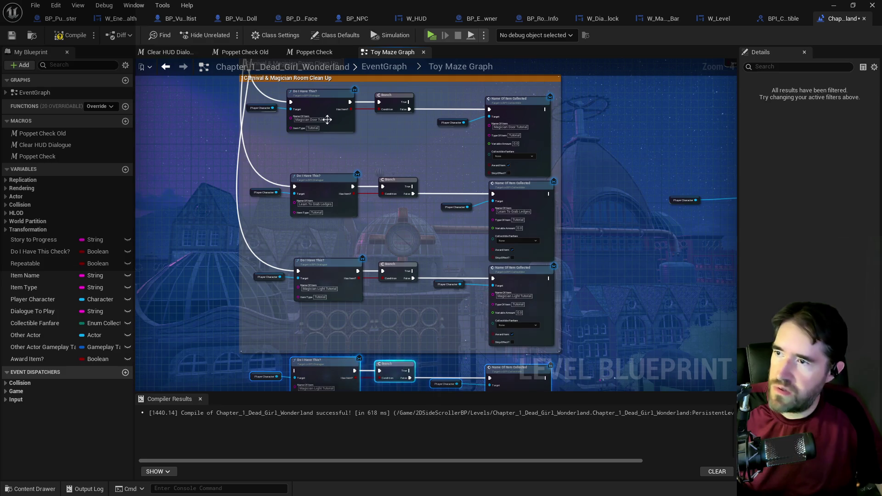
click(378, 68)
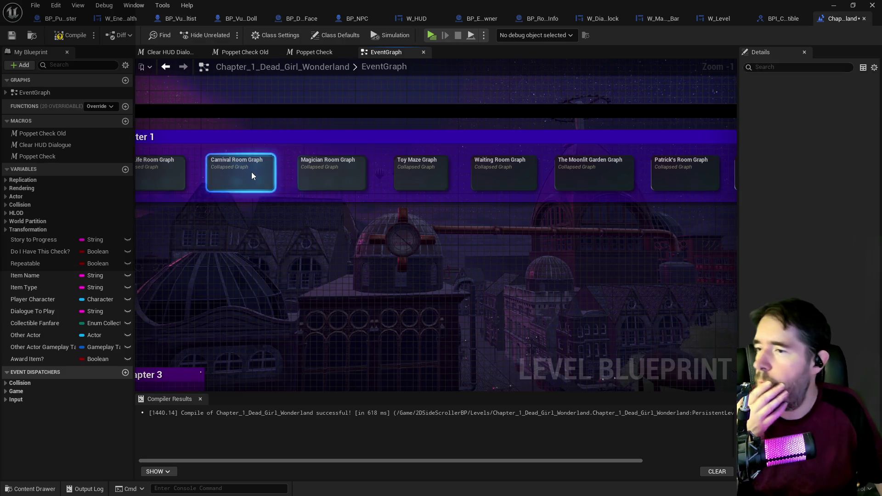
double_click(252, 172)
scroll(350, 150, up, 2)
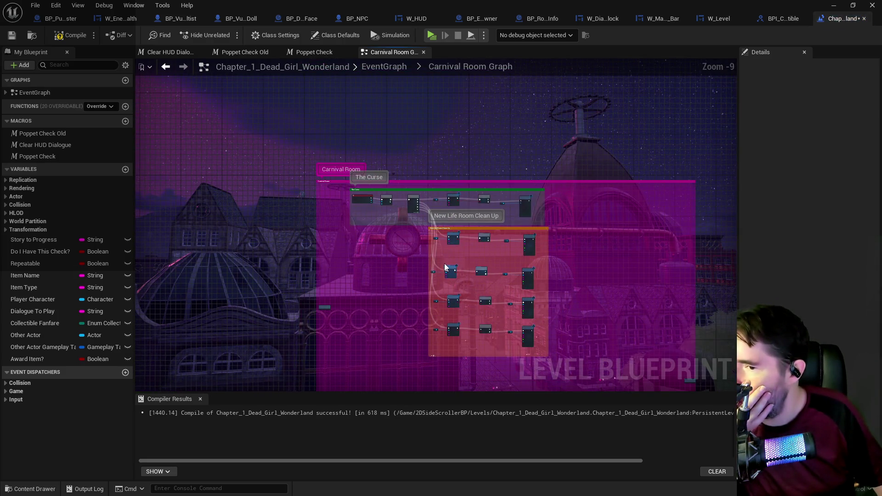
scroll(374, 306, up, 5)
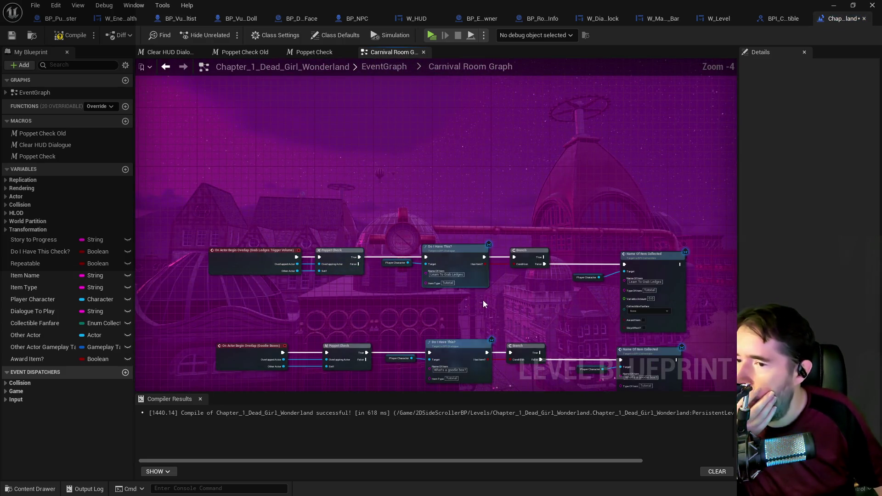
click(437, 275)
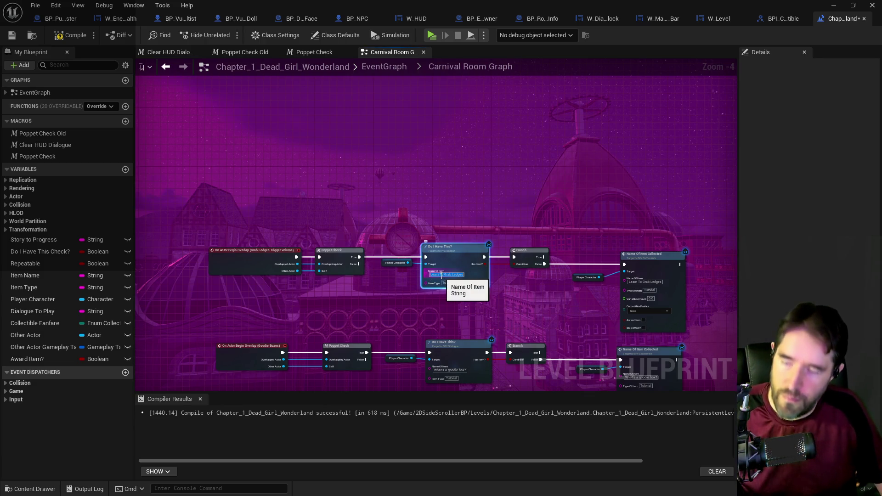
drag(531, 281, 492, 213)
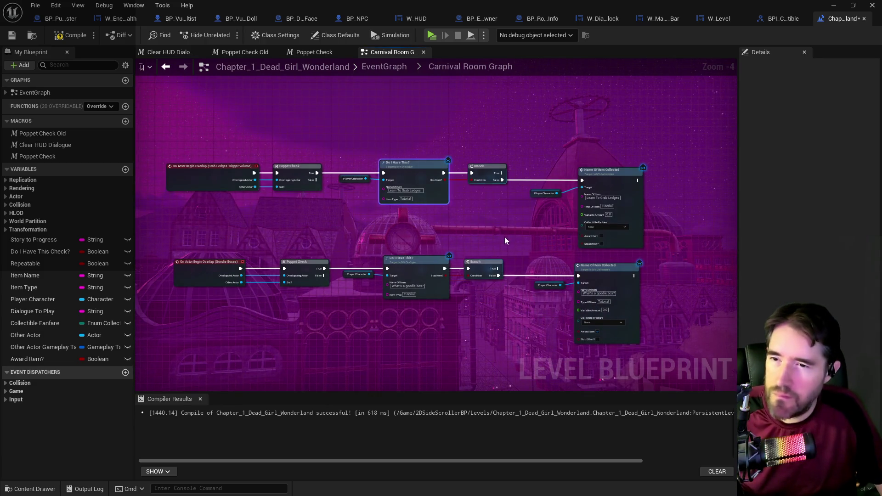
click(390, 66)
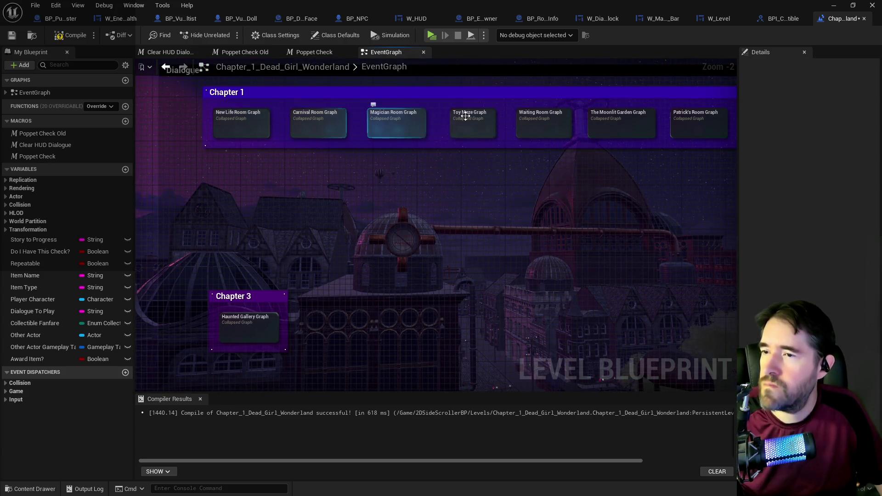
double_click(465, 118)
Set the pasted Toy Maze check's item name to Learn To Grab Ledges.
scroll(434, 163, up, 8)
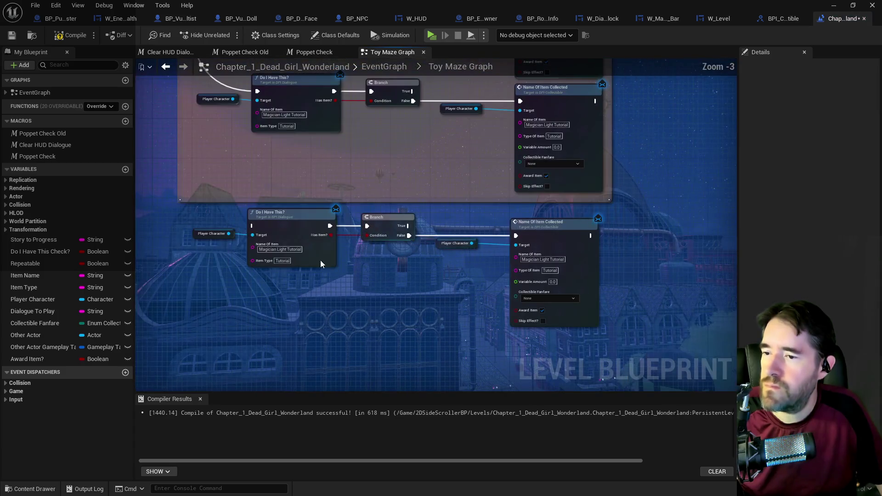
click(287, 249)
key(ctrl+v)
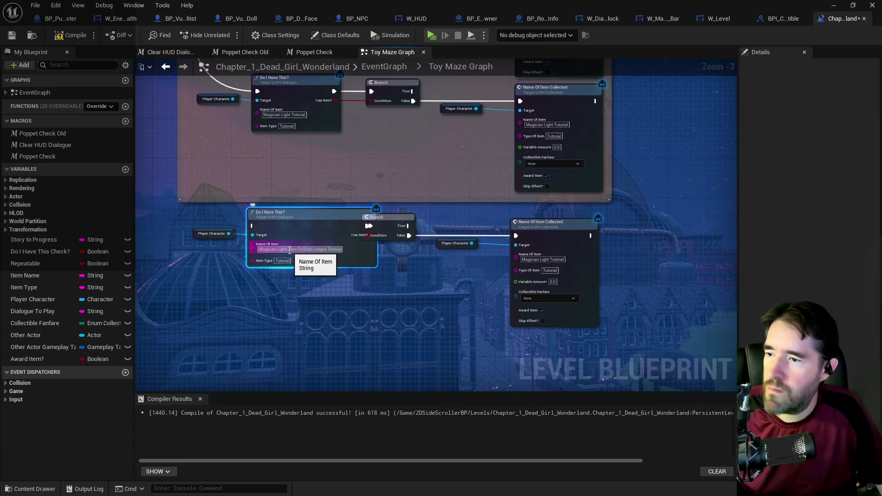
click(538, 259)
click(439, 276)
Wire the Sequence exec into the Learn To Grab Ledges check and return to EventGraph.
scroll(440, 276, down, 3)
scroll(368, 205, up, 2)
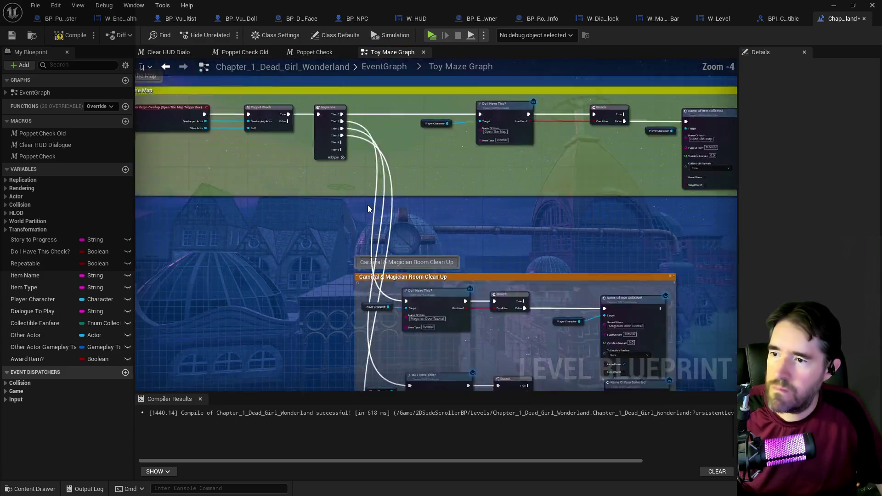
scroll(374, 367, up, 1)
mouse_move(374, 443)
mouse_down()
mouse_move(392, 401)
mouse_move(401, 328)
mouse_move(426, 336)
mouse_up()
scroll(401, 314, down, 4)
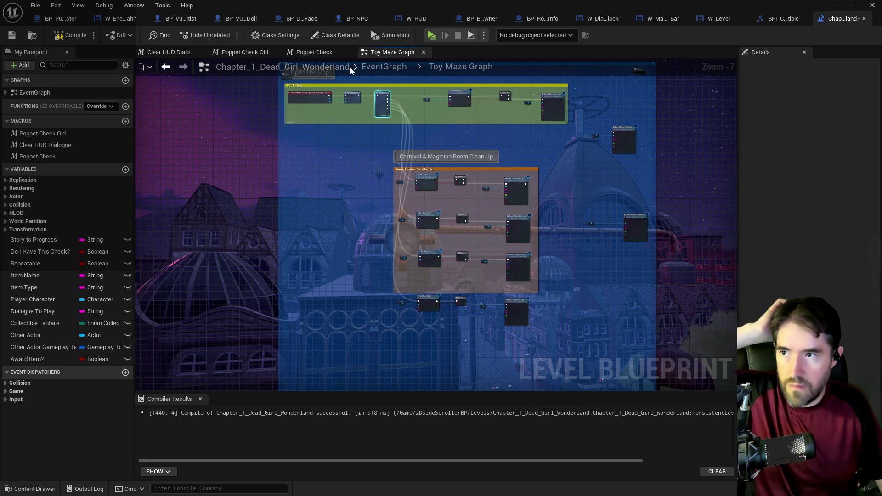
click(382, 67)
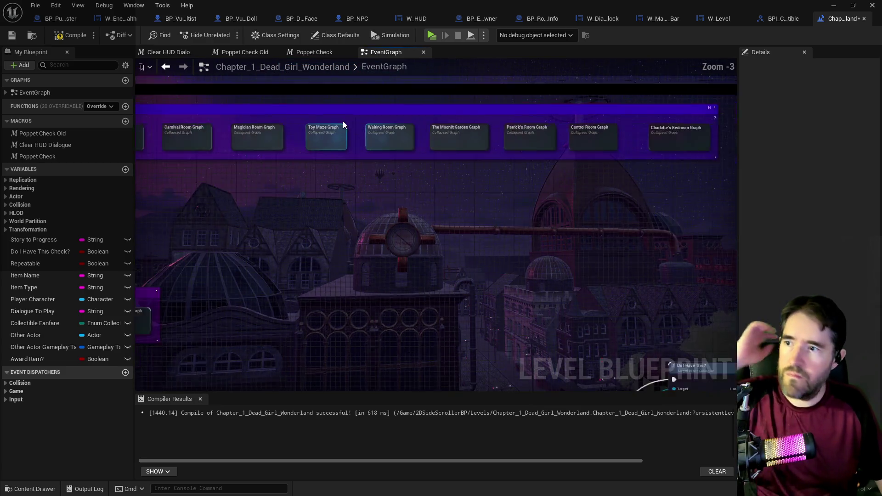
Open the Magician Room Graph, checking Poppet Check Old's Story to Progress value.
double_click(270, 143)
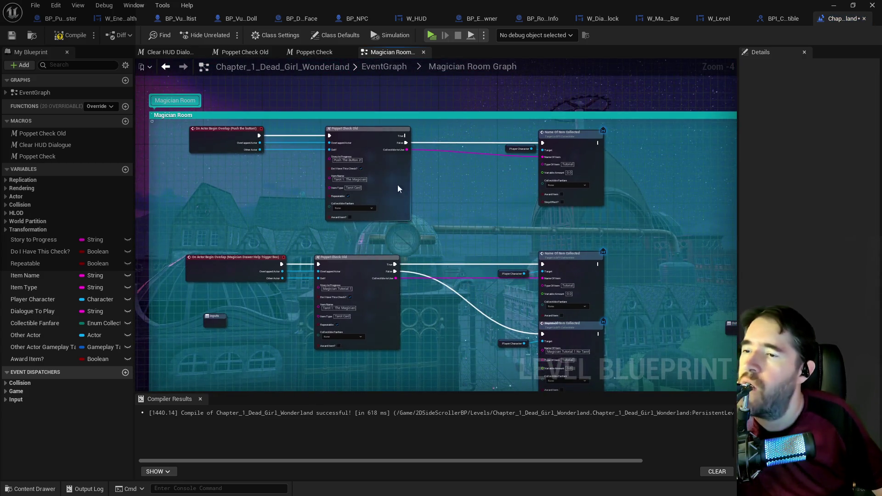
click(352, 160)
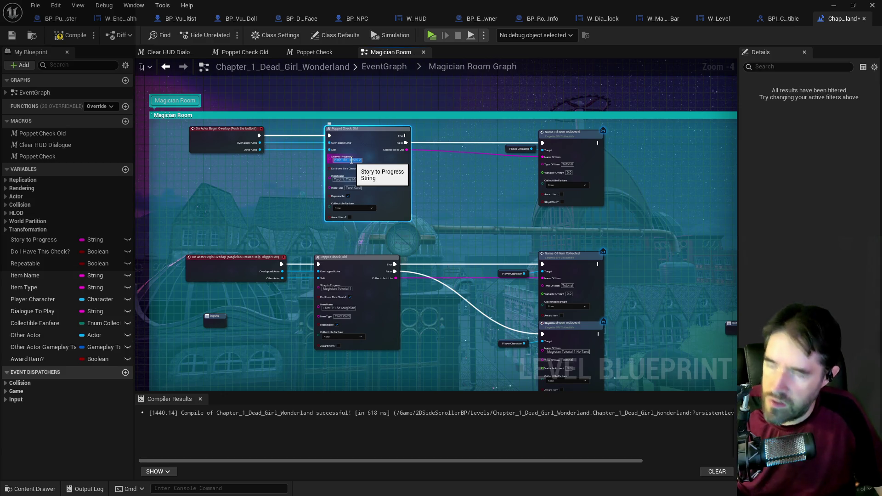
click(384, 68)
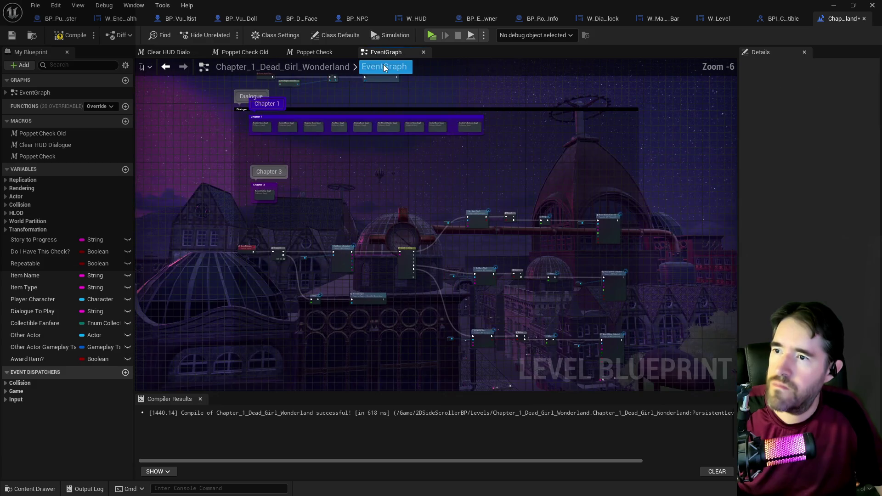
scroll(366, 124, up, 1)
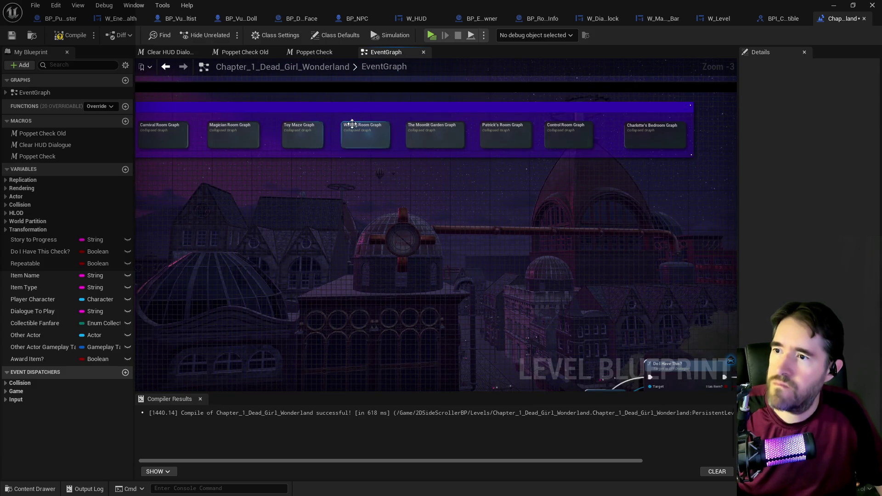
double_click(225, 137)
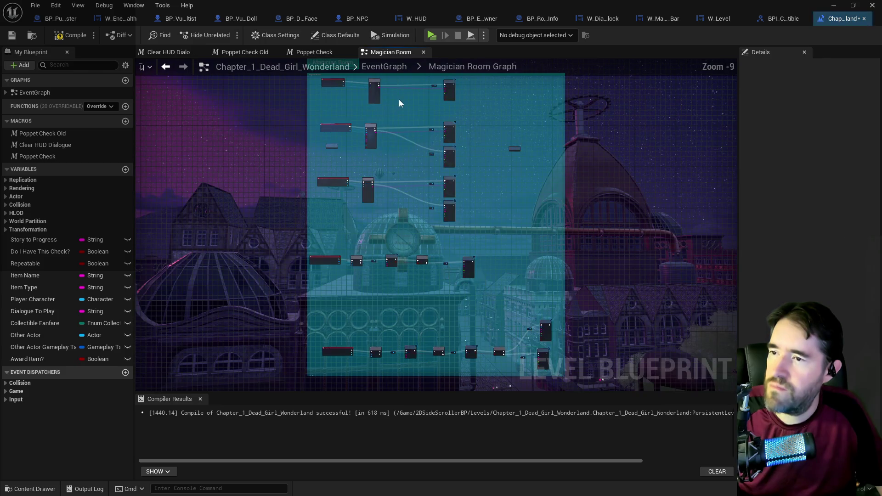
Copy the Poppet Check, Do I Have This and Branch nodes and wire the overlap actor in.
mouse_move(500, 182)
mouse_down()
mouse_move(468, 69)
mouse_move(445, 217)
mouse_move(388, 88)
mouse_up()
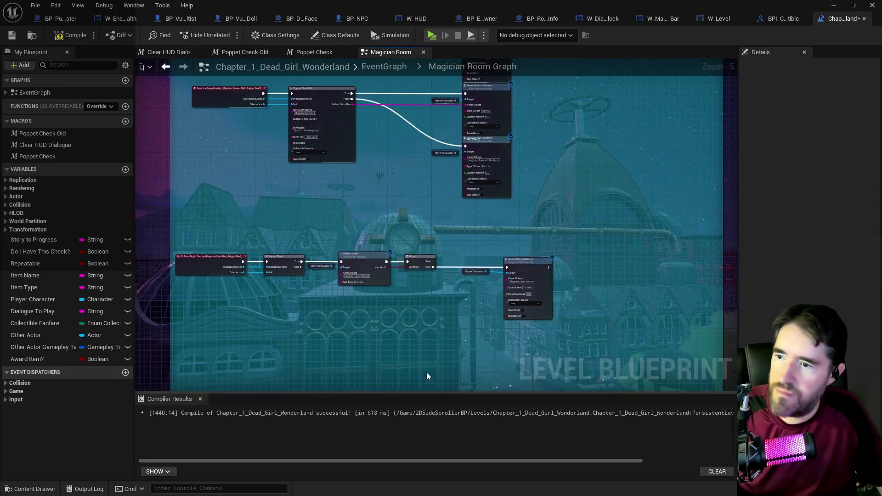
drag(277, 232, 511, 325)
mouse_move(572, 322)
mouse_down()
mouse_move(482, 288)
mouse_move(417, 181)
mouse_move(560, 164)
mouse_move(505, 148)
mouse_move(510, 130)
mouse_up()
key(ctrl+v)
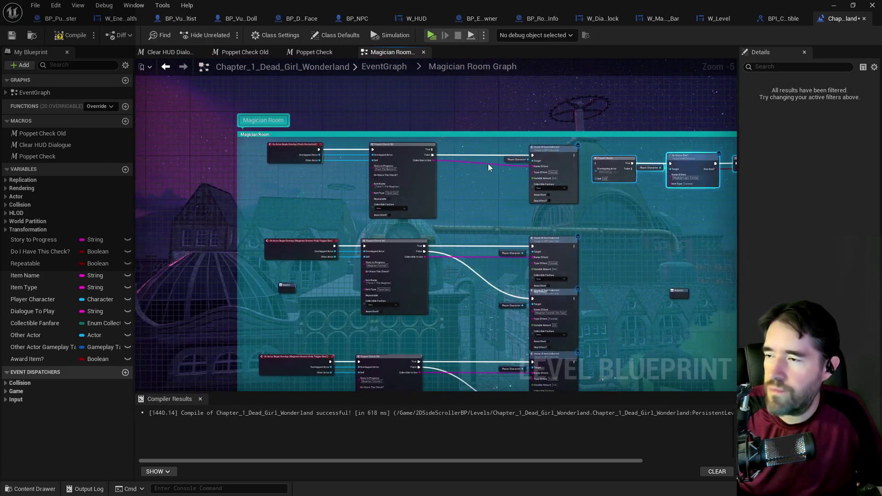
scroll(488, 164, up, 2)
mouse_move(239, 145)
mouse_down()
mouse_move(823, 167)
mouse_move(619, 168)
mouse_move(643, 202)
mouse_move(591, 186)
mouse_up()
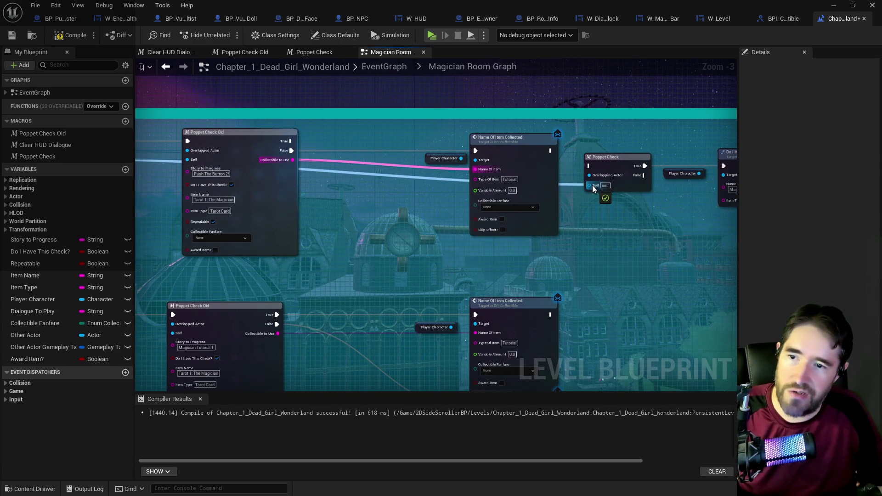
mouse_move(265, 206)
mouse_down()
mouse_move(406, 226)
mouse_move(364, 219)
mouse_up()
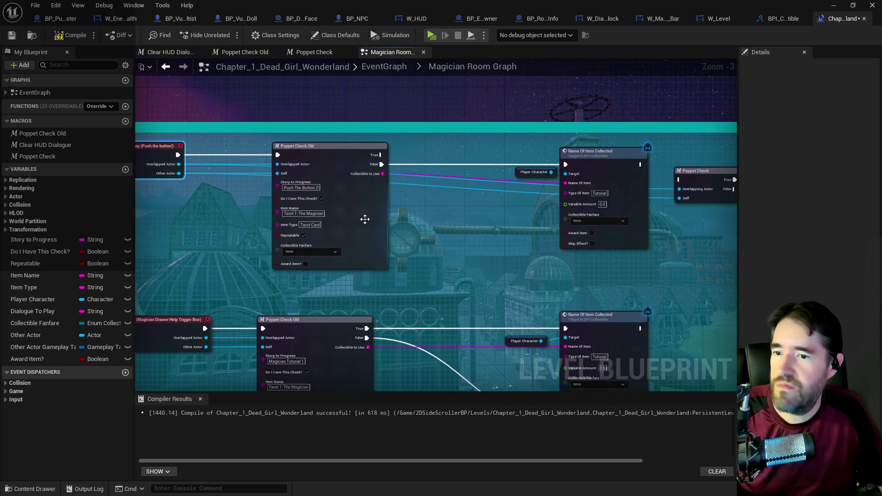
Inspect Poppet Check Old's settings and bring the door trigger row into view.
click(300, 188)
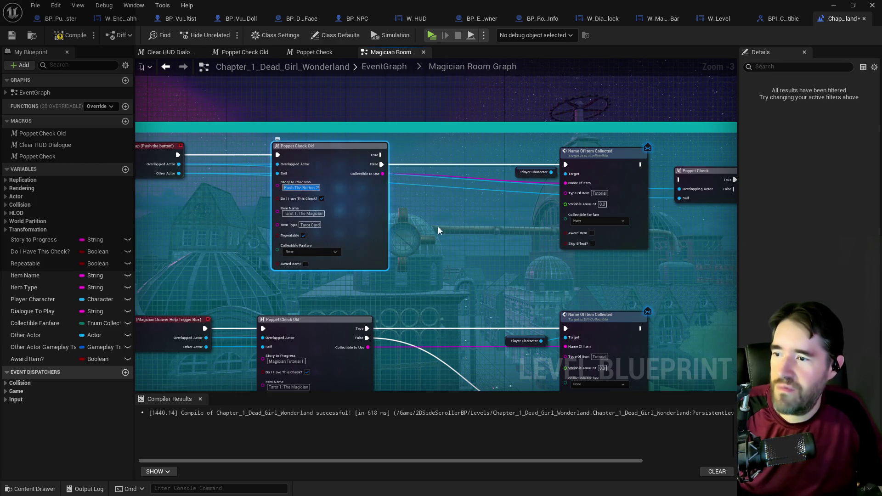
scroll(500, 234, down, 2)
drag(550, 266, 494, 120)
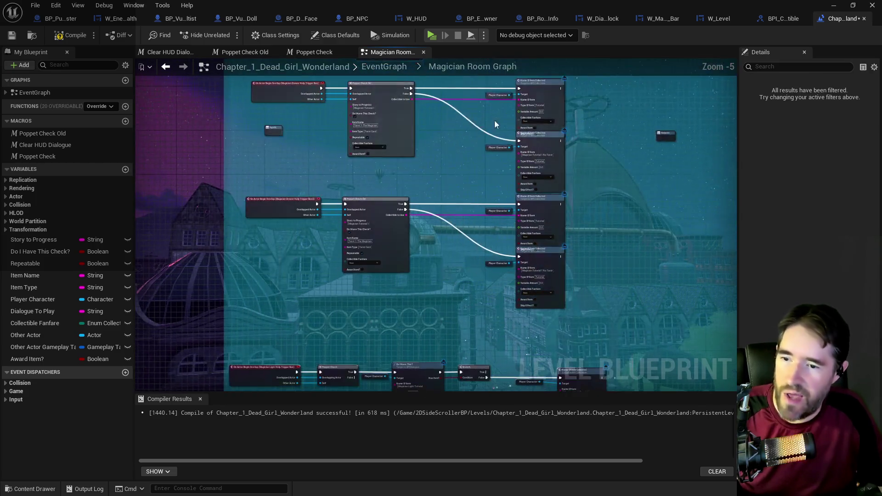
scroll(525, 232, down, 1)
drag(526, 232, 426, 238)
scroll(416, 207, up, 2)
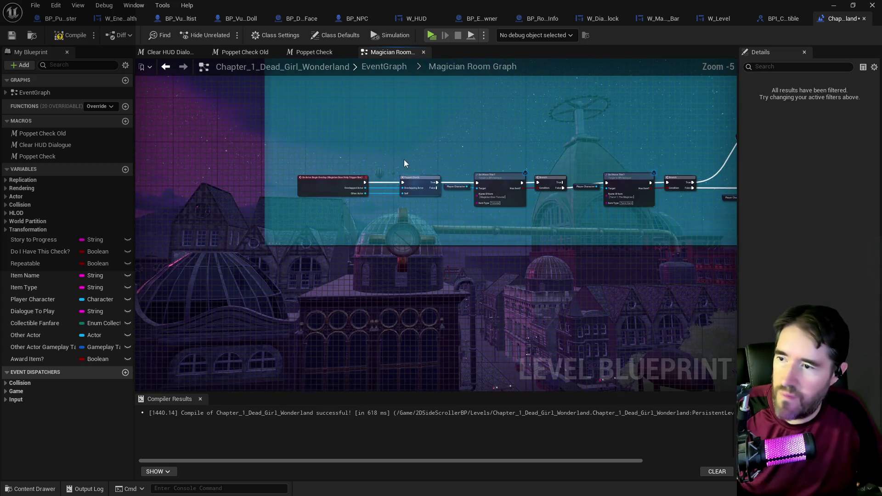
drag(464, 128, 417, 189)
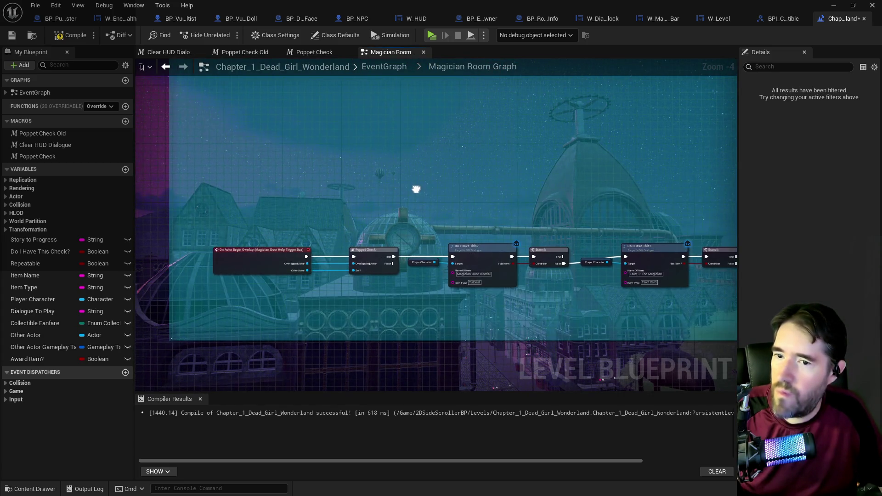
scroll(438, 150, down, 3)
scroll(413, 125, up, 5)
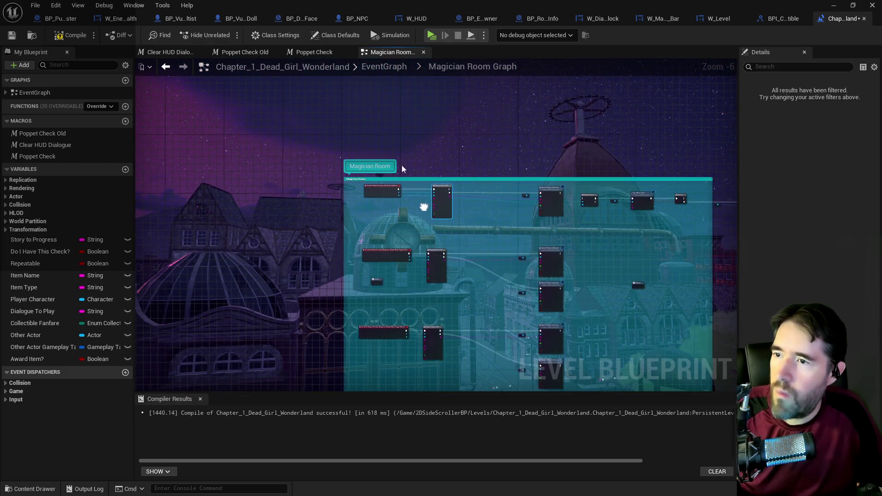
scroll(467, 263, down, 1)
scroll(559, 271, up, 1)
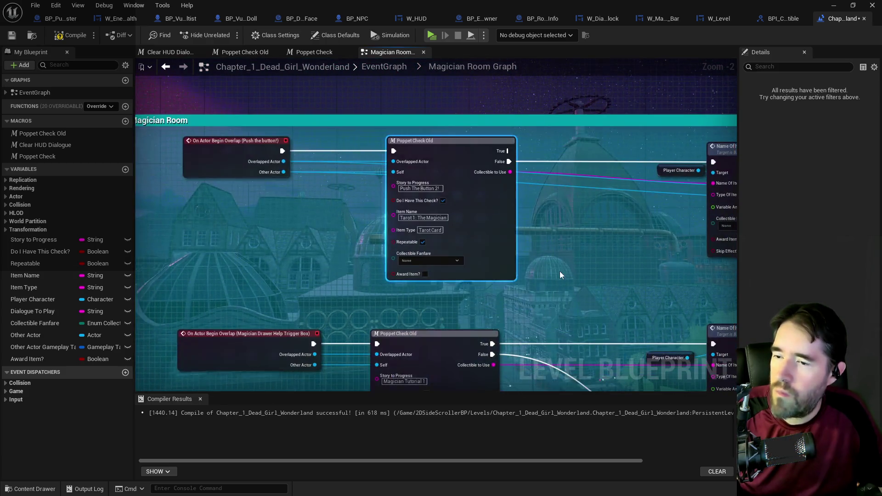
scroll(578, 277, down, 2)
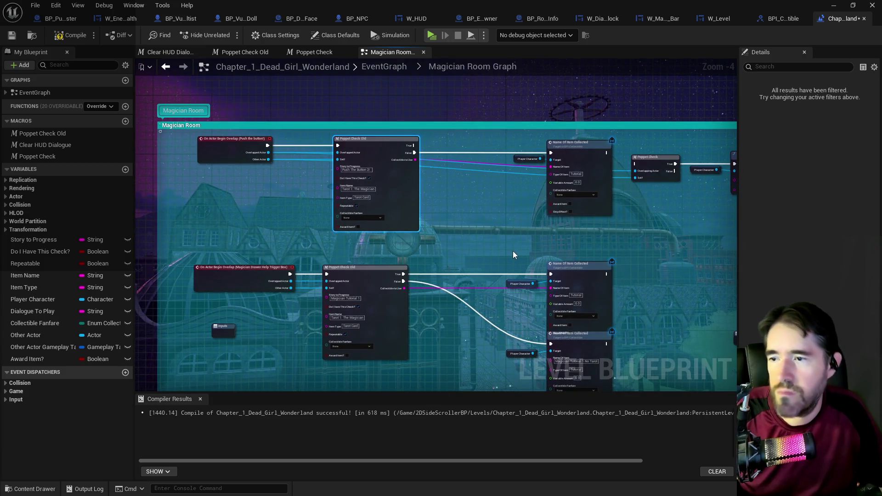
scroll(419, 145, up, 1)
scroll(449, 179, down, 3)
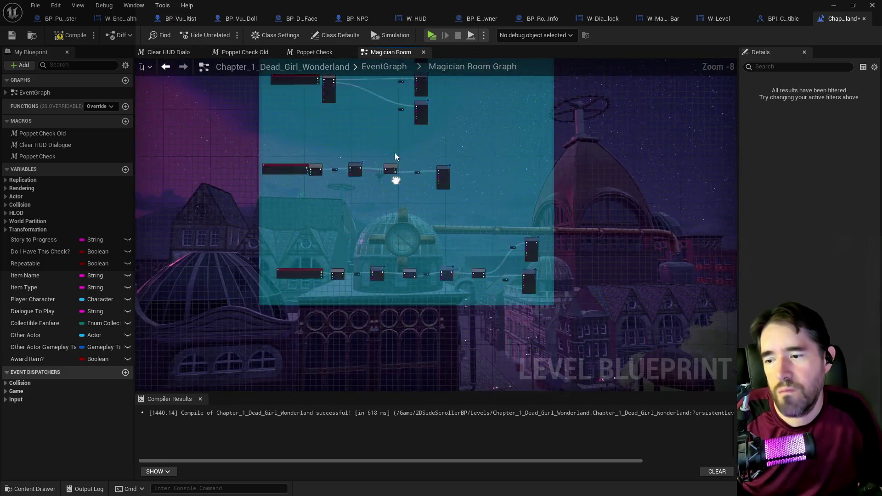
scroll(357, 240, up, 1)
scroll(298, 268, up, 1)
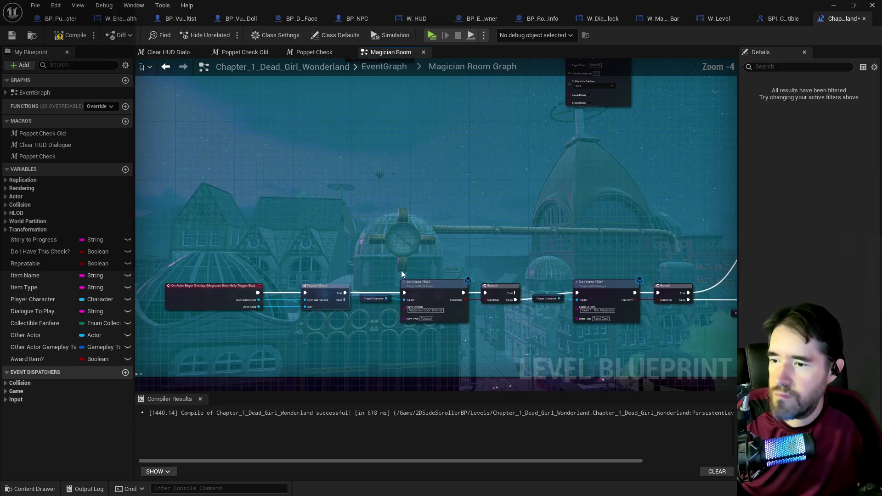
Paste a copy of the door trigger chain above the Magician Room comment.
mouse_move(303, 251)
mouse_down()
mouse_move(495, 343)
mouse_move(735, 368)
mouse_up()
mouse_move(457, 347)
mouse_down()
mouse_move(436, 342)
mouse_move(602, 260)
mouse_up()
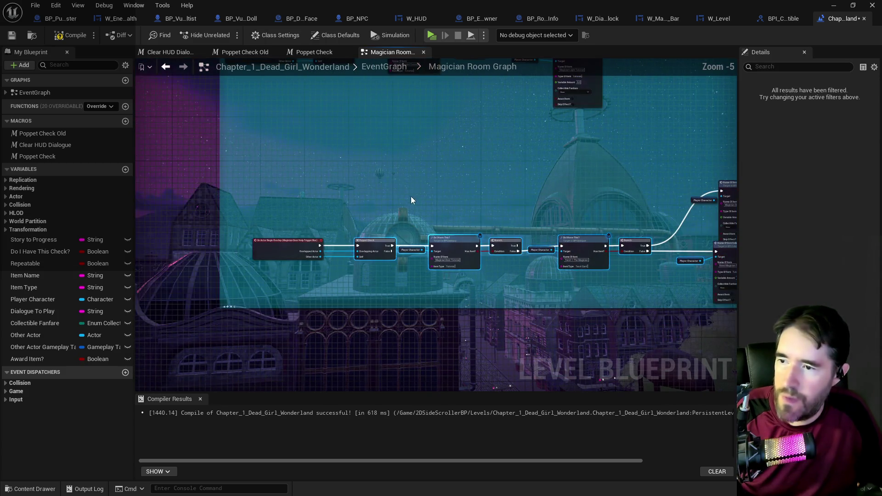
scroll(257, 248, down, 1)
drag(263, 162, 682, 289)
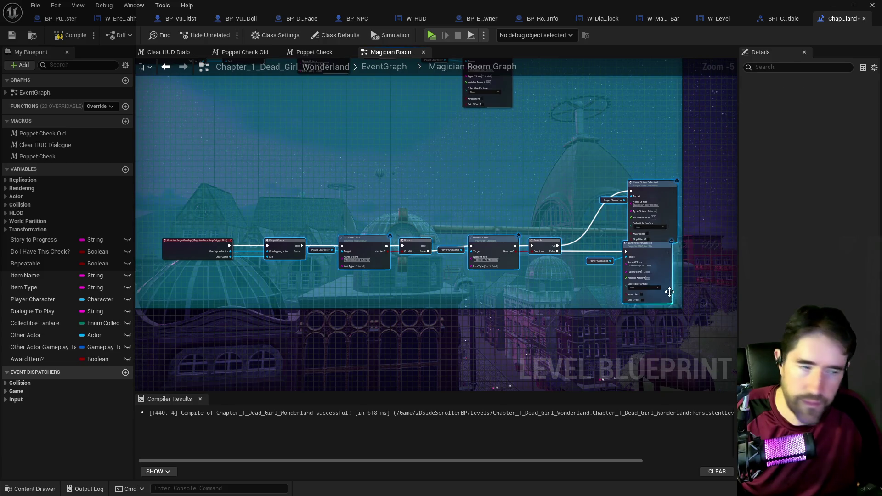
mouse_move(589, 348)
mouse_down()
mouse_move(520, 226)
mouse_move(524, 186)
mouse_up()
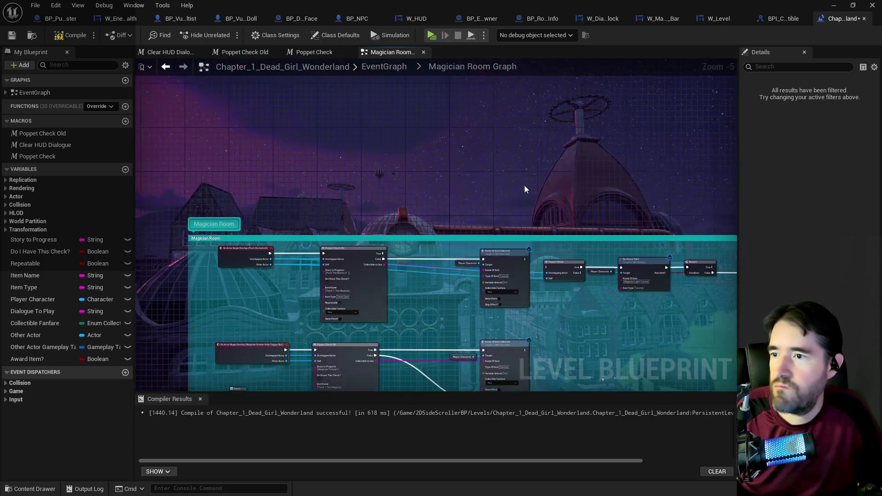
key(ctrl+v)
drag(363, 151, 413, 174)
Wire the overlap event's exec, Overlapped Actor and Other Actor pins into the pasted Poppet Check.
scroll(304, 227, up, 3)
mouse_move(235, 291)
mouse_down()
mouse_move(273, 201)
mouse_move(323, 145)
mouse_up()
drag(226, 303, 321, 153)
drag(231, 280, 320, 131)
Set the pasted Do I Have This? item name to Push The Button 2!
drag(553, 235, 356, 180)
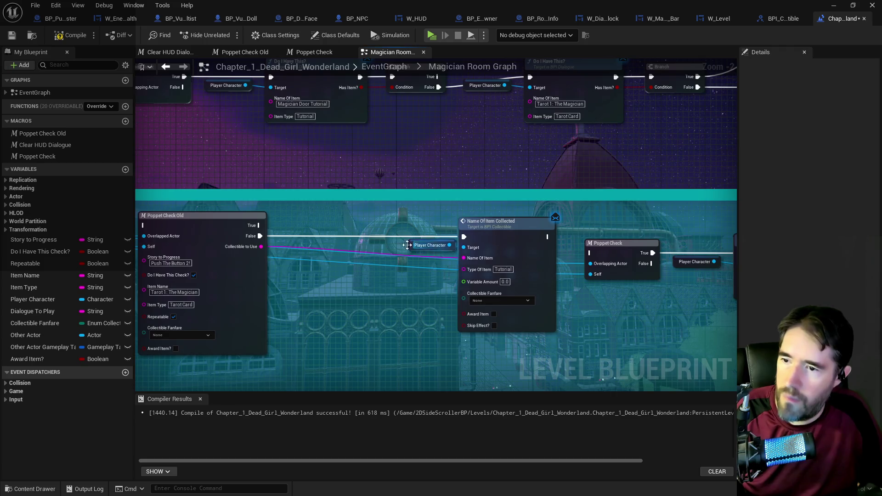
drag(410, 247, 445, 264)
drag(432, 191, 276, 228)
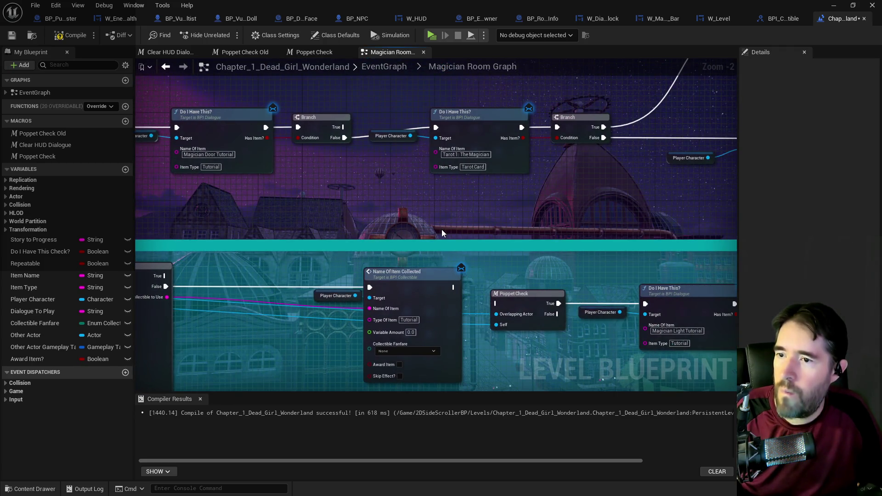
drag(442, 230, 575, 172)
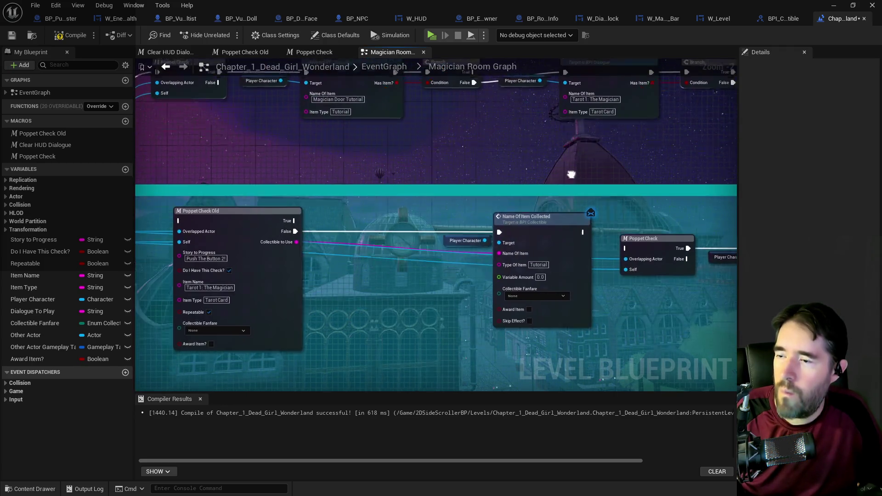
click(213, 263)
drag(352, 182, 341, 287)
click(332, 202)
key(ctrl+v)
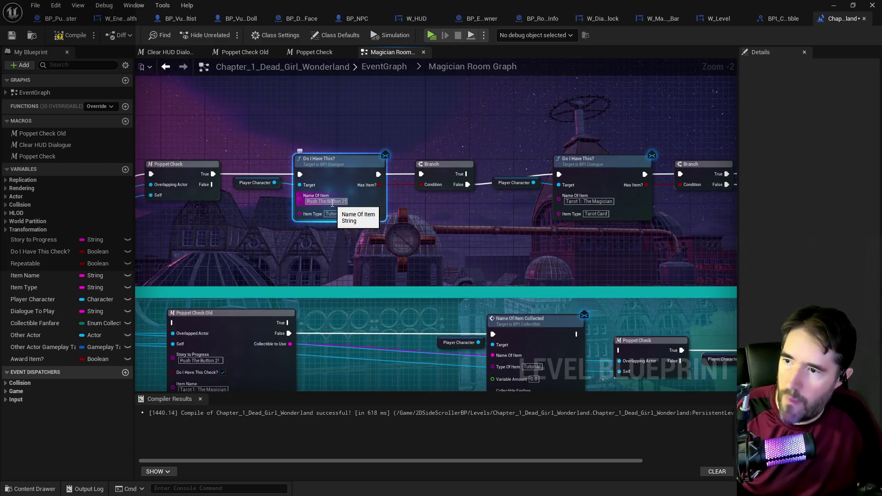
click(356, 260)
Find the lower Name Of Item Collected node and begin editing its item name.
drag(359, 267, 379, 188)
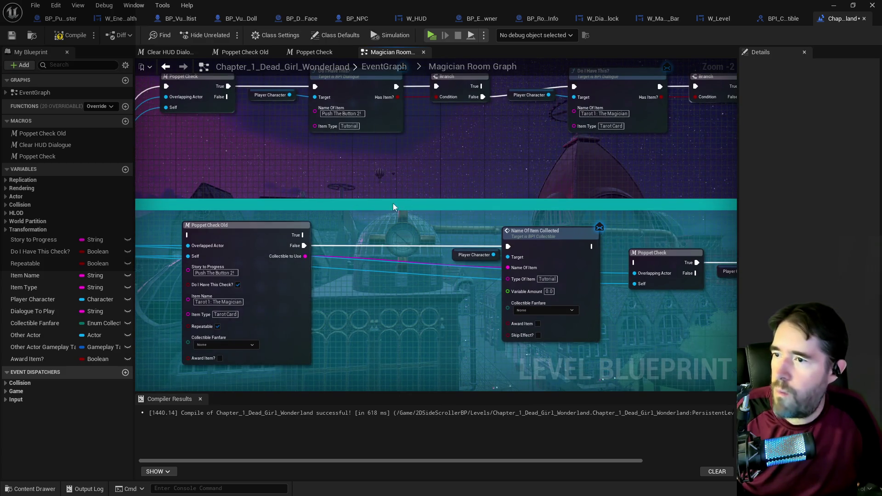
drag(467, 193, 365, 213)
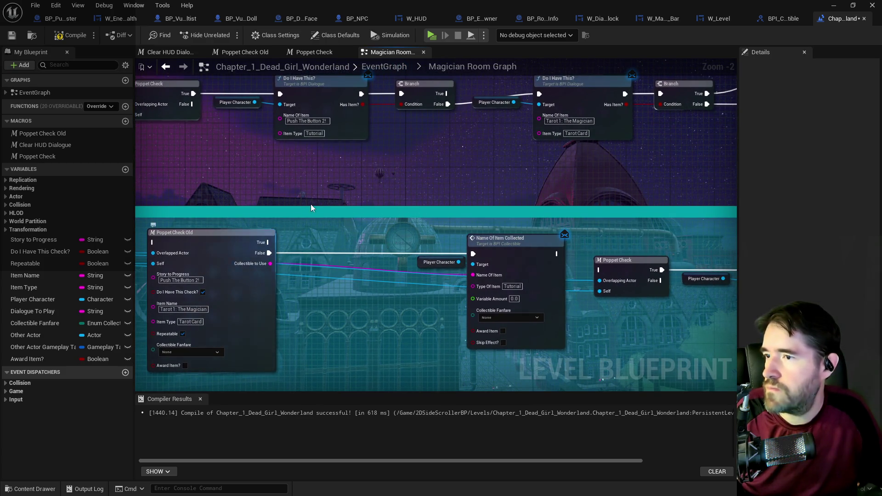
drag(459, 178, 401, 217)
mouse_move(467, 210)
mouse_down()
mouse_move(512, 200)
mouse_move(351, 226)
mouse_move(437, 201)
mouse_move(321, 240)
mouse_up()
scroll(412, 206, down, 1)
mouse_move(335, 199)
mouse_down()
mouse_move(258, 152)
mouse_move(294, 243)
mouse_up()
drag(399, 225, 357, 294)
click(503, 239)
Set the collection node's Name Of Item to 'Push The Button 2!', tick Award Item, and delete the redundant collection nodes.
key(ctrl+v)
click(519, 294)
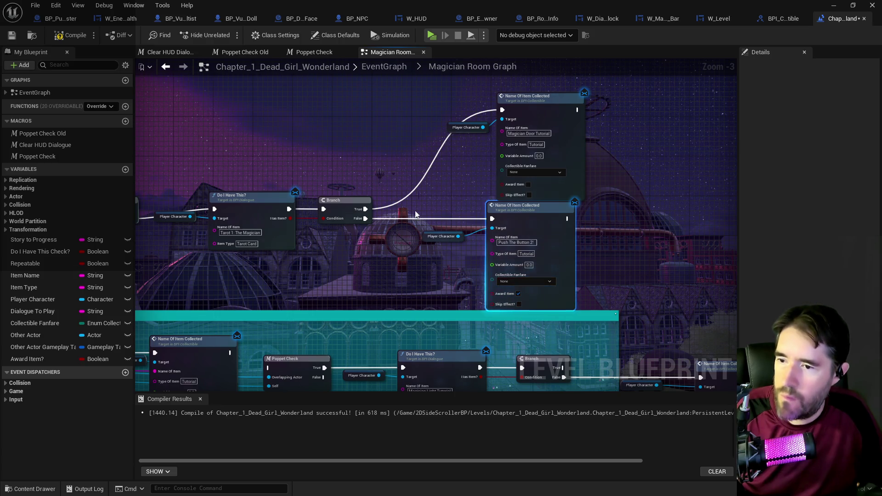
drag(529, 163, 473, 131)
key(Delete)
Delete the old top-row nodes in the Magician Room comment and move the new check chain into their place.
mouse_move(424, 177)
mouse_down()
mouse_move(404, 255)
mouse_move(482, 180)
mouse_up()
mouse_move(407, 272)
mouse_down()
mouse_move(320, 187)
mouse_move(353, 202)
mouse_up()
drag(395, 230, 319, 239)
drag(452, 256, 266, 246)
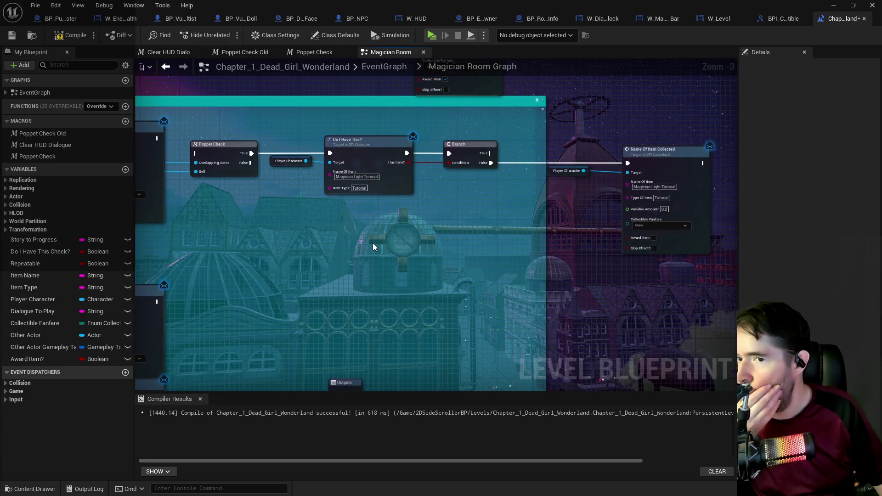
mouse_move(373, 247)
mouse_down()
mouse_move(649, 271)
mouse_move(581, 262)
mouse_move(571, 271)
mouse_up()
scroll(505, 266, down, 4)
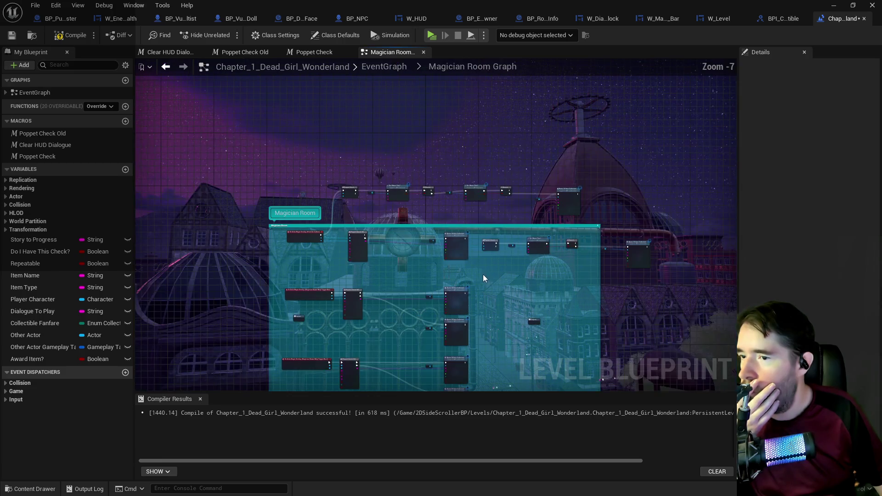
drag(333, 240, 654, 272)
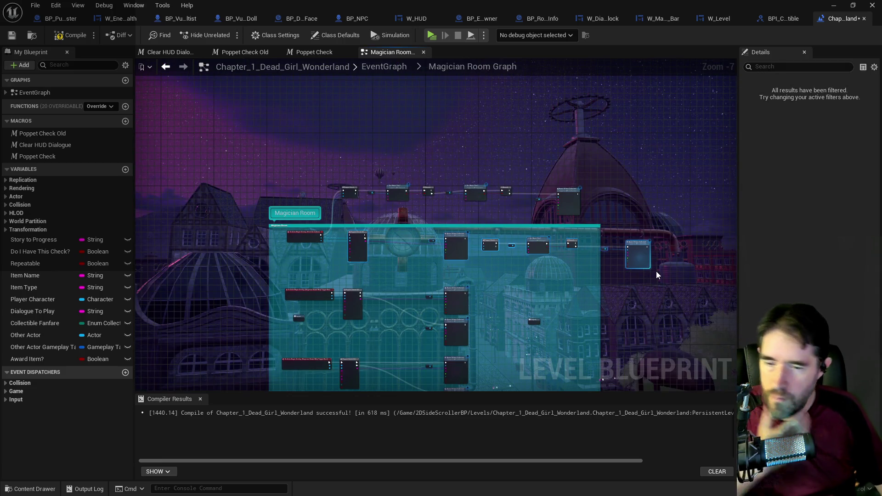
key(Delete)
drag(339, 173, 506, 208)
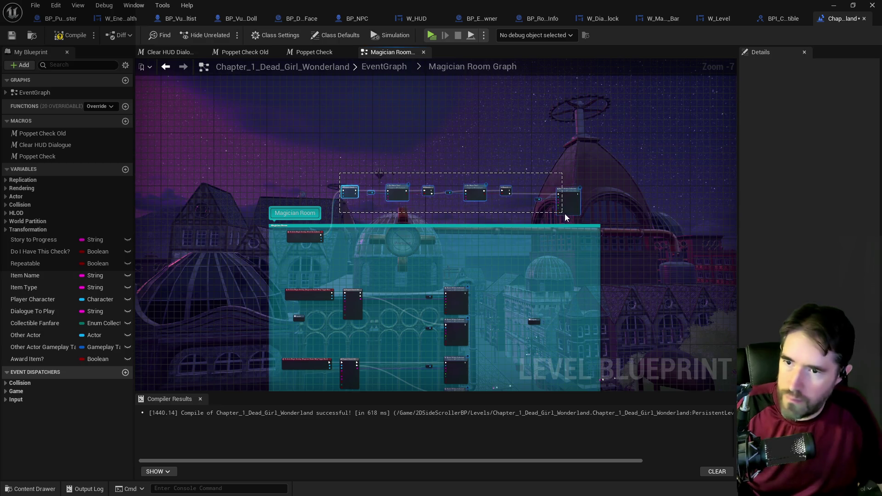
mouse_move(569, 211)
mouse_down()
mouse_move(557, 256)
mouse_move(568, 256)
mouse_up()
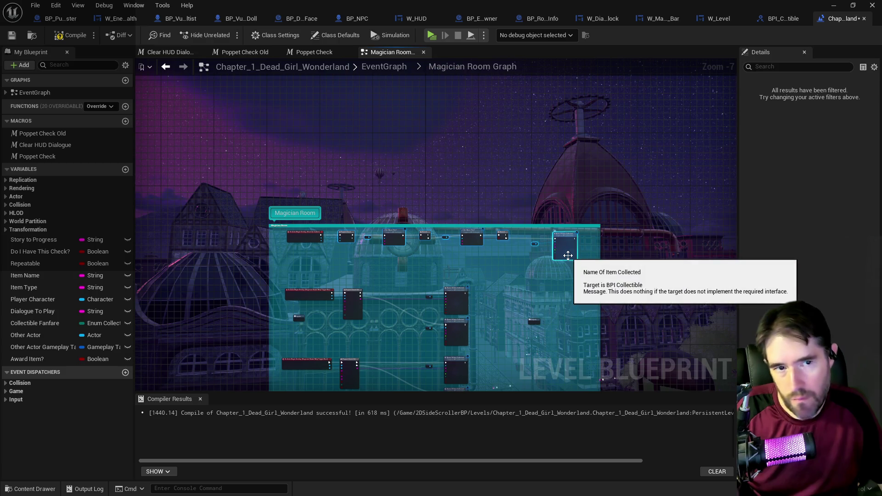
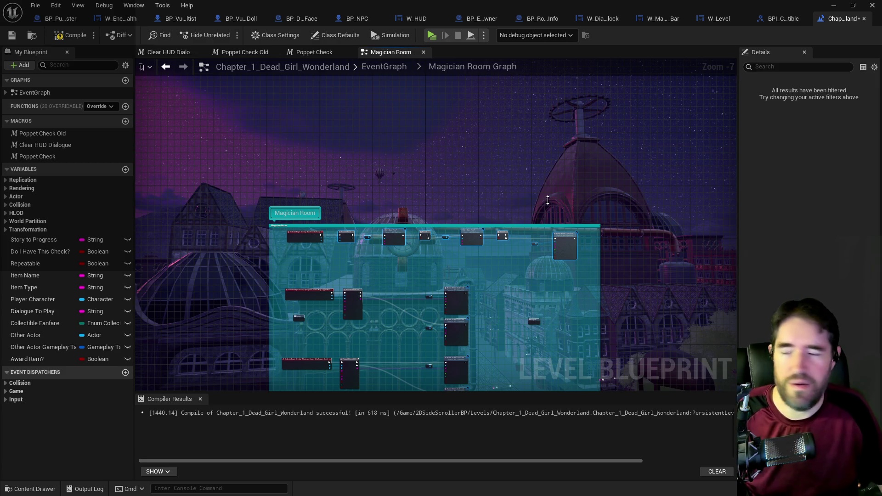
Go back to the top-level EventGraph and open the Toy Maze room graph.
scroll(393, 266, up, 2)
scroll(400, 261, up, 2)
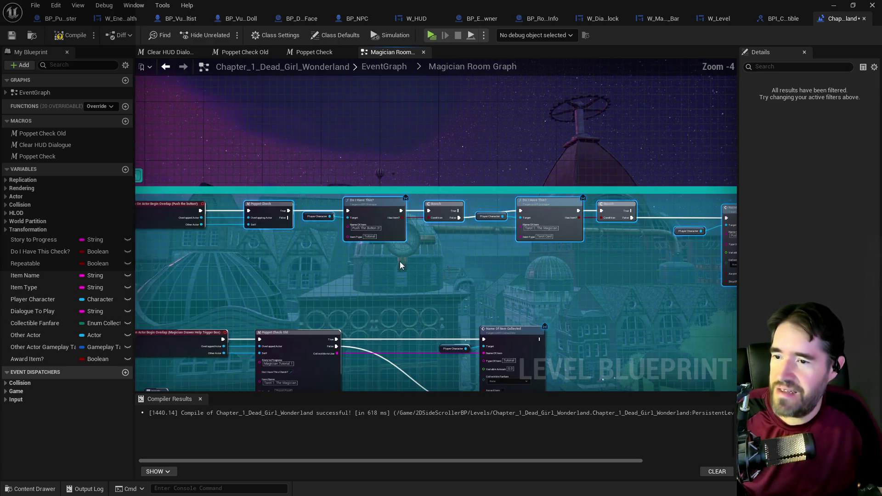
scroll(400, 265, up, 1)
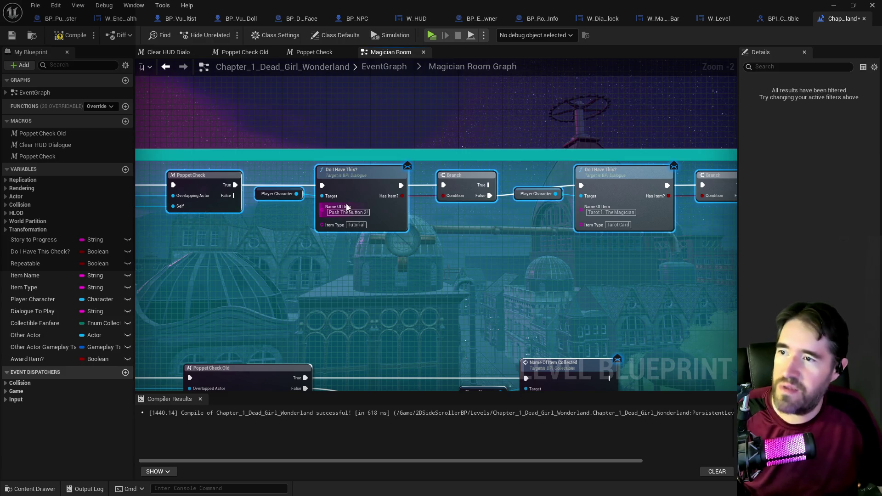
click(383, 67)
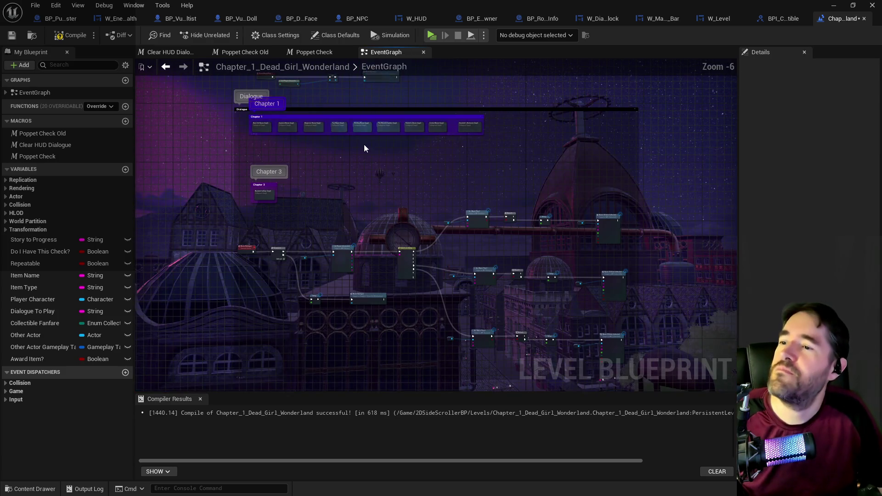
double_click(288, 95)
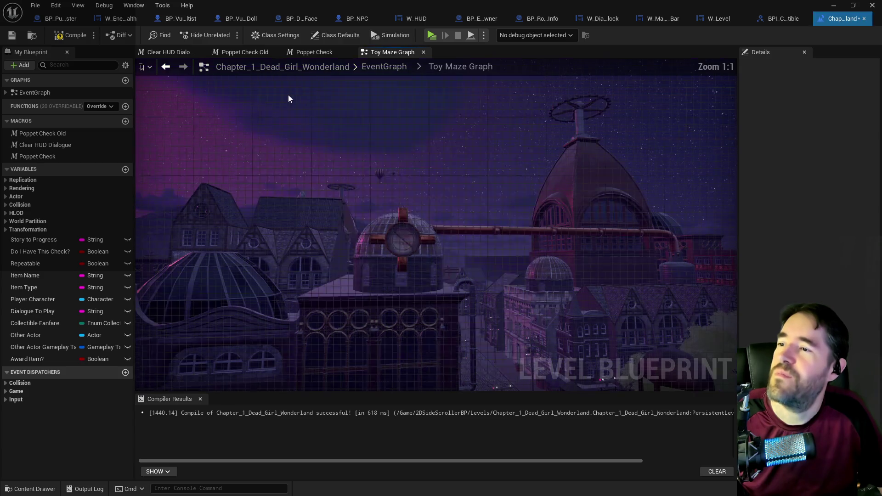
Duplicate the bottom Toy Maze node row, delete the copy, and return to the EventGraph.
scroll(477, 326, up, 2)
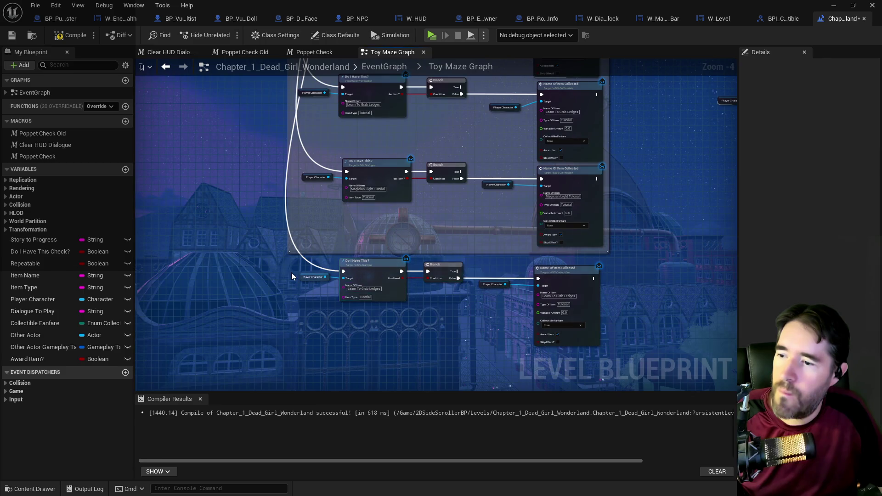
drag(294, 276, 570, 305)
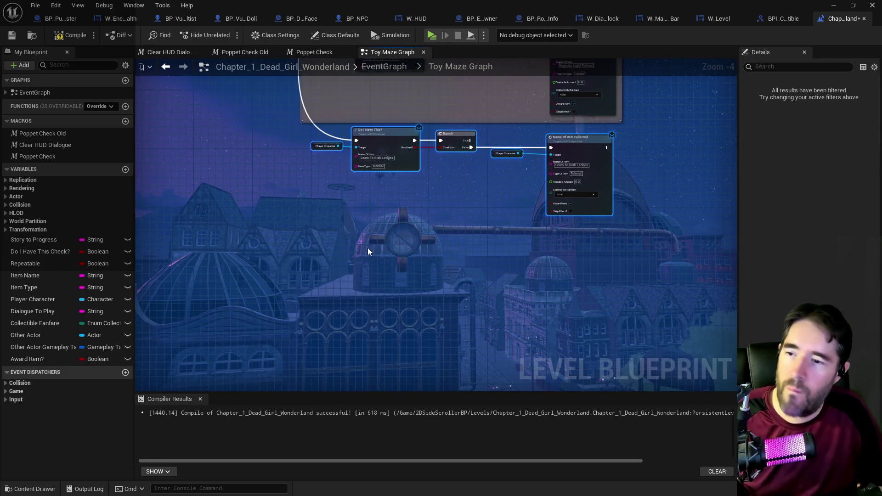
key(ctrl+w)
drag(420, 259, 453, 247)
drag(294, 250, 574, 298)
key(Delete)
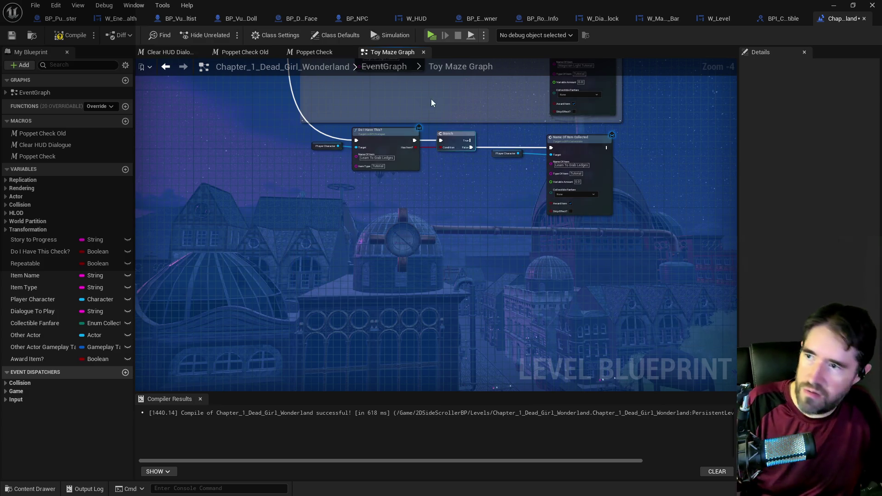
click(371, 66)
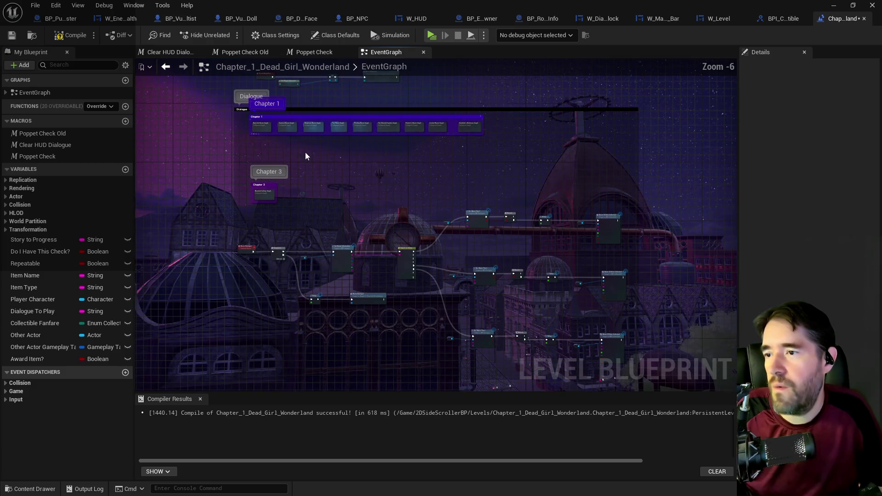
scroll(294, 147, up, 3)
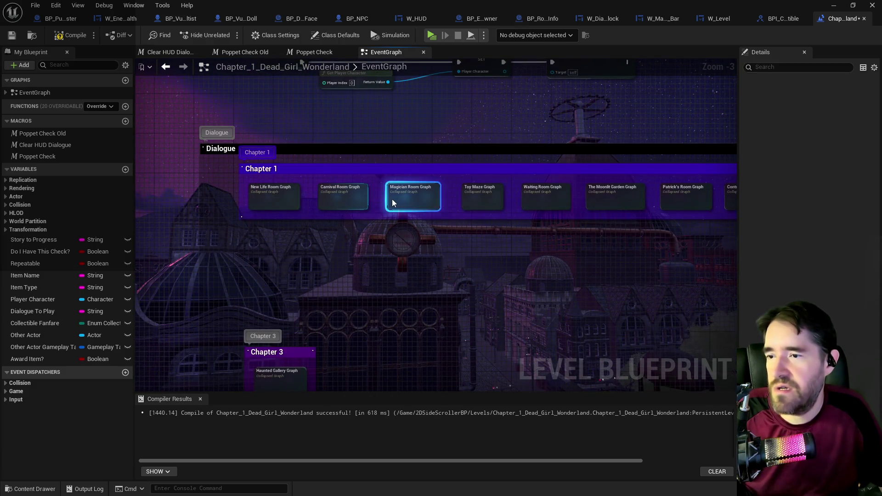
Open the Magician Room graph and survey its lower rows, including Magician Light and Magician Door.
double_click(409, 198)
scroll(352, 184, up, 5)
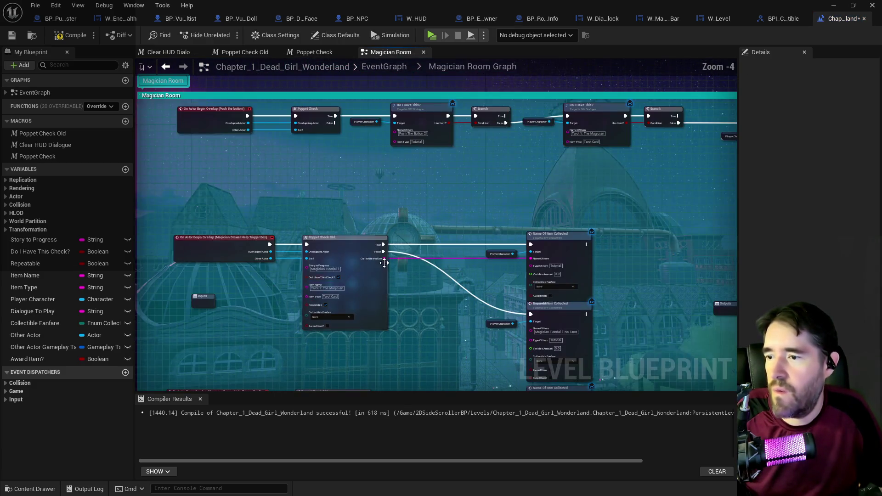
drag(384, 257, 360, 179)
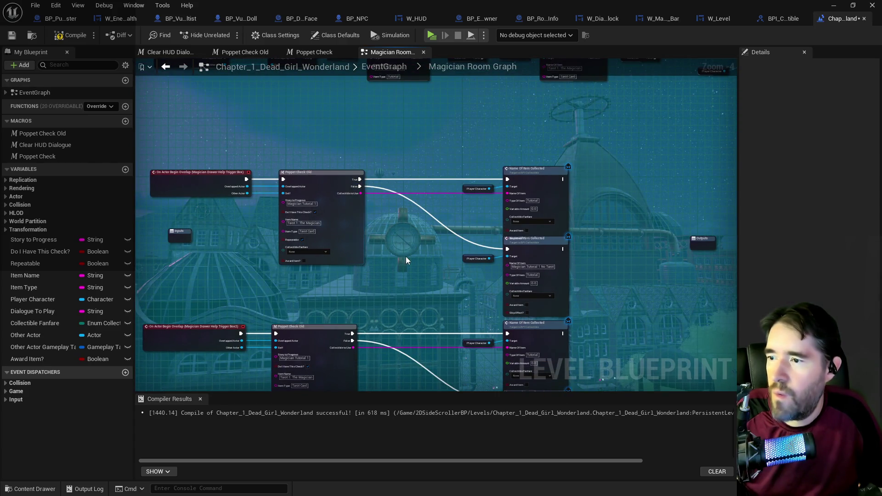
mouse_move(406, 256)
mouse_down()
mouse_move(444, 110)
mouse_move(447, 124)
mouse_move(416, 138)
mouse_move(417, 150)
mouse_up()
mouse_move(393, 264)
mouse_down()
mouse_move(423, 156)
mouse_move(443, 164)
mouse_move(363, 143)
mouse_move(377, 277)
mouse_move(406, 300)
mouse_move(381, 280)
mouse_up()
scroll(381, 280, down, 6)
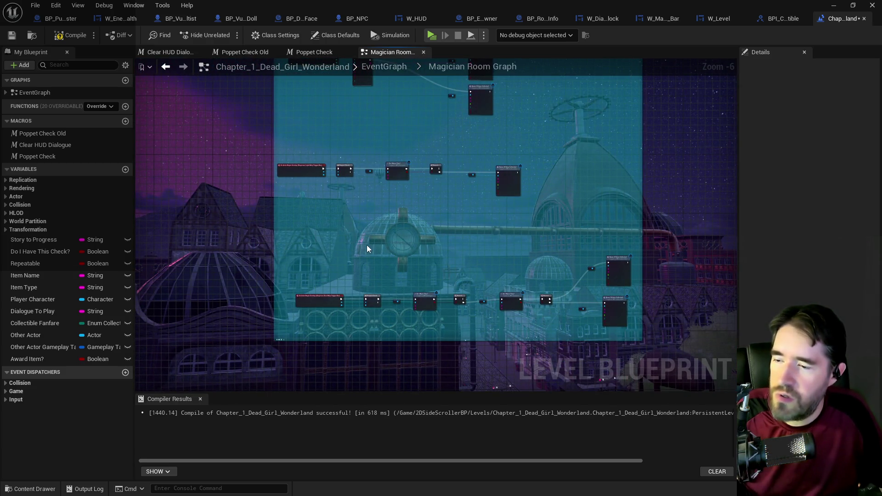
scroll(366, 249, up, 1)
Move the bottom Poppet Check chain beside the upper row and shift the Outputs node aside.
mouse_move(369, 240)
mouse_down()
mouse_move(689, 367)
mouse_move(584, 357)
mouse_move(580, 338)
mouse_up()
drag(536, 244, 683, 2)
drag(587, 270, 453, 111)
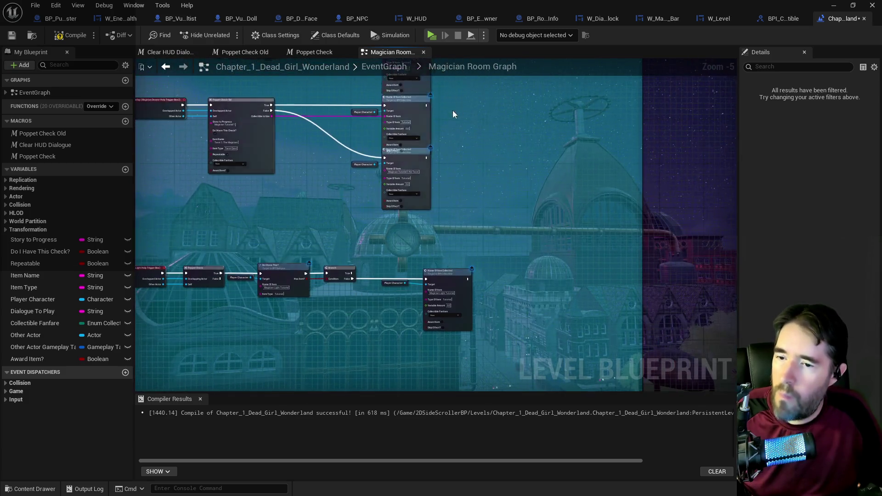
click(599, 207)
drag(599, 207, 605, 309)
mouse_move(493, 303)
mouse_down()
mouse_move(582, 188)
mouse_move(576, 87)
mouse_up()
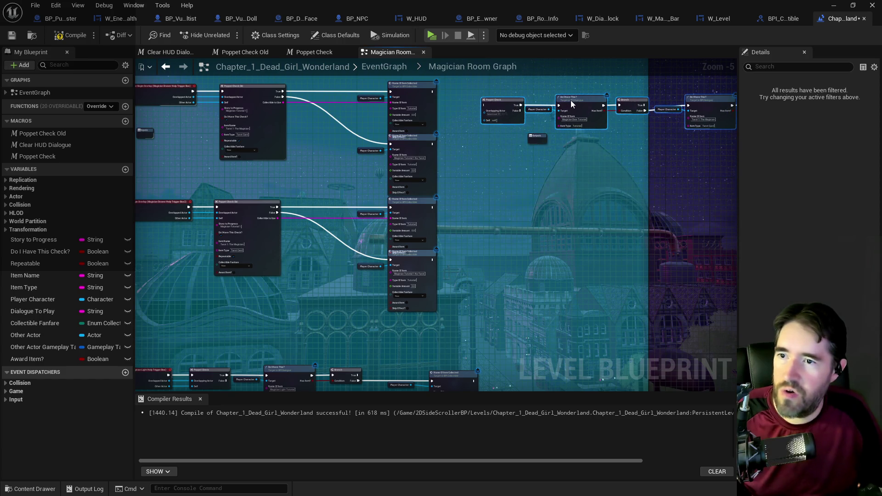
drag(430, 214, 551, 304)
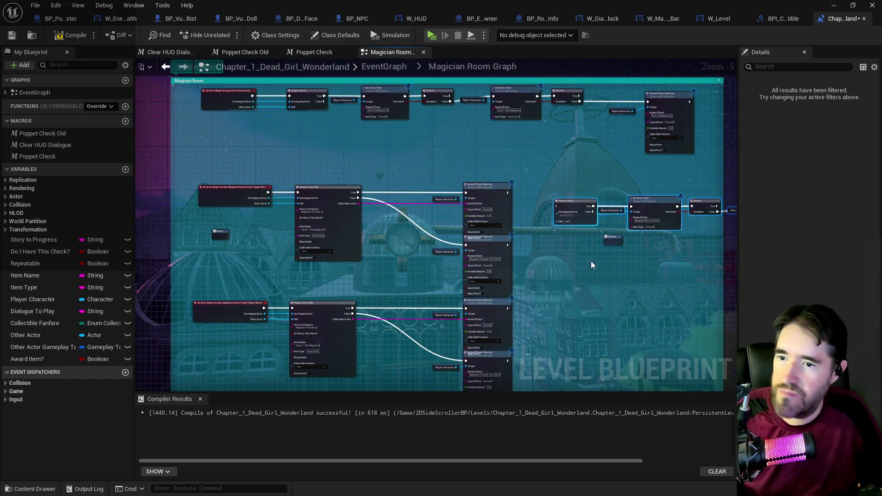
mouse_move(607, 241)
mouse_down()
mouse_move(611, 295)
mouse_move(572, 317)
mouse_move(535, 283)
mouse_move(377, 232)
mouse_up()
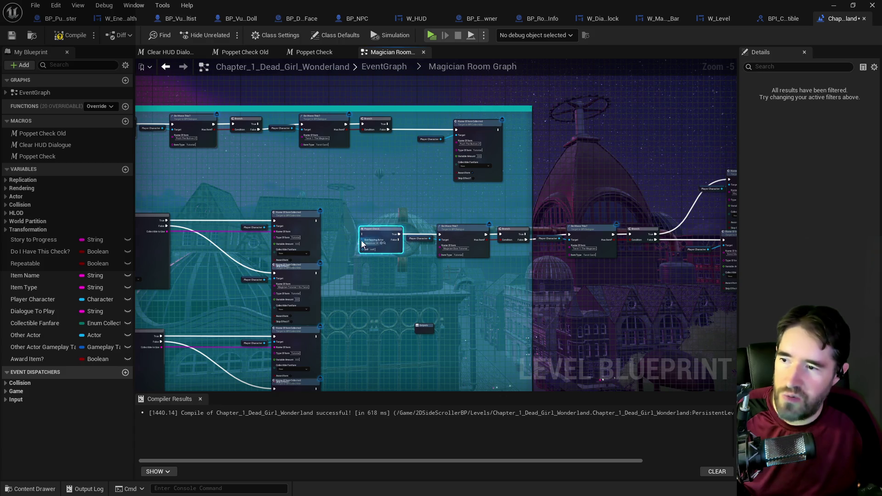
Wire the drawer help trigger's overlapped actor and execution into Poppet Check.
drag(406, 237, 633, 232)
scroll(405, 237, up, 2)
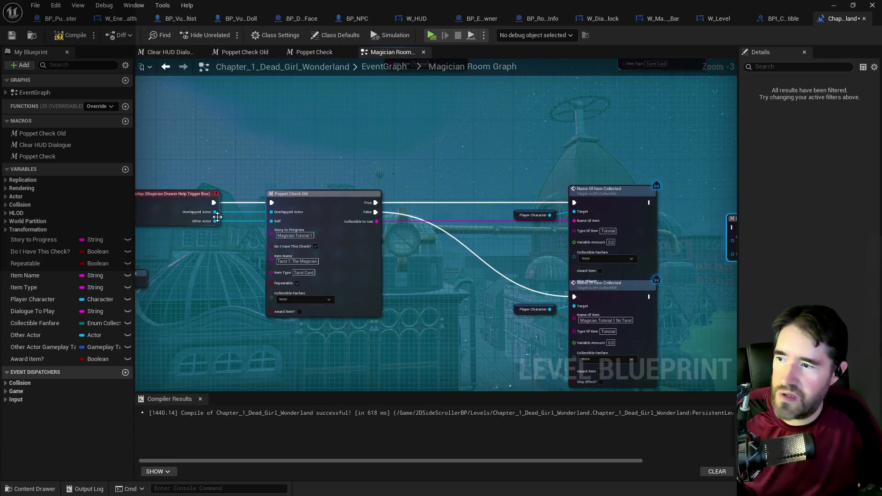
mouse_move(674, 242)
mouse_down()
mouse_move(723, 240)
mouse_move(708, 242)
mouse_up()
mouse_move(189, 221)
mouse_down()
mouse_move(235, 239)
mouse_move(654, 260)
mouse_move(707, 246)
mouse_up()
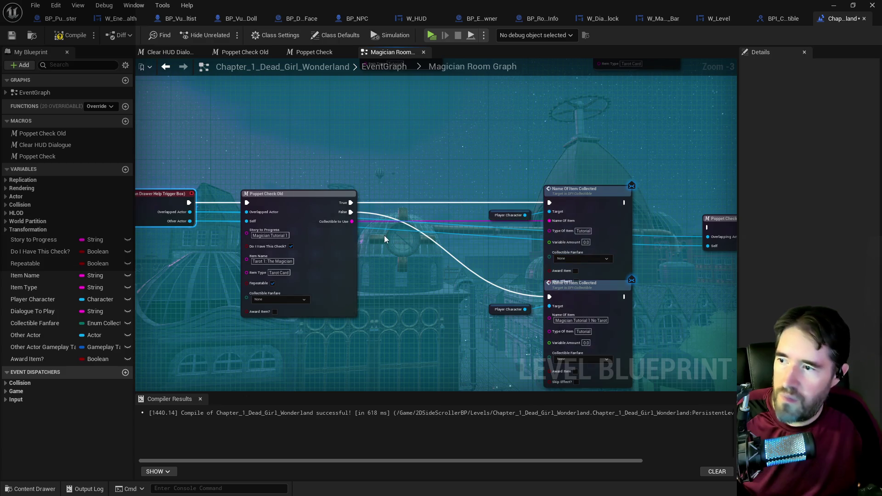
mouse_move(197, 204)
mouse_down()
mouse_move(705, 232)
mouse_move(368, 216)
mouse_up()
mouse_move(188, 203)
mouse_down()
mouse_move(669, 248)
mouse_move(708, 227)
mouse_up()
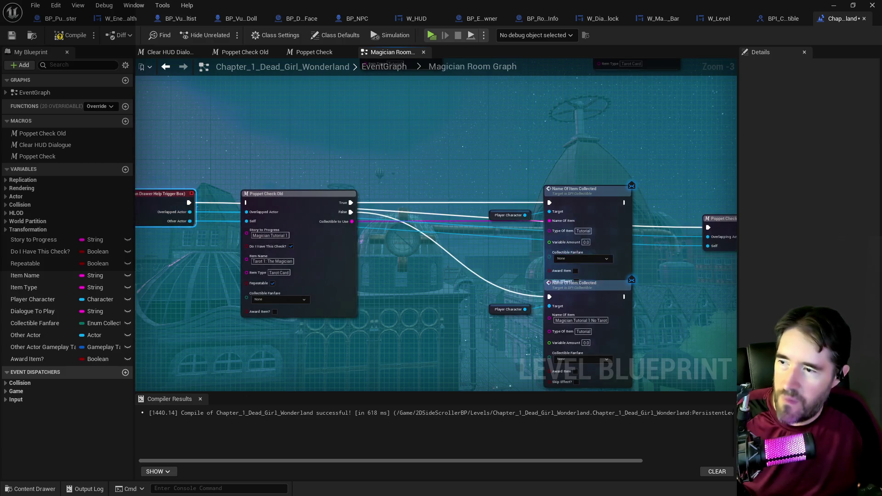
Set the Do I Have This? item name to 'Magician Tutorial 1'.
click(234, 210)
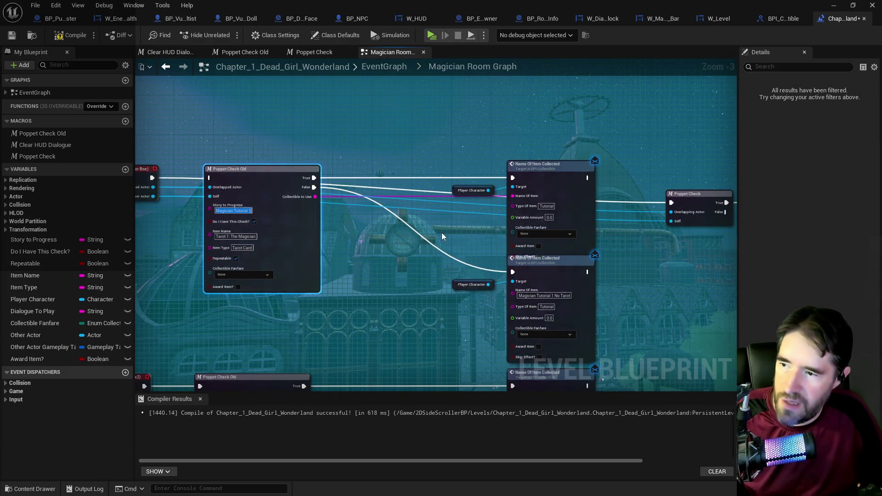
drag(442, 233, 136, 228)
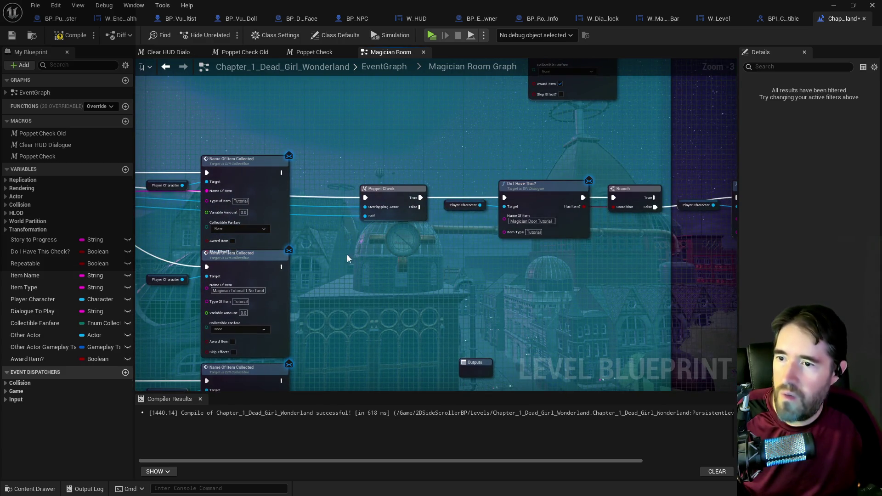
drag(346, 258, 194, 265)
click(372, 228)
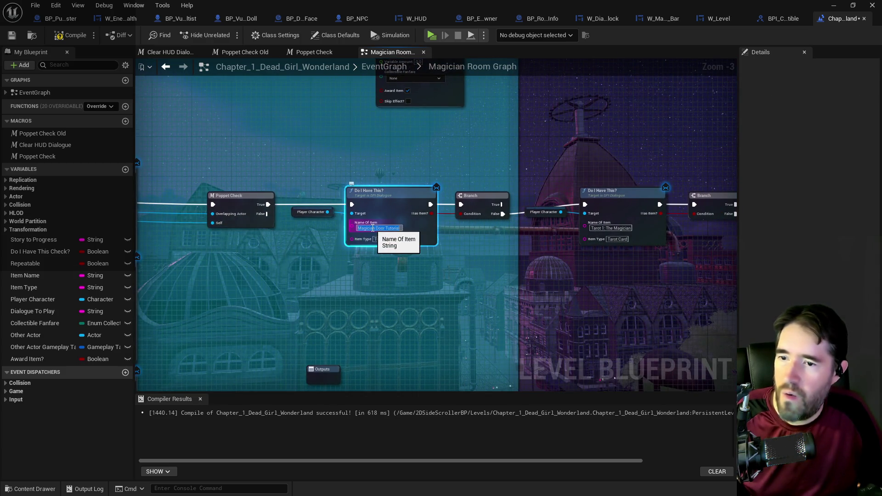
text(Magician Tutorial 1)
click(395, 275)
Edit Poppet Check Old's Story to Progress and set Name Of Item Collected to 'Magician Tutorial 1'.
mouse_move(367, 279)
mouse_down()
mouse_move(629, 255)
mouse_move(637, 265)
mouse_up()
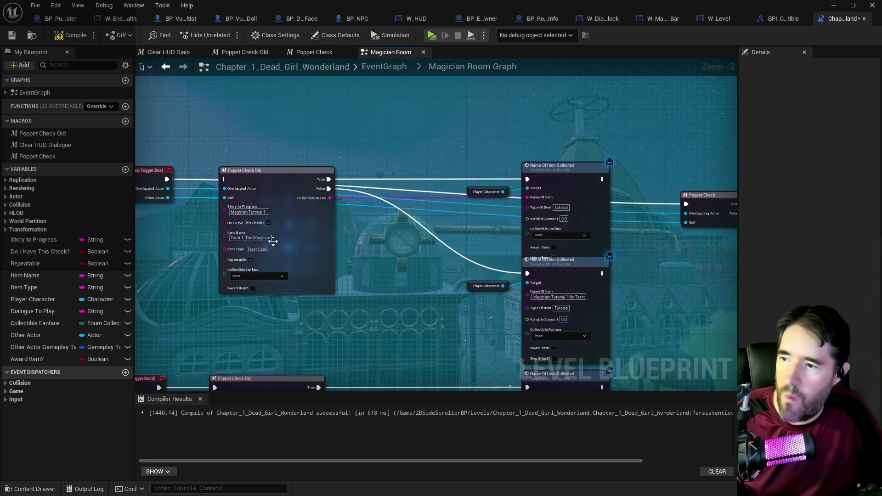
drag(703, 248, 276, 256)
mouse_move(535, 268)
mouse_down()
mouse_move(286, 256)
mouse_move(707, 221)
mouse_up()
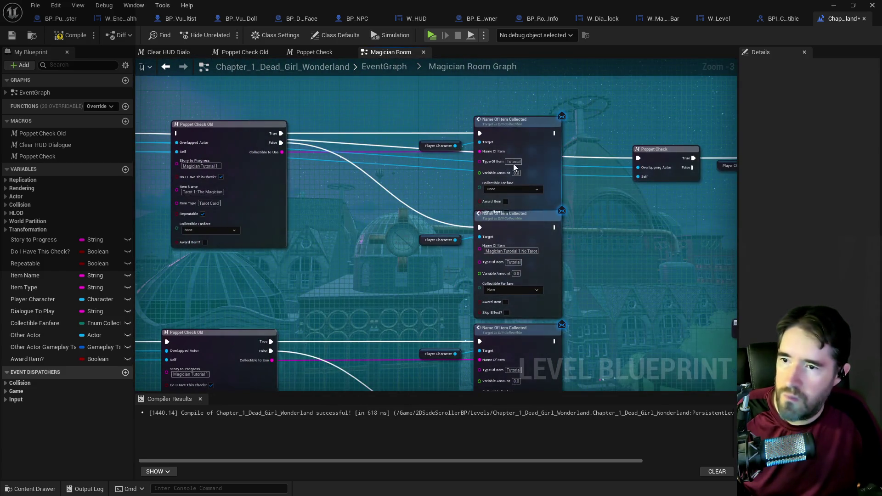
click(201, 168)
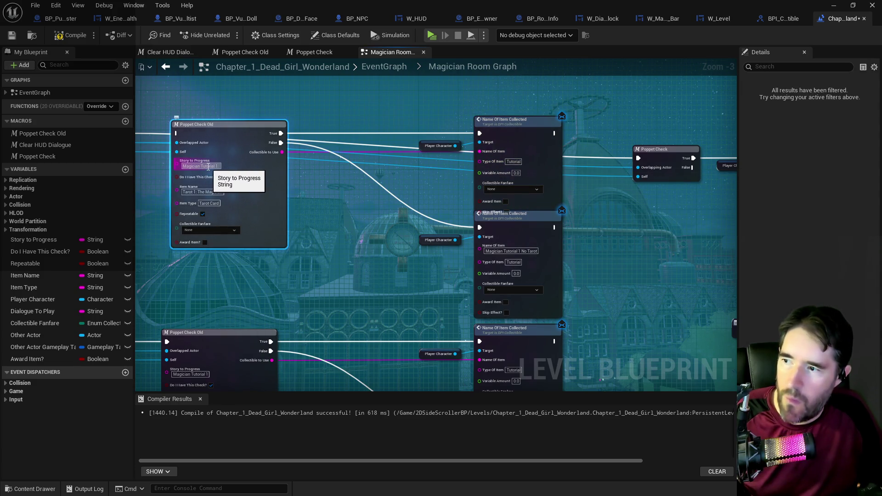
key(1)
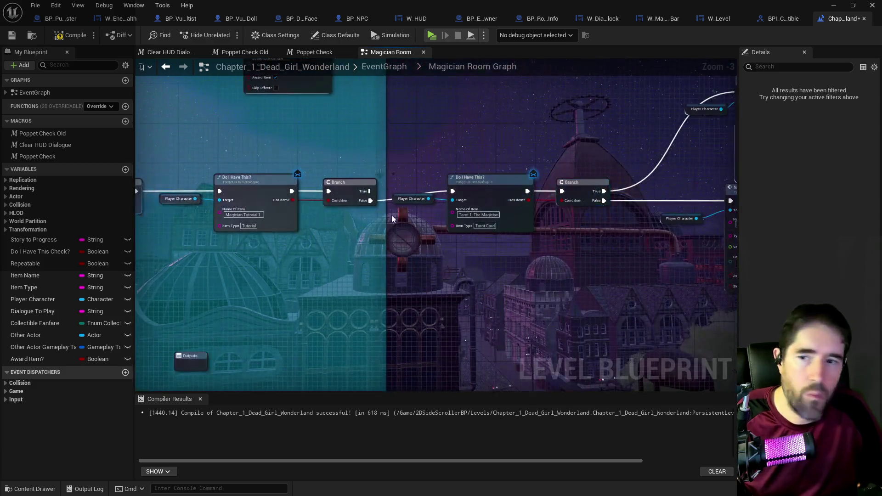
click(482, 142)
text(Magician Tutorial 1)
key(2)
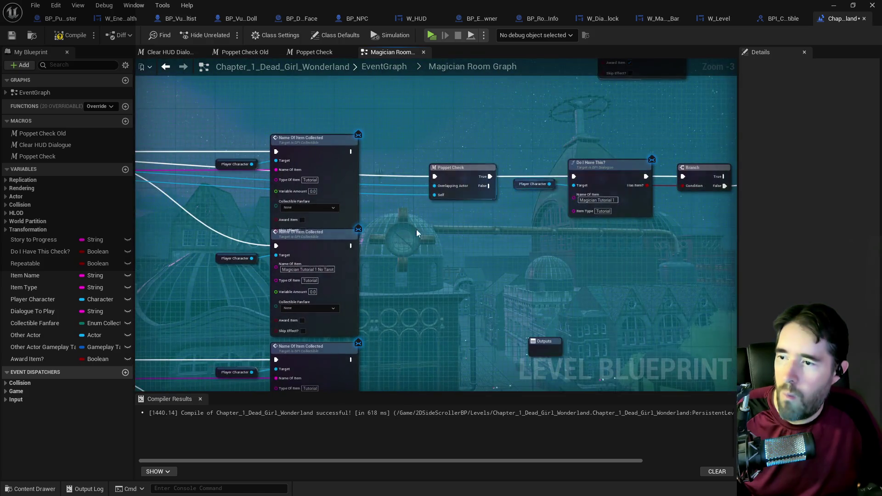
Edit the Name Of Item and Need Magician Tarot text fields and commit the change.
click(314, 270)
click(313, 270)
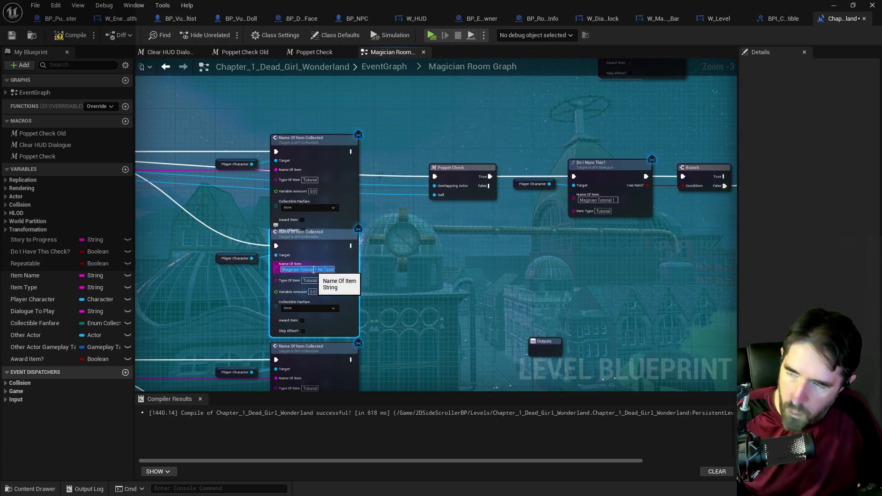
key(3)
click(581, 209)
click(580, 210)
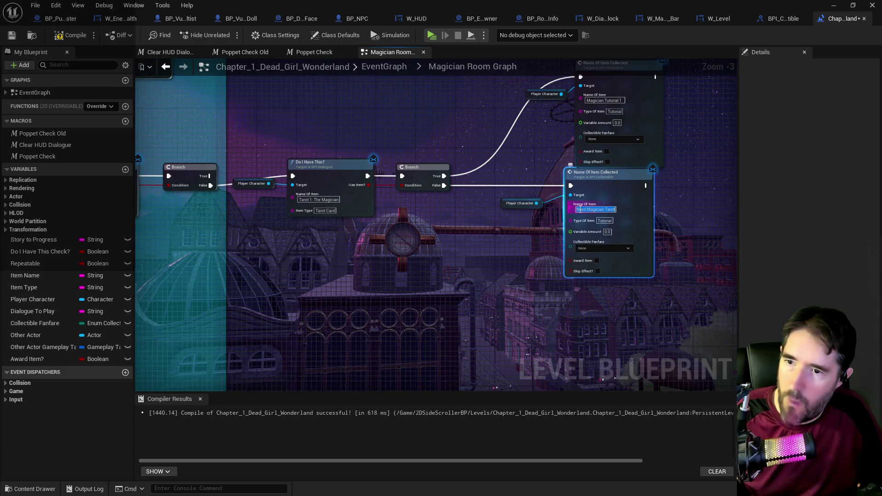
click(472, 253)
key(1)
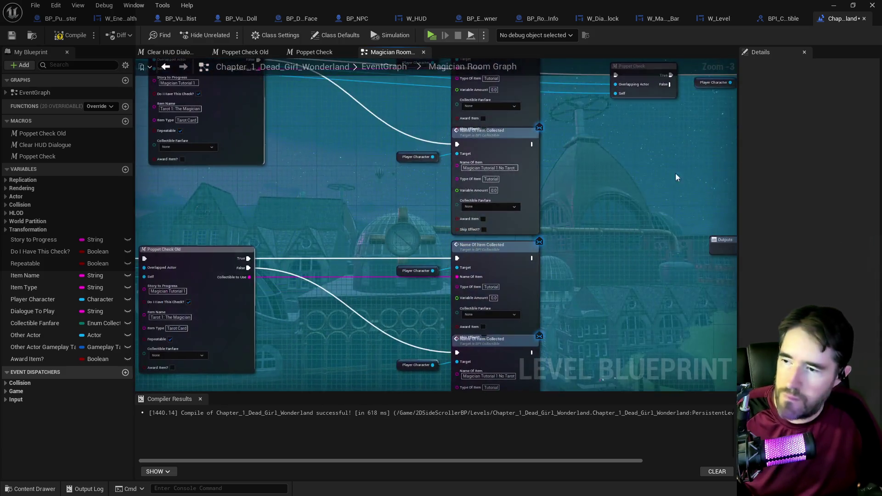
drag(373, 296, 379, 238)
drag(382, 238, 535, 247)
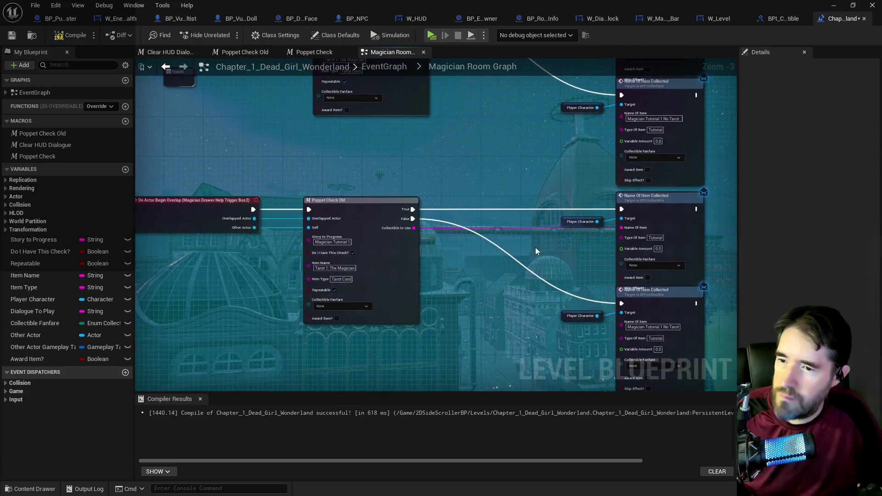
Try wiring Box2's overlapped actor into Poppet Check Old, then cancel the connection.
mouse_move(384, 185)
mouse_down()
mouse_move(421, 299)
mouse_move(435, 305)
mouse_move(388, 320)
mouse_up()
mouse_move(316, 344)
mouse_down()
mouse_move(382, 139)
mouse_move(311, 337)
mouse_move(345, 324)
mouse_up()
click(546, 308)
scroll(357, 269, down, 2)
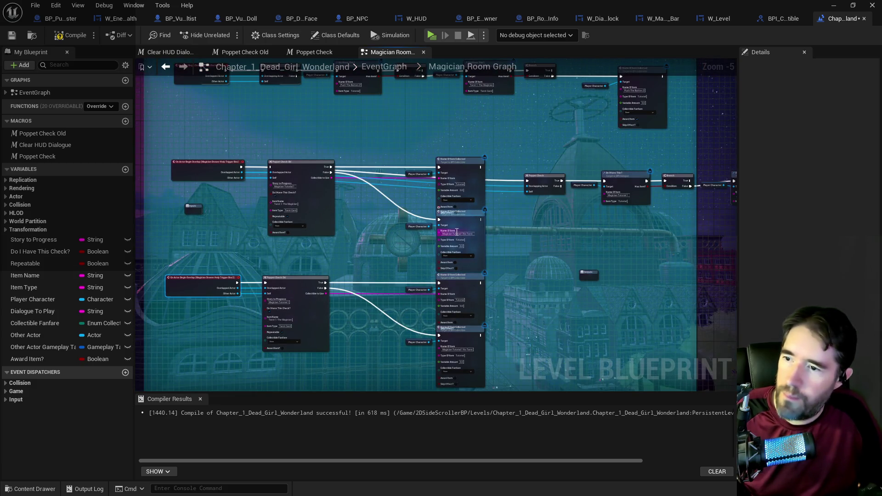
scroll(460, 229, up, 1)
drag(294, 207, 438, 215)
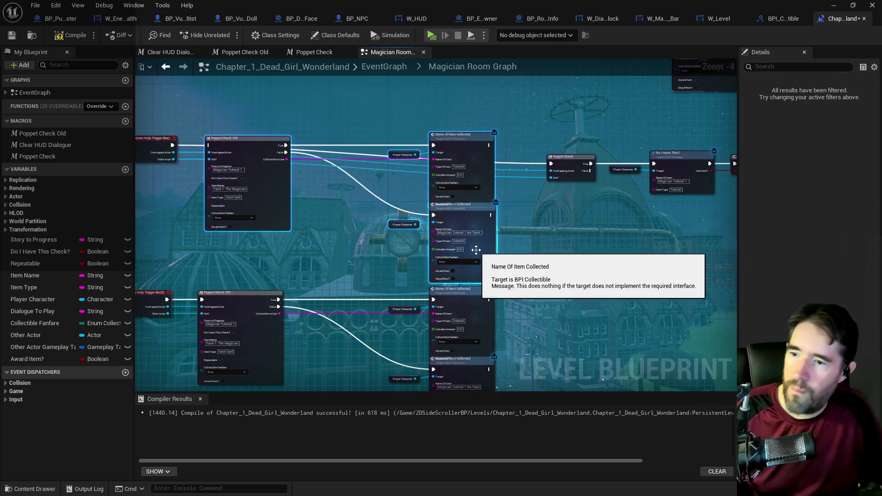
click(539, 221)
Rearrange the Poppet Check-to-Branch chain and the drawer trigger overlap node to make room.
mouse_move(598, 222)
mouse_down()
mouse_move(452, 227)
mouse_move(489, 207)
mouse_move(340, 216)
mouse_move(423, 211)
mouse_move(500, 239)
mouse_up()
scroll(500, 238, down, 1)
drag(264, 168, 565, 222)
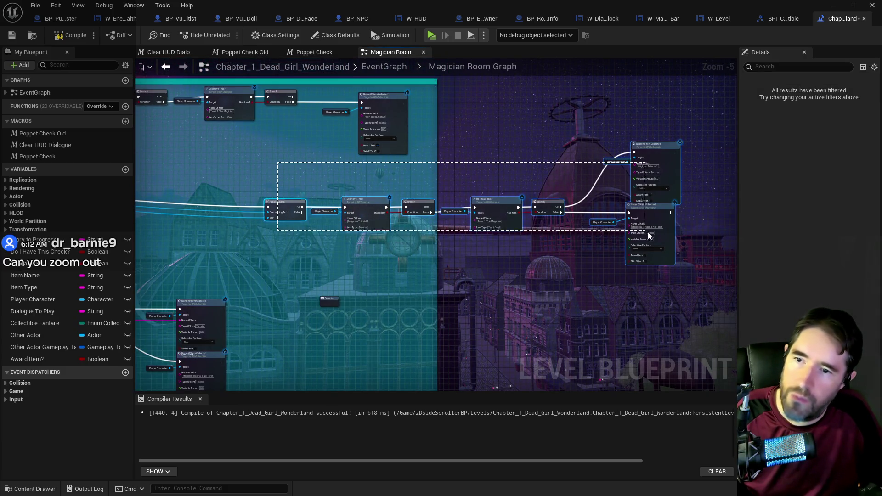
mouse_move(640, 167)
mouse_down()
mouse_move(449, 197)
mouse_move(392, 191)
mouse_up()
drag(248, 199, 547, 200)
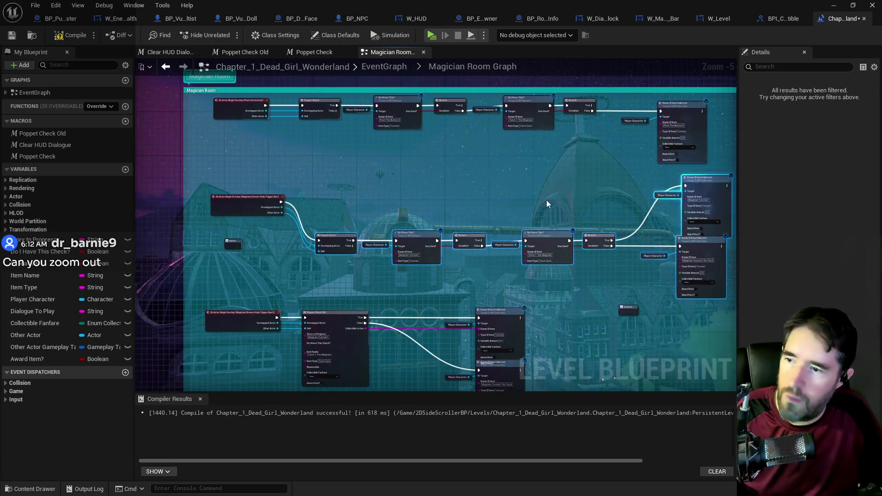
drag(229, 243, 198, 278)
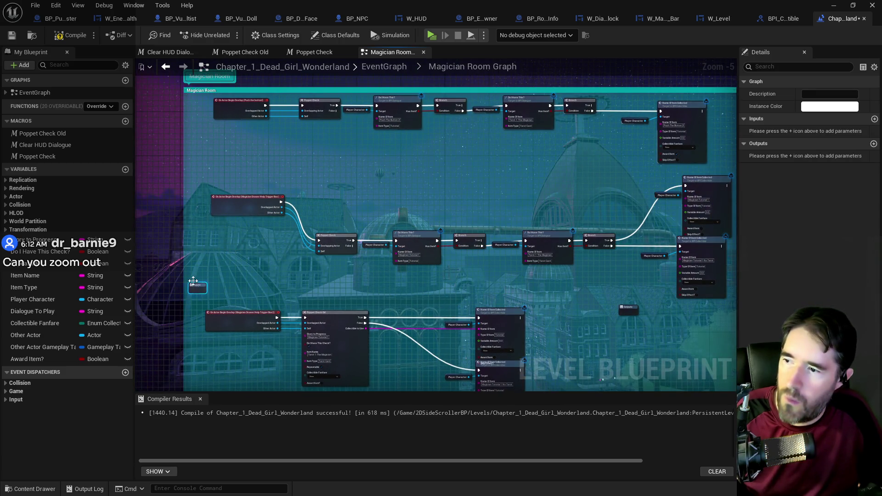
mouse_move(228, 207)
mouse_down()
mouse_move(219, 241)
mouse_move(230, 248)
mouse_move(226, 242)
mouse_move(344, 234)
mouse_move(266, 266)
mouse_up()
Paste a copy of the top-row Poppet Check chain and delete the Poppet Check Old nodes.
drag(423, 201, 615, 227)
mouse_move(549, 317)
mouse_down()
mouse_move(492, 284)
mouse_move(402, 280)
mouse_up()
key(ctrl+v)
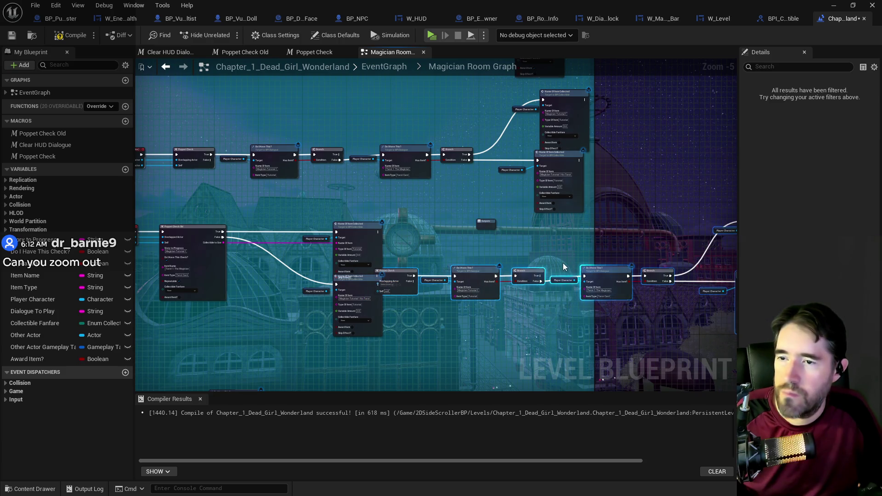
drag(616, 271, 642, 276)
mouse_move(167, 215)
mouse_down()
mouse_move(318, 181)
mouse_move(382, 216)
mouse_move(560, 287)
mouse_up()
key(Delete)
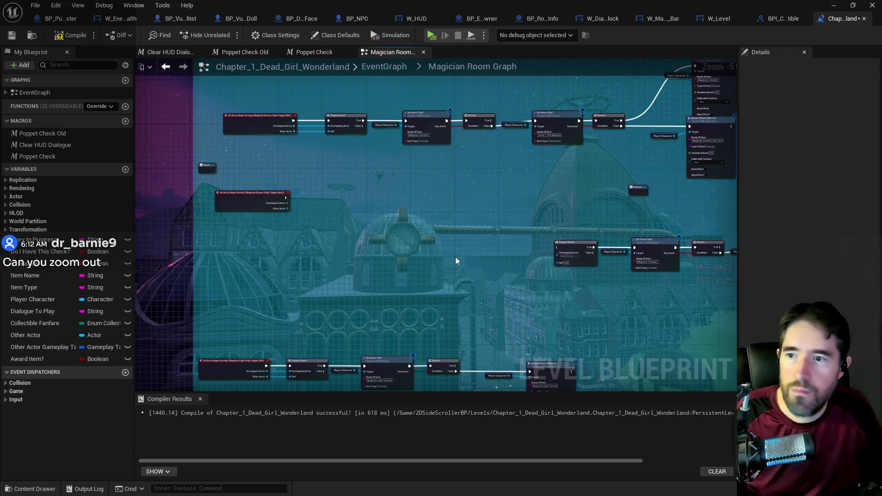
Widen the Magician Room comment box so it fits all its nodes.
scroll(459, 262, down, 7)
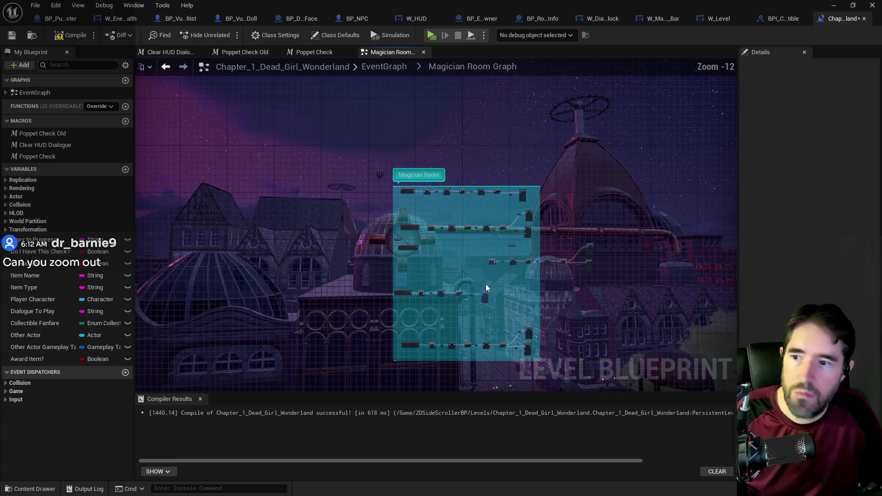
mouse_move(530, 301)
mouse_down()
mouse_move(465, 250)
mouse_move(475, 260)
mouse_up()
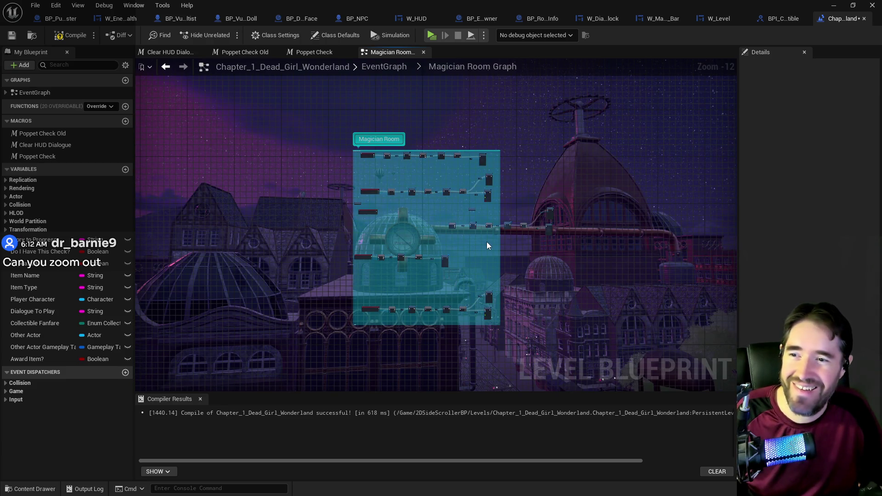
scroll(487, 242, up, 1)
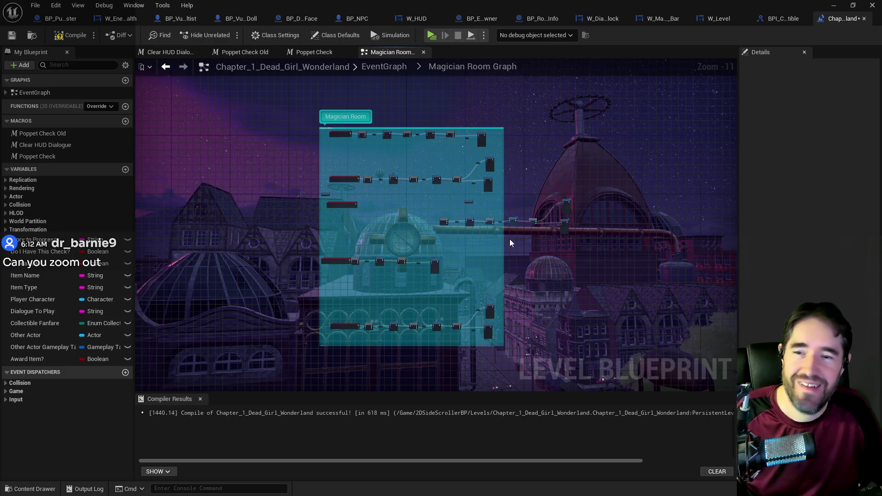
scroll(466, 206, up, 10)
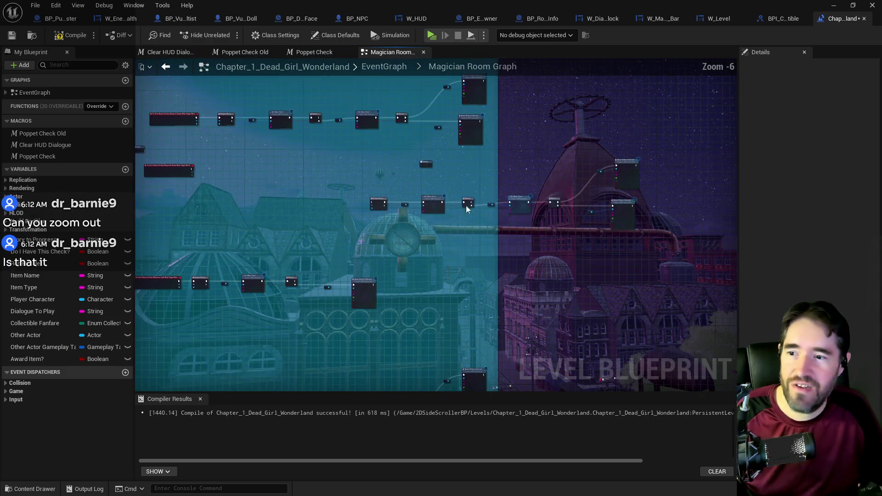
scroll(457, 208, down, 6)
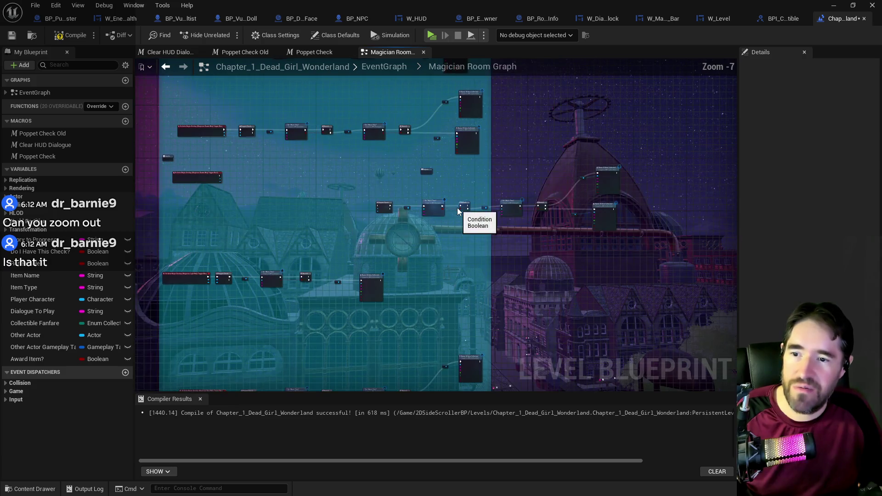
scroll(456, 208, up, 2)
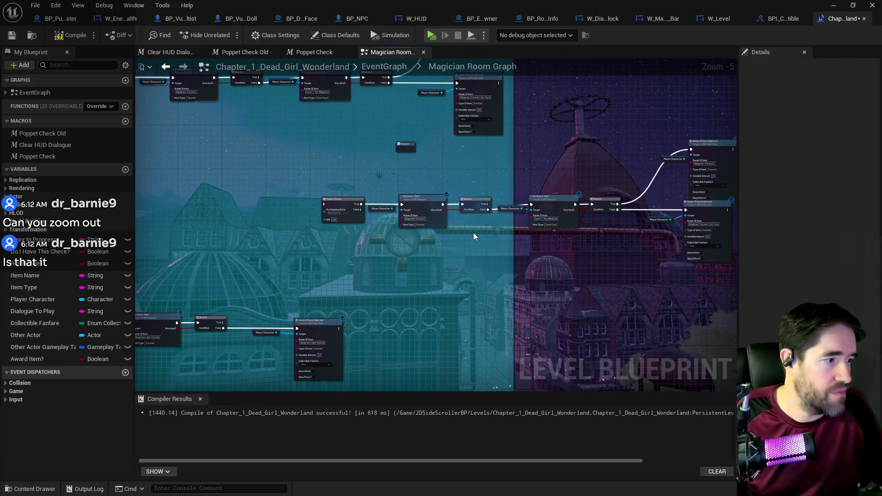
scroll(473, 233, down, 5)
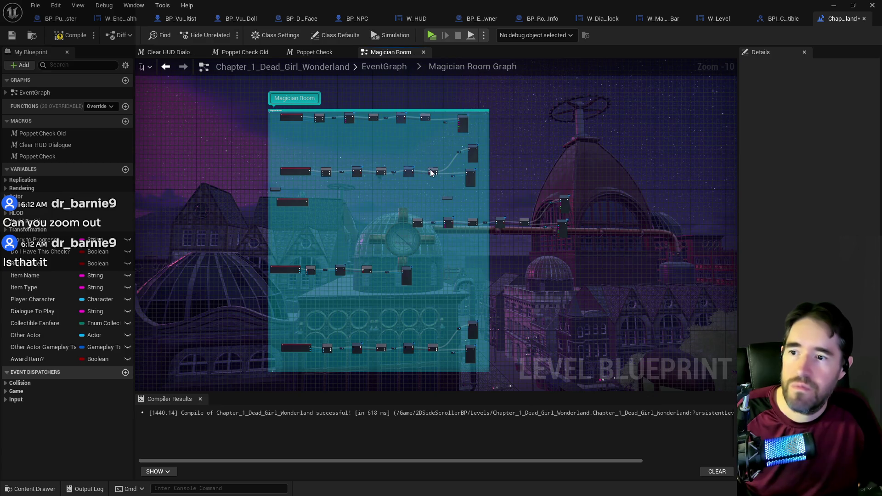
scroll(458, 210, up, 2)
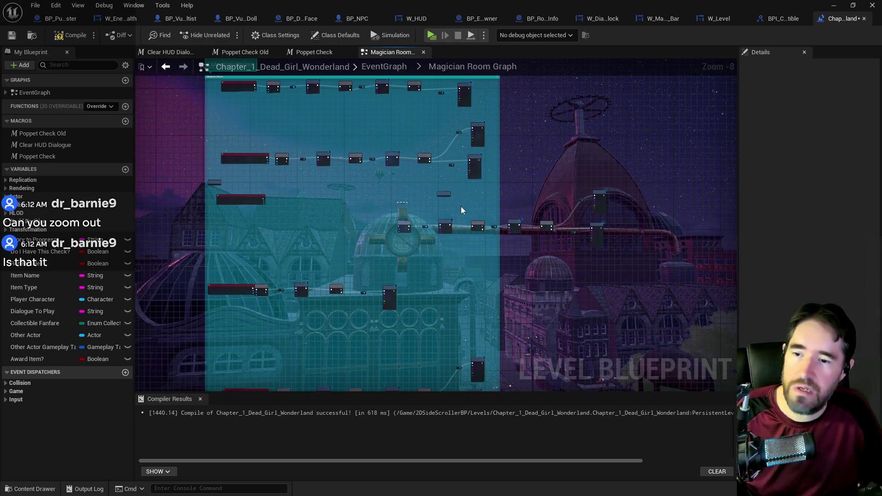
mouse_move(445, 191)
mouse_down()
mouse_move(488, 195)
mouse_move(563, 179)
mouse_up()
mouse_move(390, 190)
mouse_down()
mouse_move(599, 238)
mouse_move(481, 219)
mouse_move(482, 233)
mouse_up()
Wire the Box2 overlap event's exec and Overlapped Actor pins into the copied Poppet Check.
scroll(321, 230, up, 3)
click(253, 239)
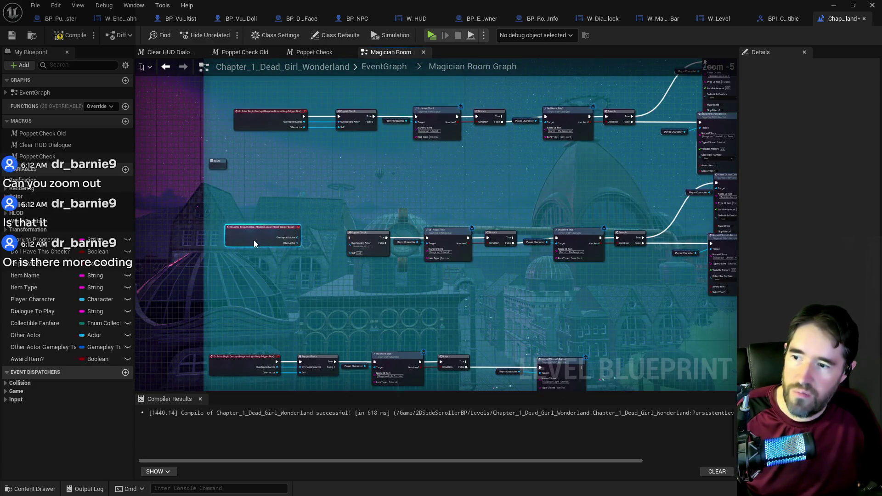
scroll(333, 234, up, 2)
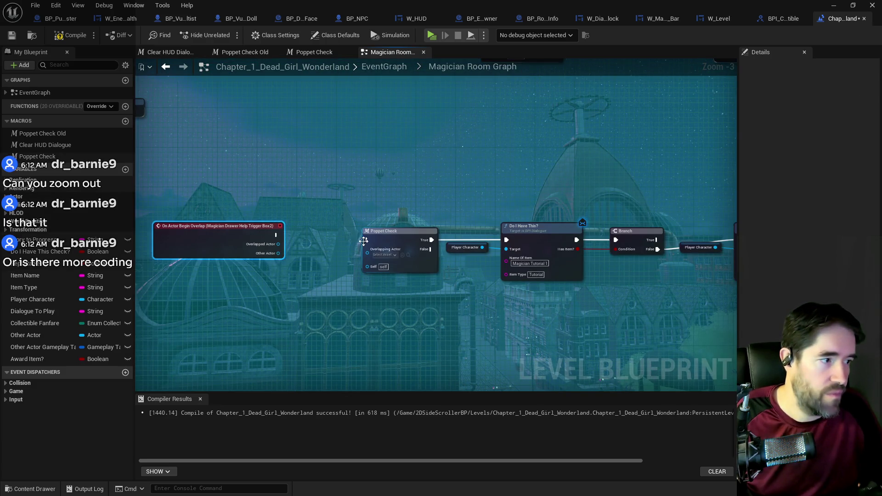
scroll(366, 242, up, 1)
drag(267, 234, 366, 239)
mouse_move(270, 245)
mouse_down()
mouse_move(367, 259)
mouse_move(368, 251)
mouse_move(342, 267)
mouse_move(368, 261)
mouse_up()
Open the Poppet Check macro from the New Life Room graph, then save the level blueprint.
click(383, 67)
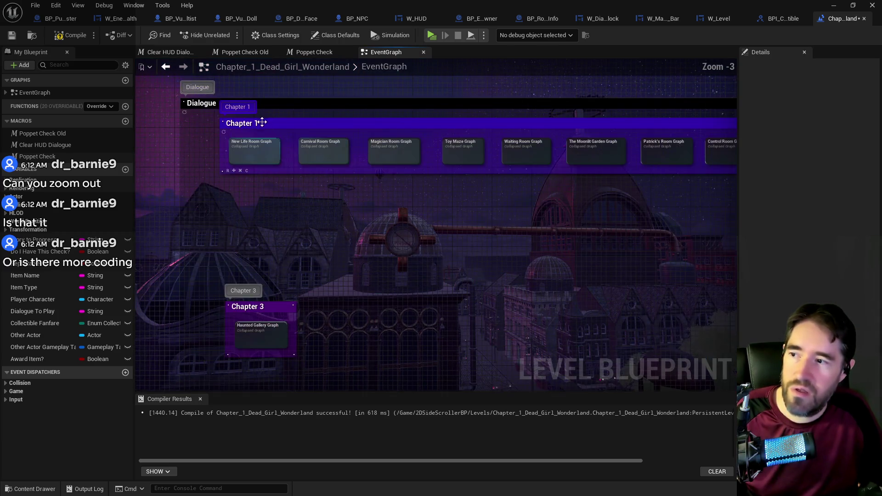
double_click(263, 150)
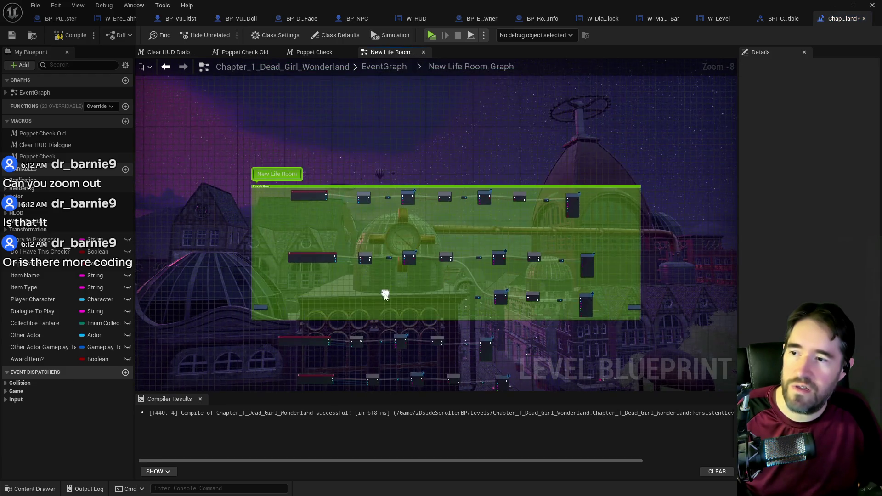
scroll(369, 219, up, 1)
double_click(366, 164)
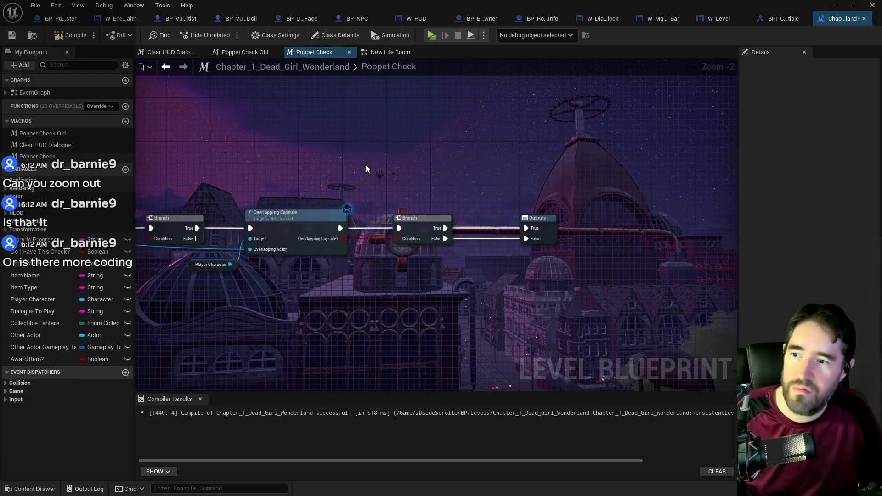
scroll(290, 121, up, 2)
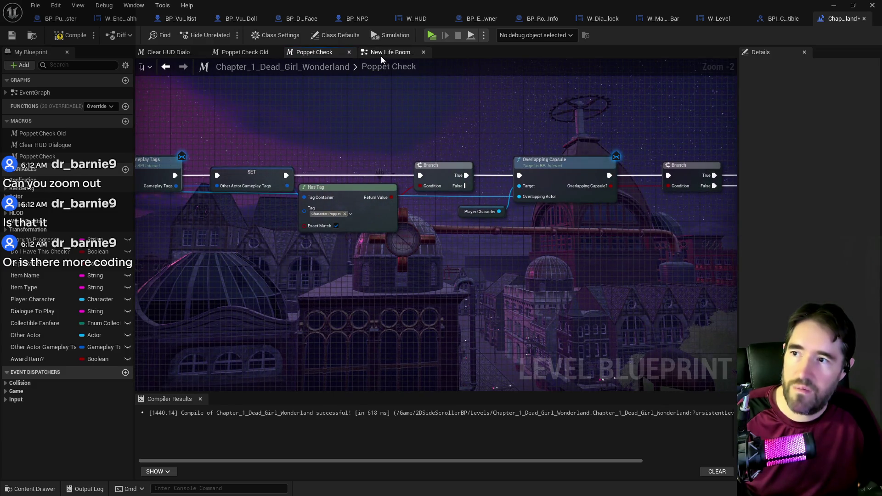
click(12, 36)
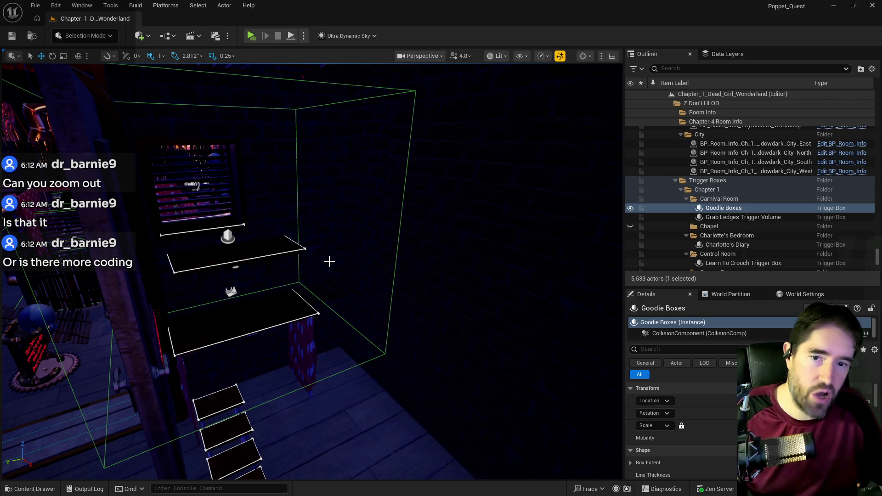
scroll(330, 284, up, 10)
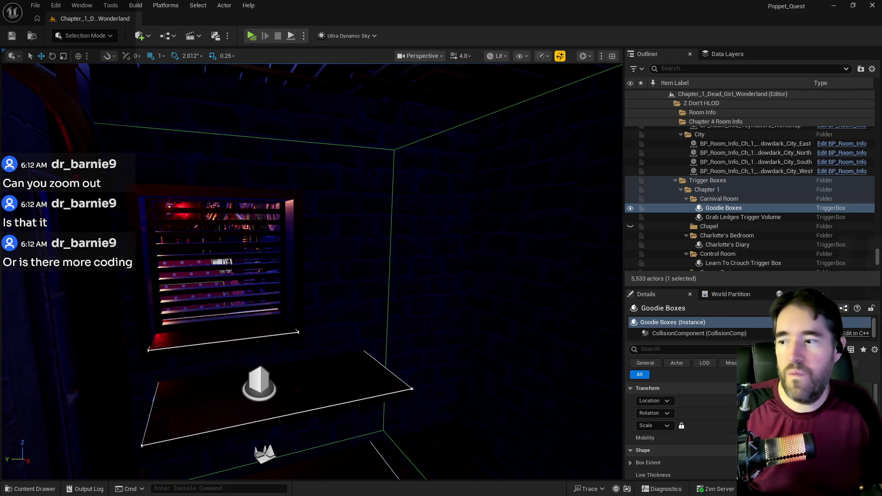
scroll(312, 272, down, 10)
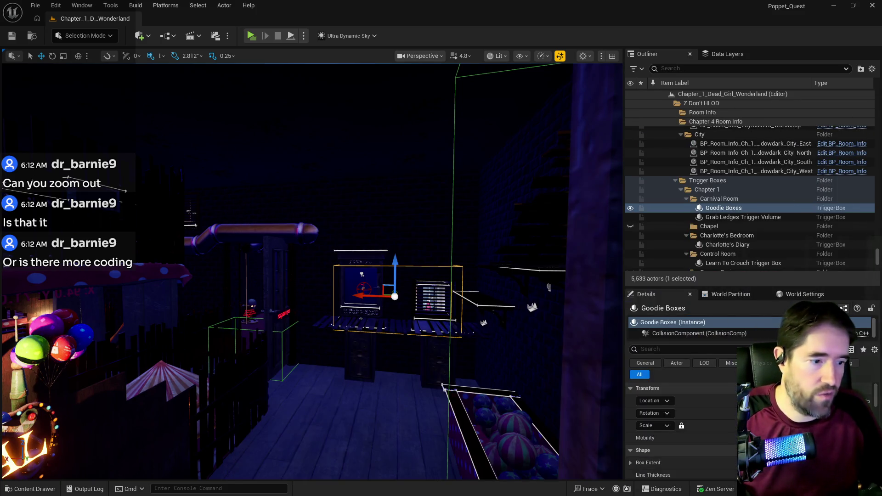
key(alt+Tab)
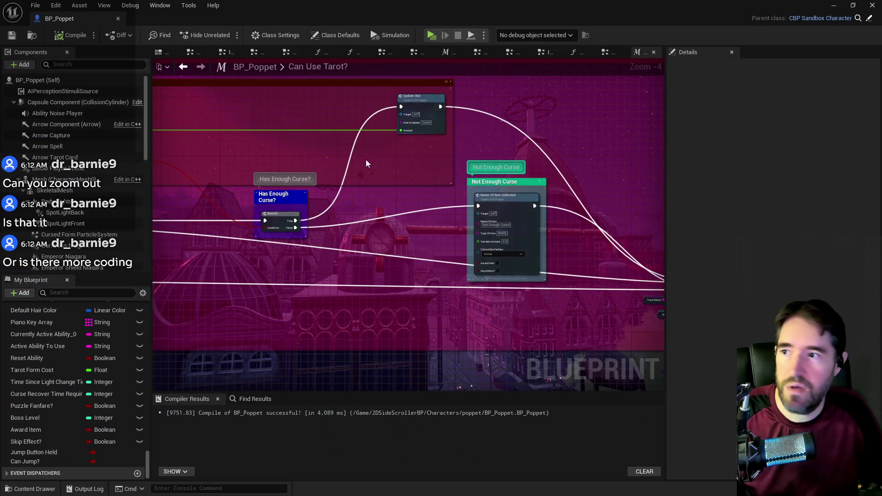
Close the Can Use Tarot? graph and open BP_Poppet's collapsed Tarot Graph.
scroll(395, 140, down, 3)
scroll(336, 172, down, 3)
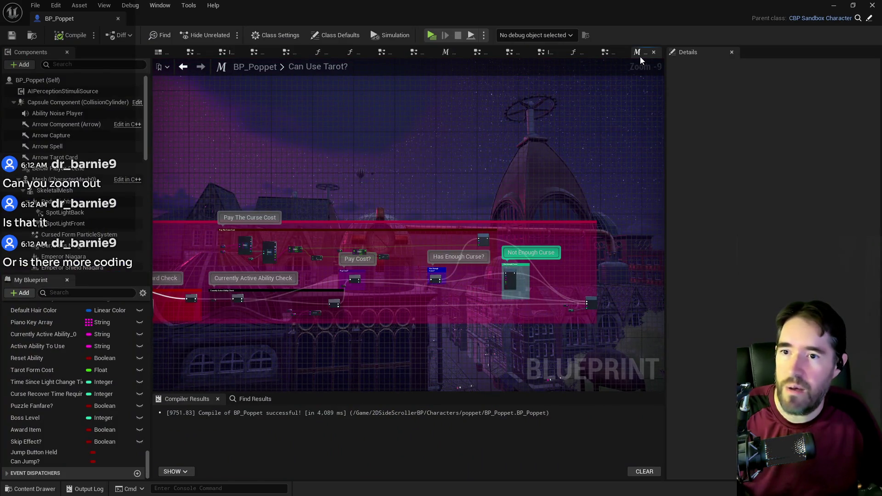
middle_click(640, 56)
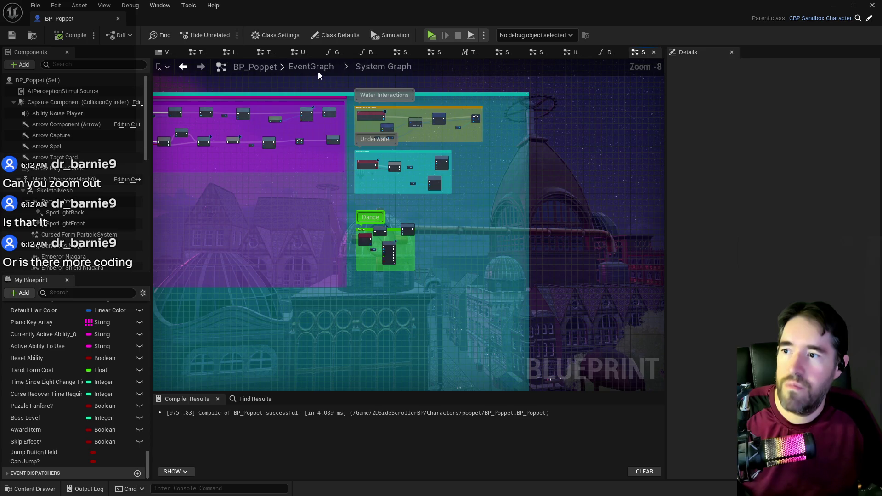
click(318, 70)
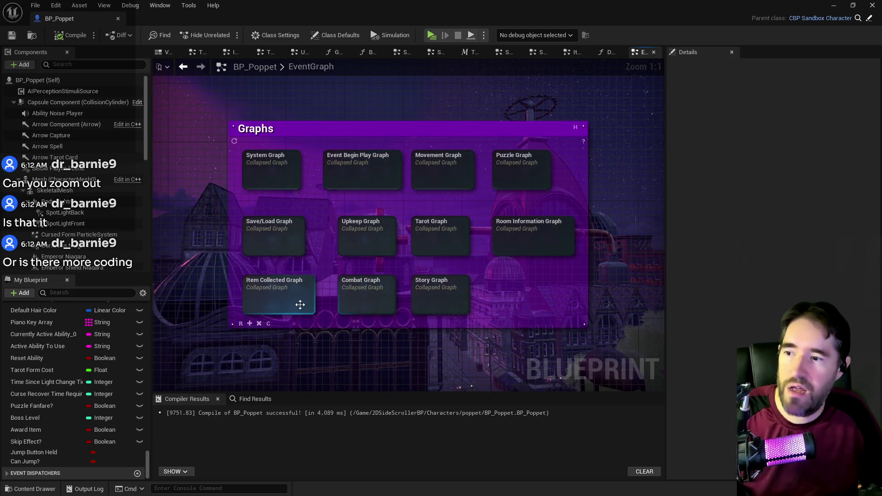
double_click(436, 247)
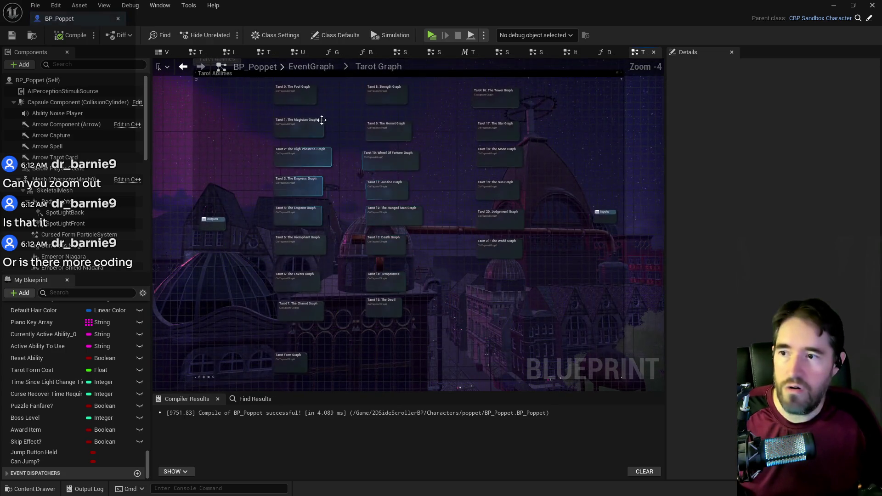
scroll(324, 113, up, 3)
Open Tarot 0: The Fool Graph and zoom into its Can Use Tarot? macro.
click(281, 158)
double_click(281, 158)
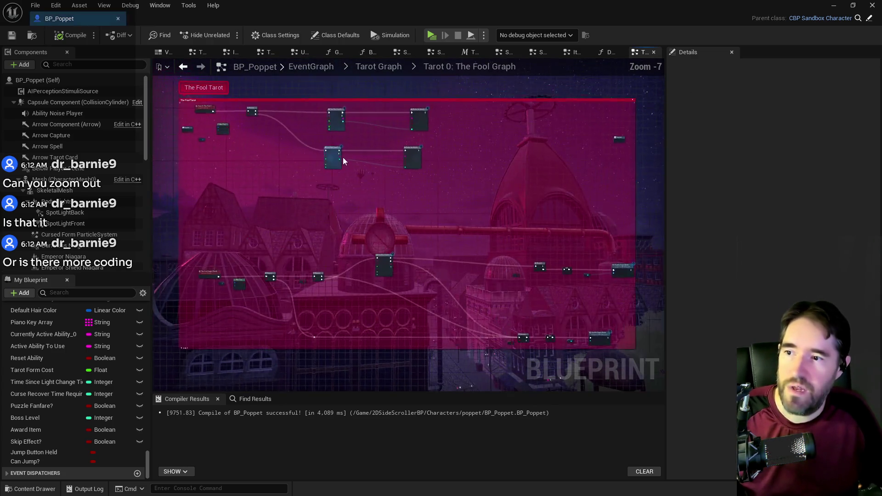
scroll(302, 199, up, 5)
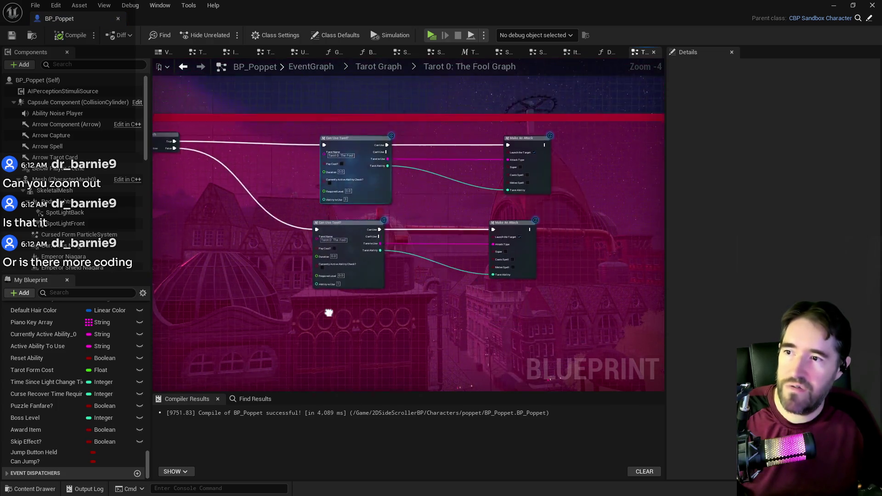
click(550, 147)
double_click(325, 145)
scroll(323, 143, up, 6)
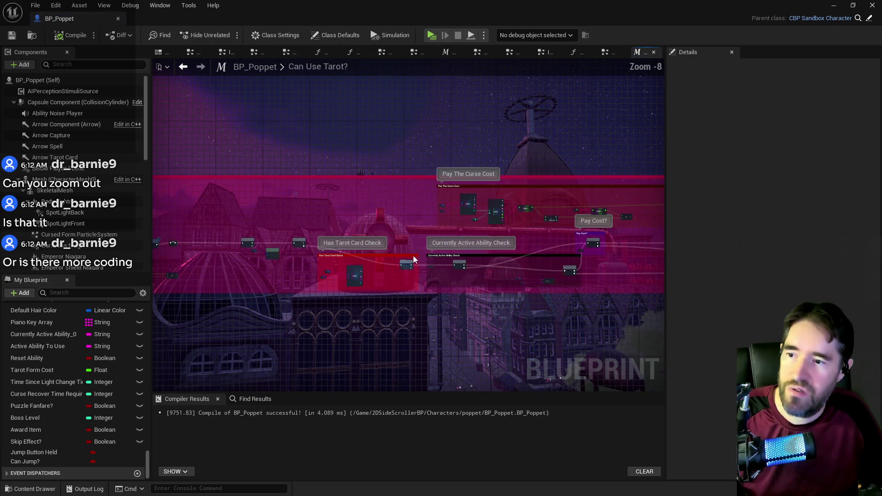
scroll(262, 203, up, 3)
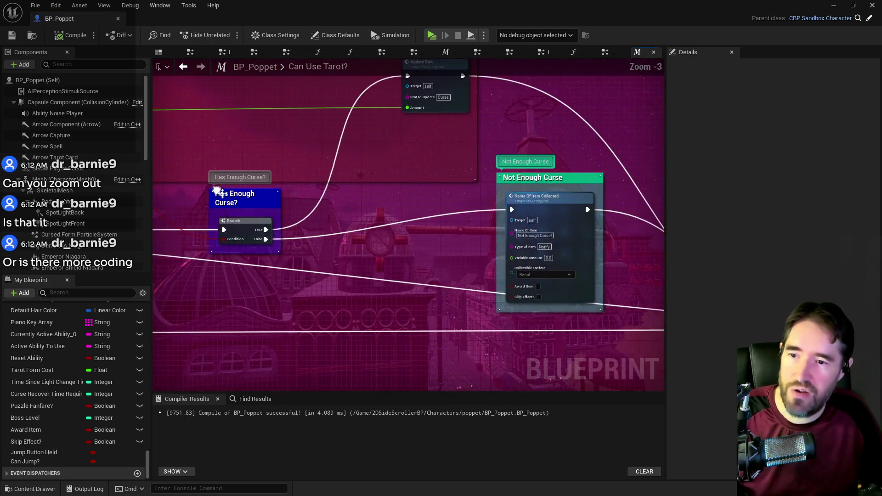
Close the Can Use Tarot? macro and open the Make An Attack macro.
click(653, 52)
double_click(573, 149)
scroll(572, 145, down, 5)
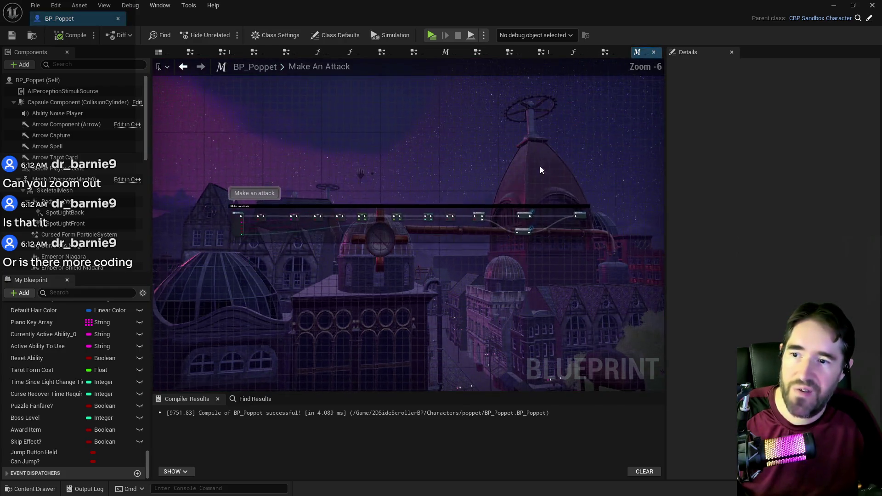
scroll(387, 219, up, 2)
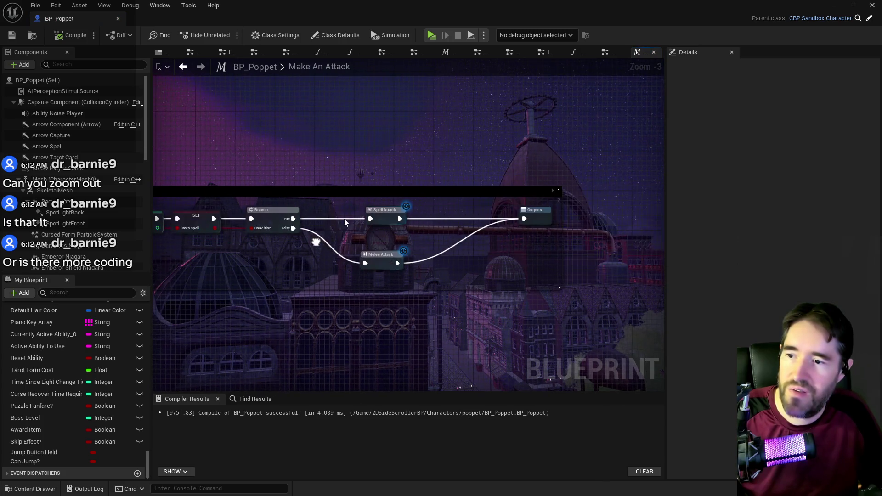
scroll(360, 208, up, 1)
Open Spell Attack and inspect its Play Montage, Play Ability Noise and Async Load nodes.
double_click(387, 213)
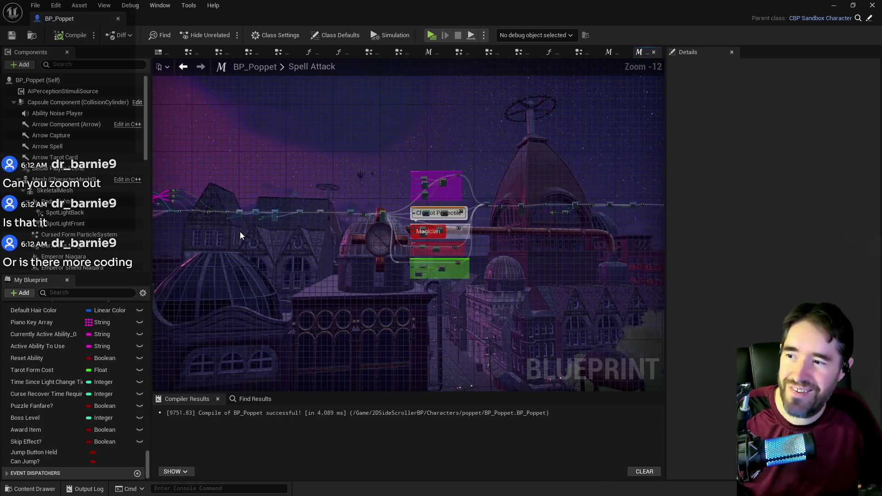
scroll(239, 231, up, 5)
scroll(367, 221, up, 3)
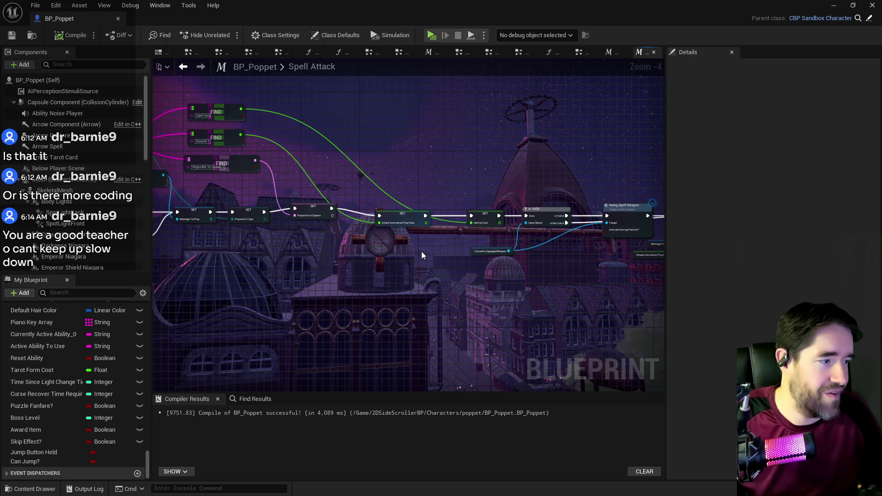
drag(431, 293, 387, 272)
drag(454, 274, 295, 275)
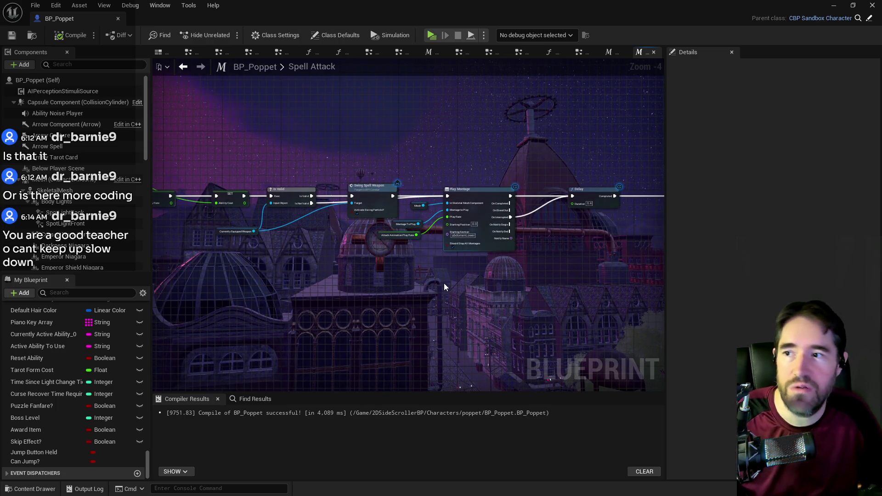
drag(496, 289, 265, 286)
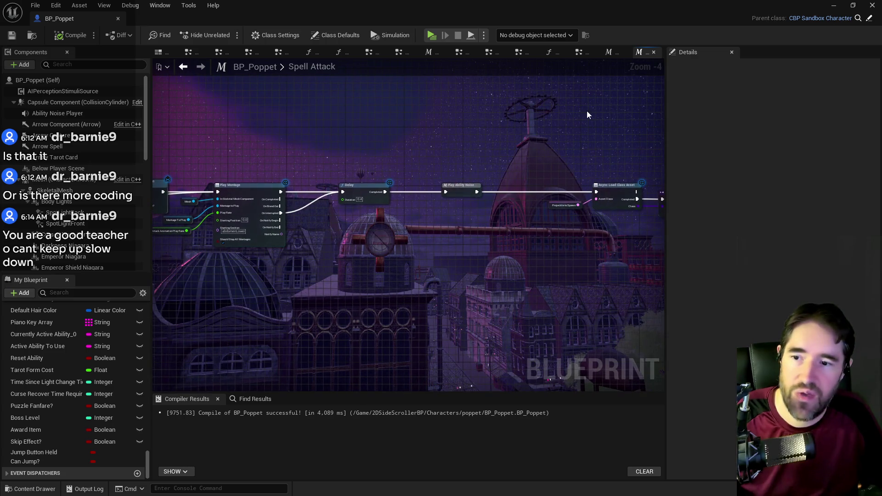
scroll(571, 227, down, 5)
Close the Spell Attack and Make An Attack macros and look over The Fool graph.
middle_click(647, 49)
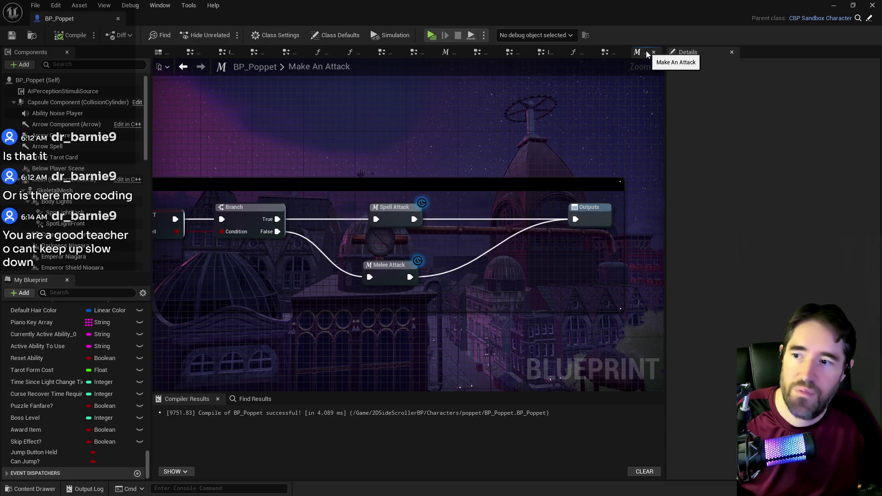
middle_click(646, 50)
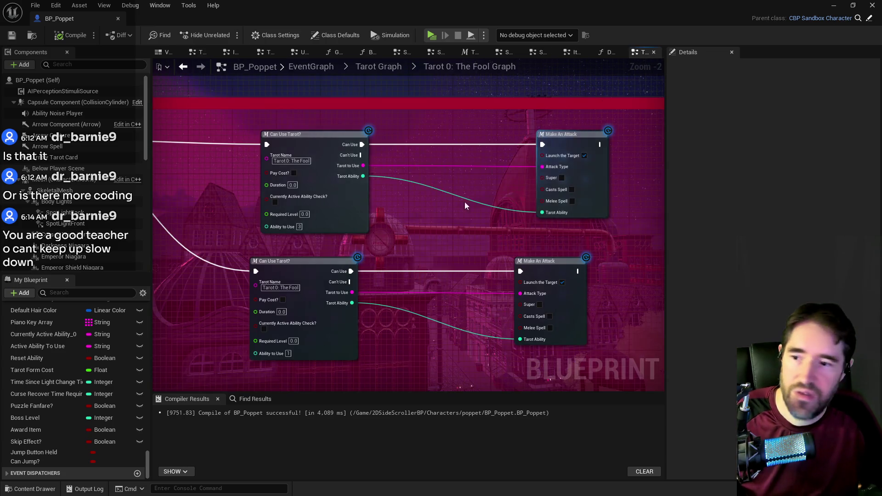
scroll(464, 202, down, 4)
mouse_move(511, 211)
mouse_down()
mouse_move(379, 249)
mouse_move(376, 174)
mouse_up()
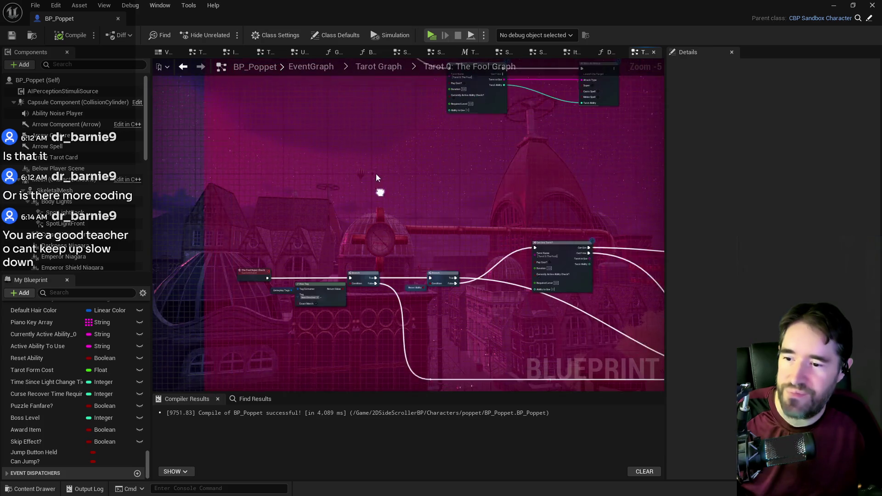
scroll(412, 259, down, 1)
drag(419, 275, 398, 265)
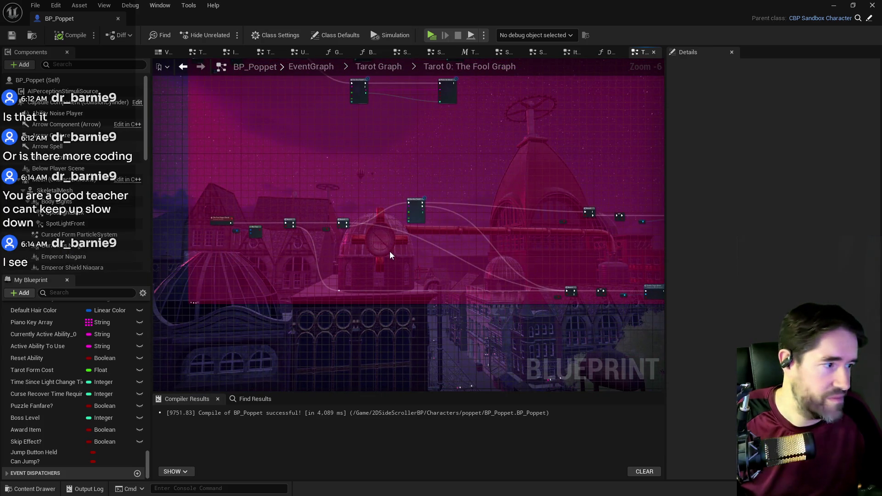
View Magician Ability 1 in Tarot 1: The Magician Graph, then bring up the Content Browser.
click(389, 66)
double_click(301, 128)
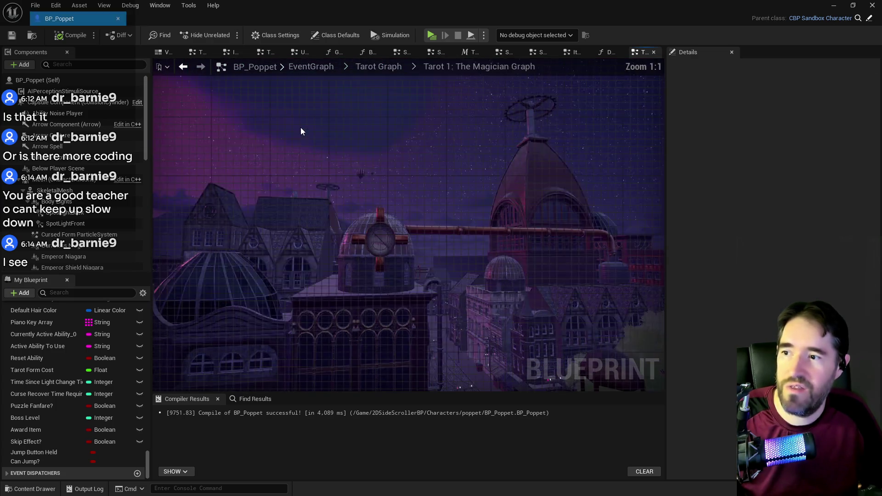
scroll(288, 146, up, 4)
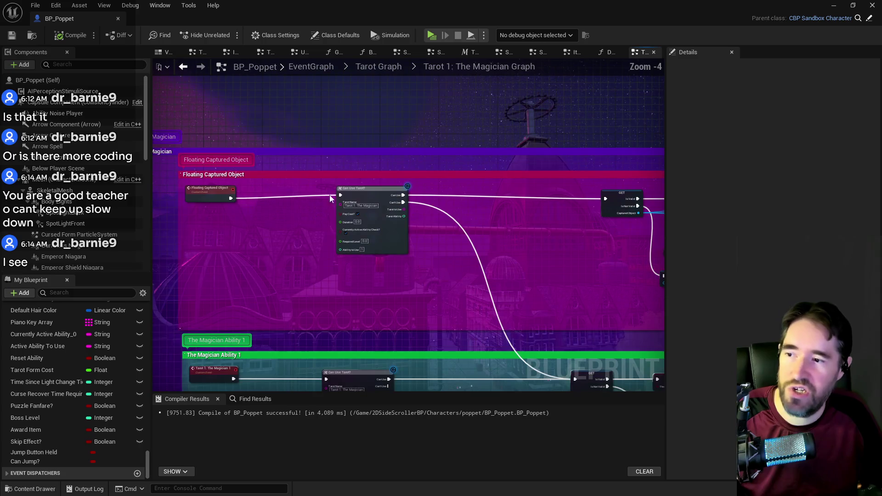
scroll(342, 206, down, 1)
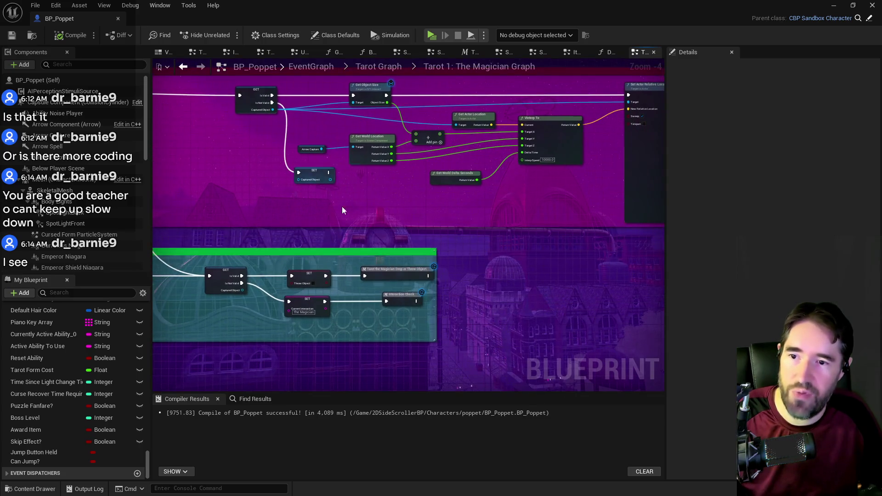
mouse_move(381, 233)
mouse_down()
mouse_move(248, 205)
mouse_move(262, 221)
mouse_move(611, 144)
mouse_move(652, 161)
mouse_up()
scroll(504, 205, up, 2)
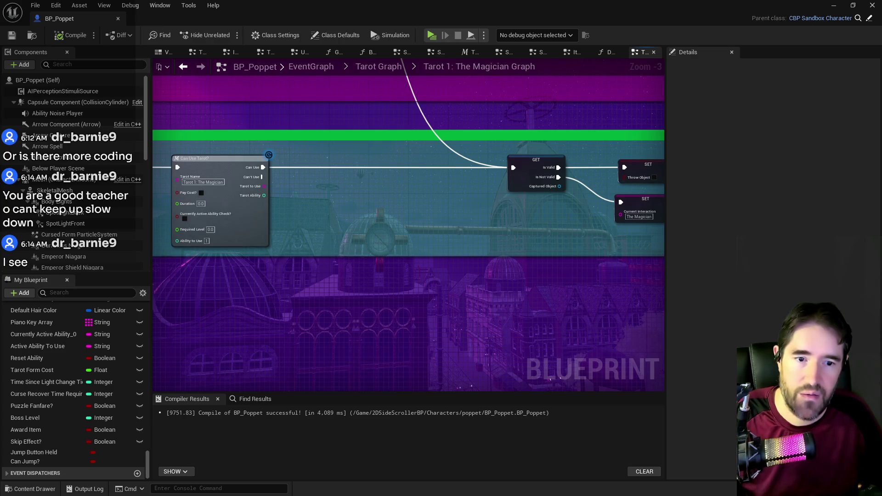
key(ctrl+b)
Open the BP_NPC blueprint, dock its editor, and cycle its graphs to Event Begin Play.
click(584, 225)
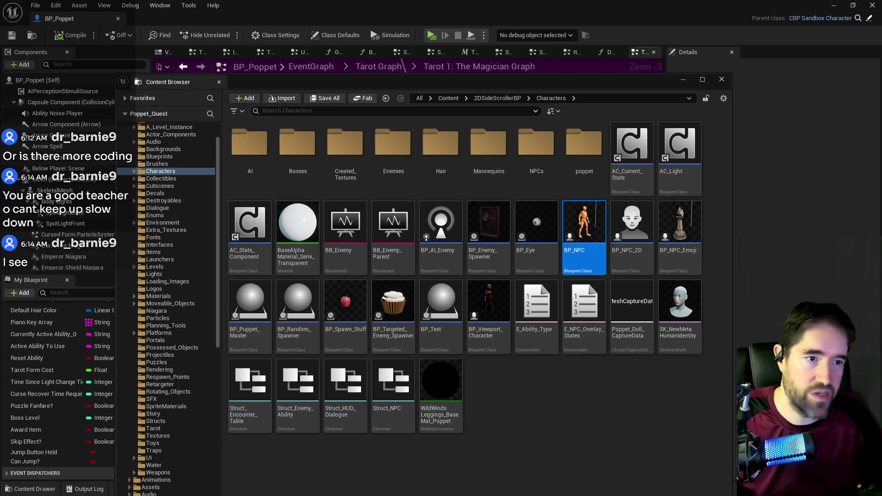
double_click(584, 225)
drag(533, 117, 348, 133)
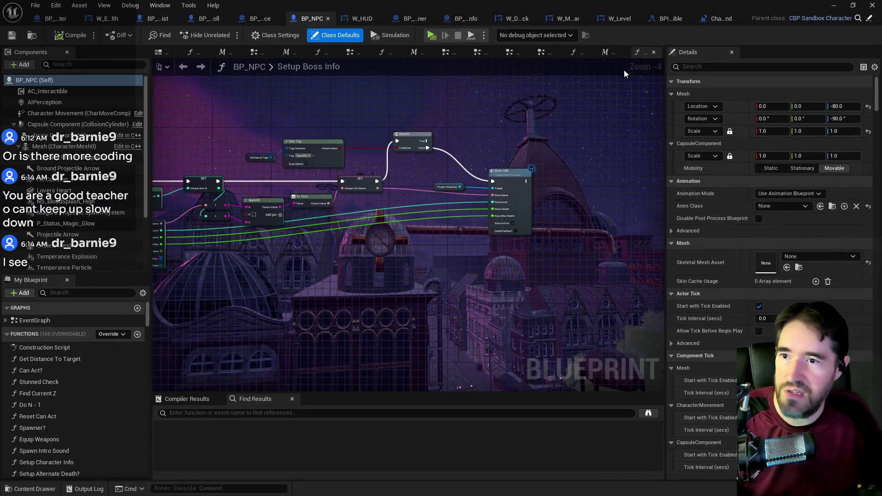
click(641, 52)
click(640, 52)
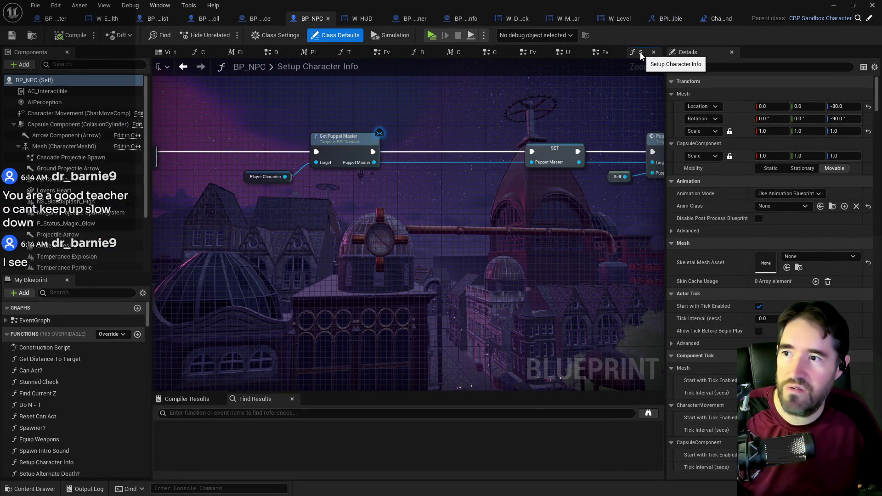
click(640, 53)
Follow the Event Begin Play chain past Enemy Appear Or Disappear into Setup Character Info.
scroll(550, 155, down, 6)
scroll(443, 238, up, 4)
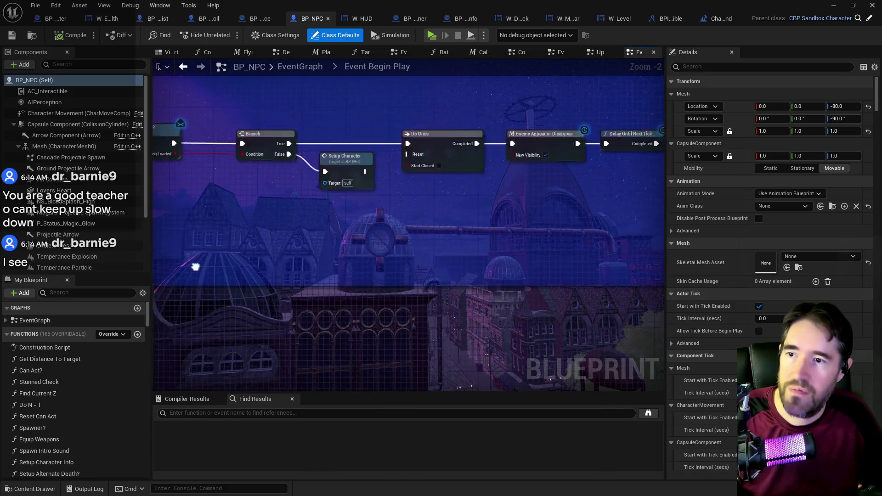
mouse_move(521, 271)
mouse_down()
mouse_move(287, 224)
mouse_move(353, 216)
mouse_up()
double_click(354, 192)
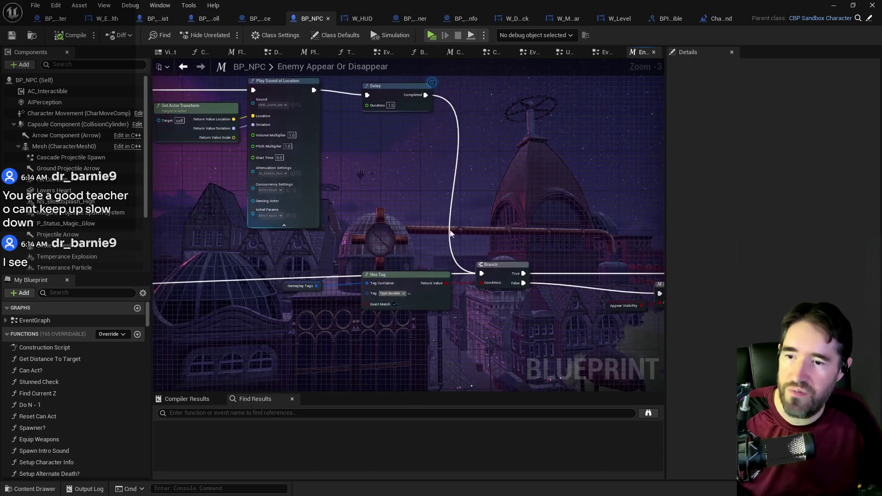
drag(594, 164, 317, 155)
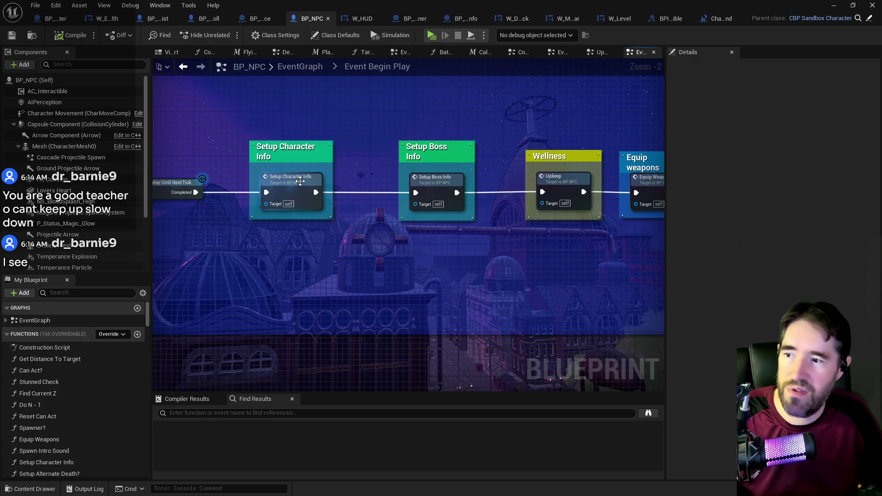
double_click(300, 181)
scroll(299, 181, down, 5)
mouse_move(336, 219)
mouse_down()
mouse_move(258, 215)
mouse_move(230, 200)
mouse_up()
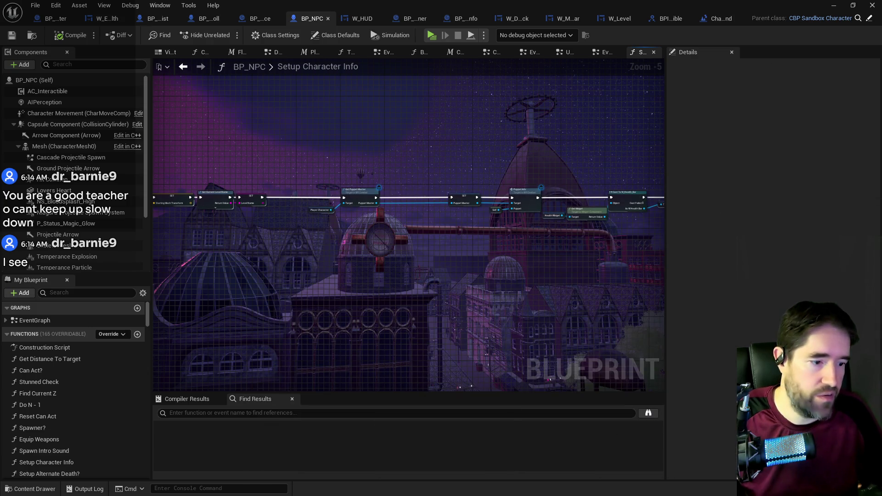
Bring up the Content Browser and view BP_NPC's asset actions menu, then dismiss it.
key(ctrl+b)
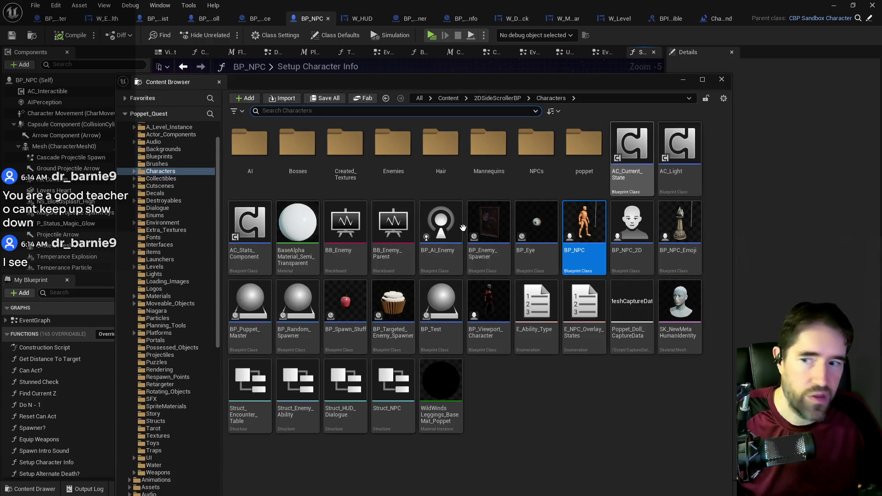
right_click(582, 219)
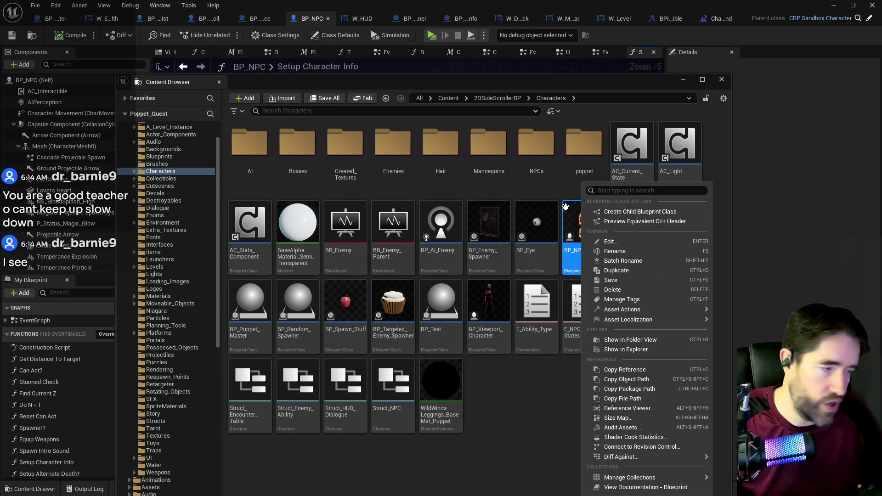
mouse_move(568, 215)
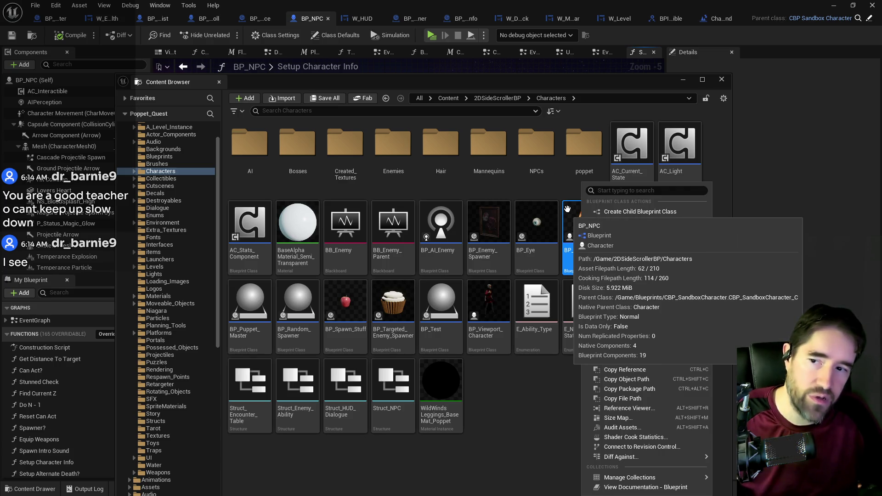
click(531, 394)
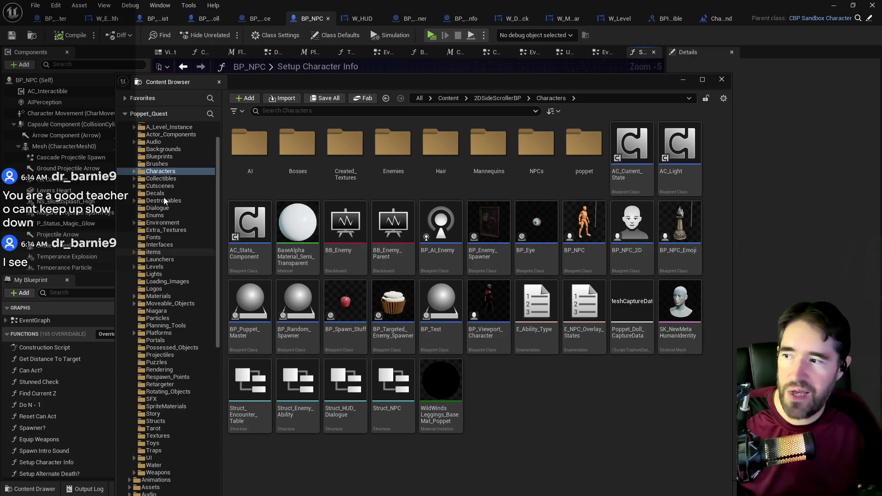
mouse_move(588, 217)
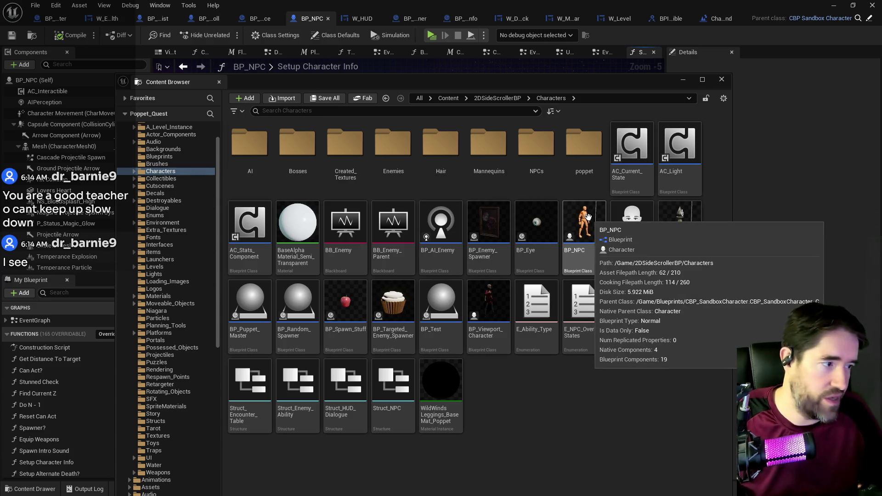
Browse Characters > Enemies > Dead_Girl_Wonderland and open the BP_Stitch_Voodoo blueprint.
click(135, 172)
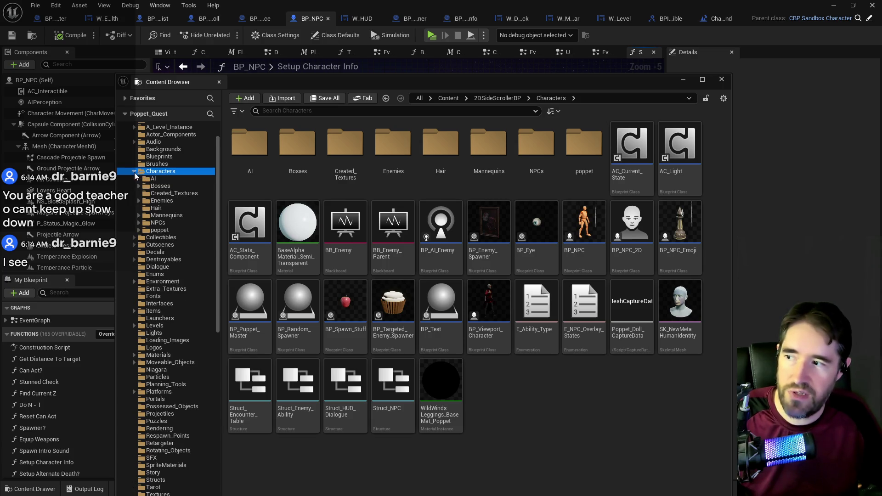
click(139, 201)
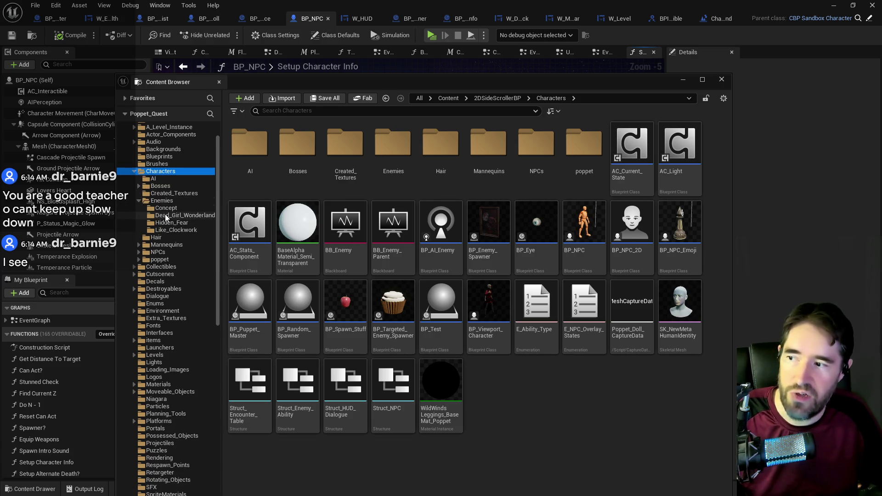
click(170, 215)
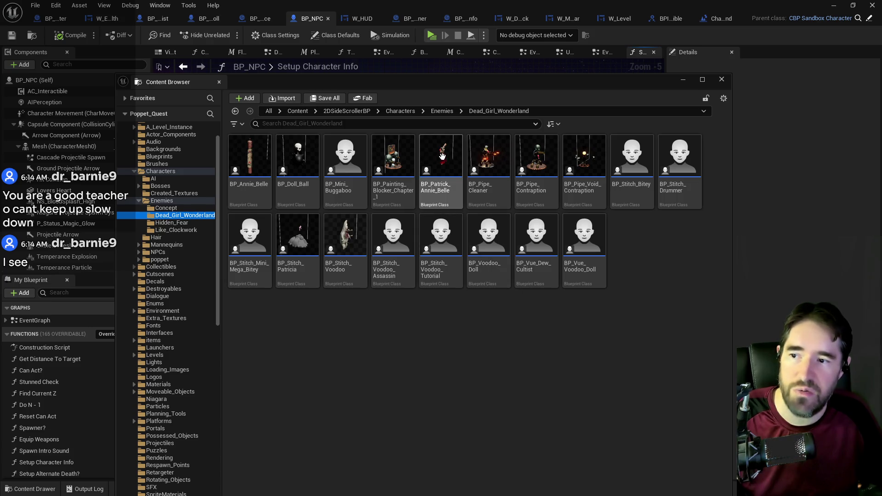
double_click(347, 248)
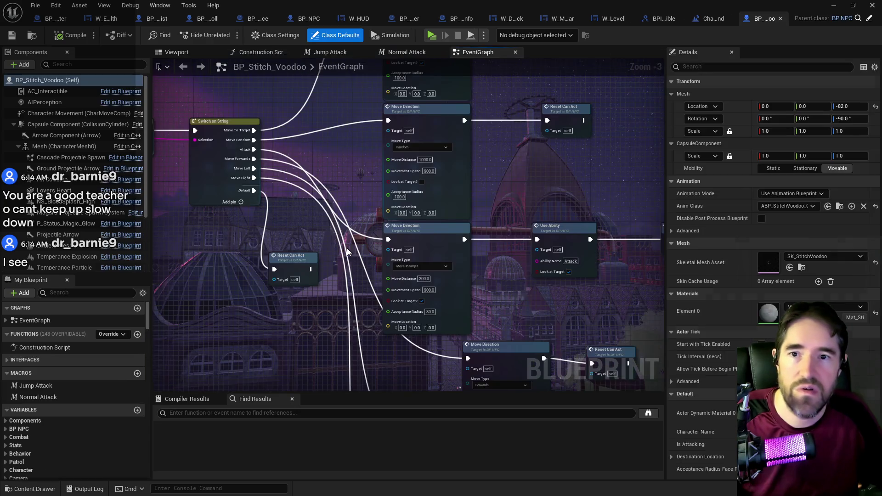
Inspect BP_Stitch_Voodoo's Command Puppet nodes, then close the floating BP_Puppet_Master window and Content Drawer.
scroll(439, 197, down, 5)
mouse_move(390, 195)
mouse_down()
mouse_move(396, 326)
mouse_move(353, 239)
mouse_move(374, 177)
mouse_move(395, 271)
mouse_up()
scroll(395, 271, up, 2)
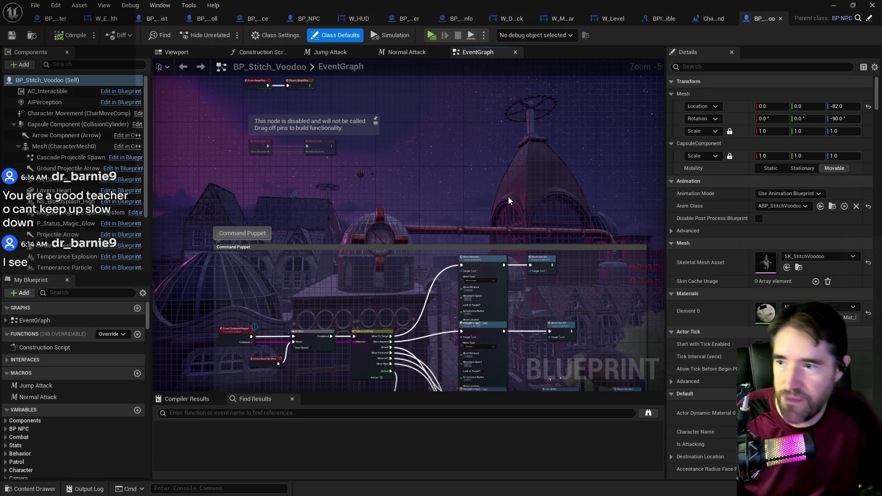
drag(378, 300, 407, 195)
scroll(406, 195, up, 2)
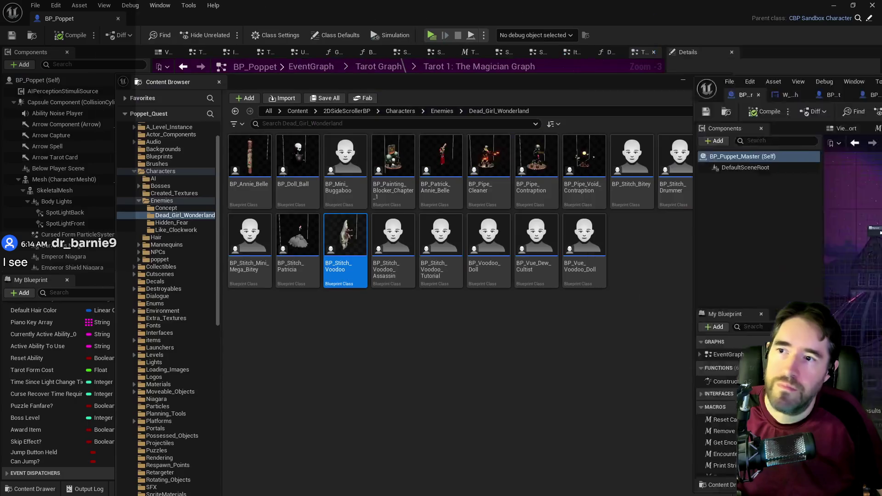
key(ctrl+space)
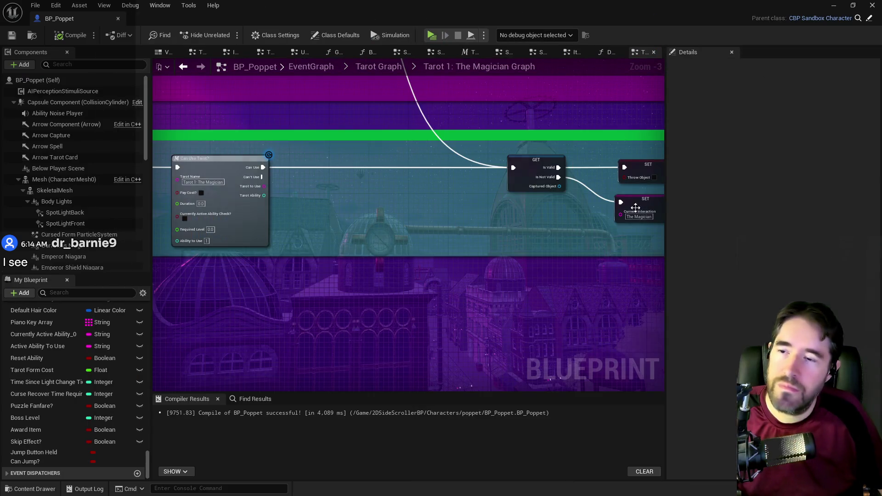
scroll(574, 278, down, 2)
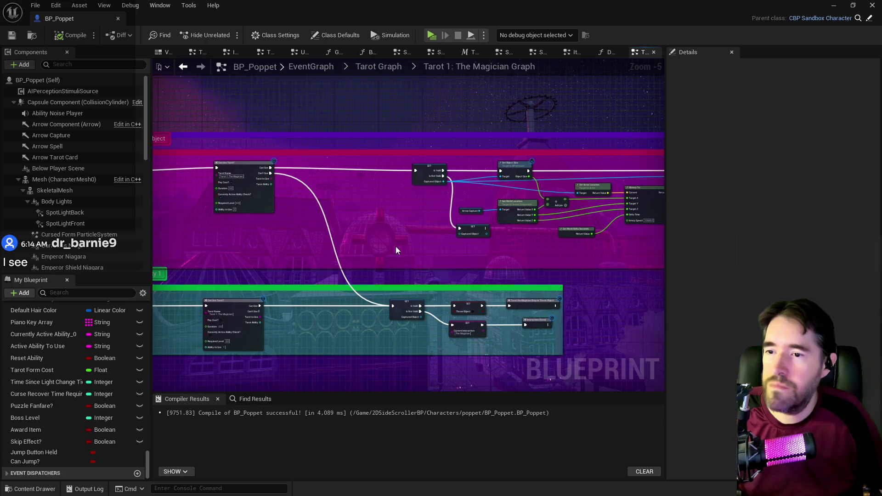
scroll(396, 250, down, 2)
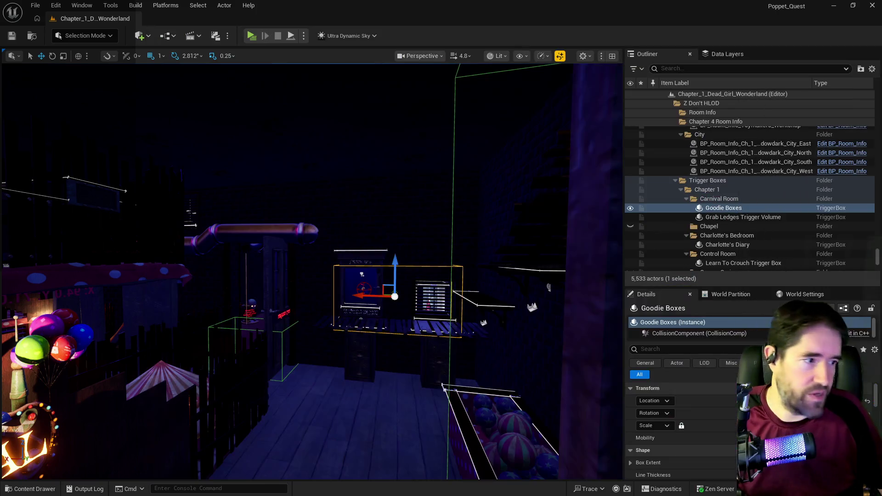
Fly the viewport camera past the Goodie Boxes shelf to the table's green trigger box.
mouse_move(416, 333)
mouse_down()
mouse_move(430, 270)
mouse_move(412, 301)
mouse_move(399, 287)
mouse_move(387, 298)
mouse_move(376, 291)
mouse_move(391, 295)
mouse_move(387, 371)
mouse_move(387, 333)
mouse_up()
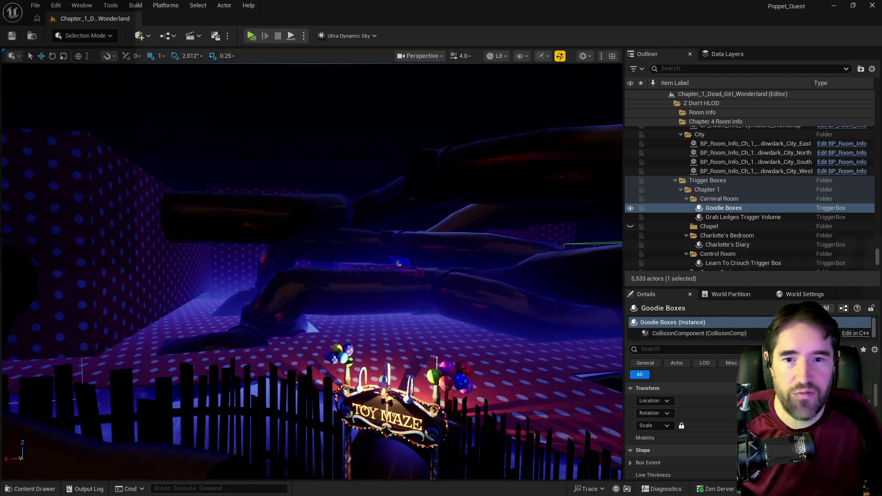
key(f)
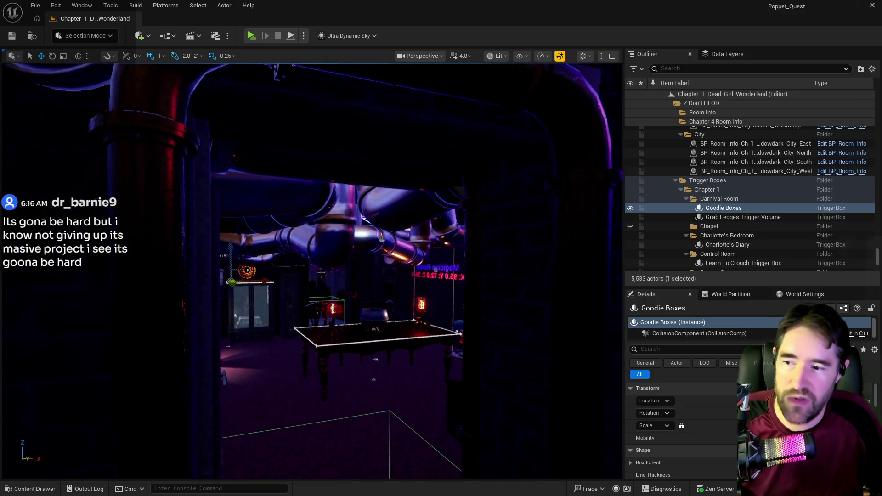
drag(418, 374, 417, 375)
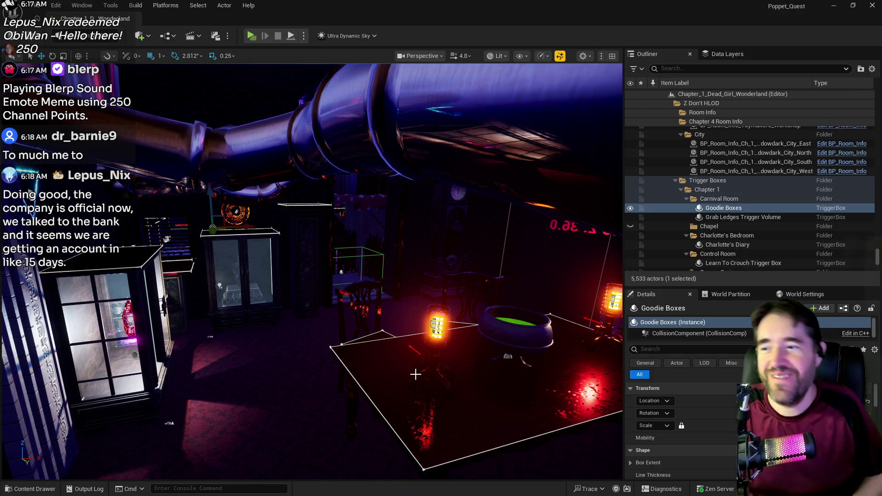
mouse_move(430, 384)
mouse_down()
mouse_move(419, 342)
mouse_move(450, 390)
mouse_move(493, 430)
mouse_up()
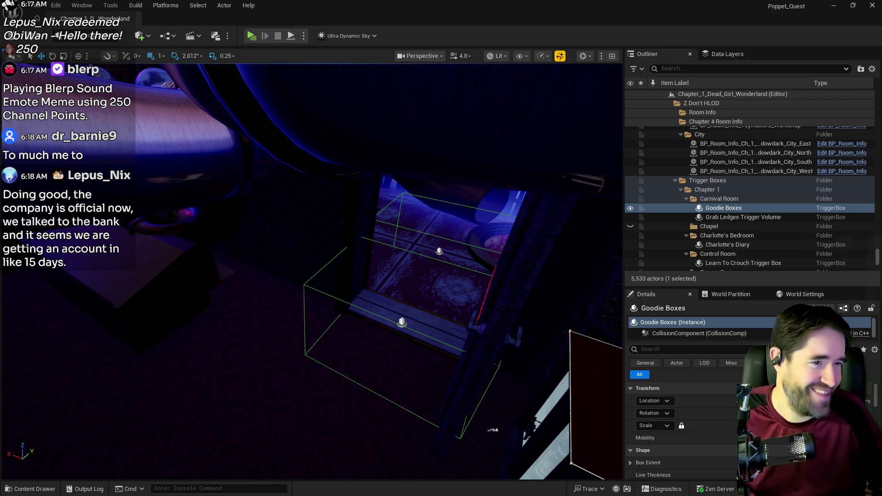
Switch from the blueprint editors to the Chapter_1_Dead_Girl_Wonderland level blueprint tab.
key(alt+Tab)
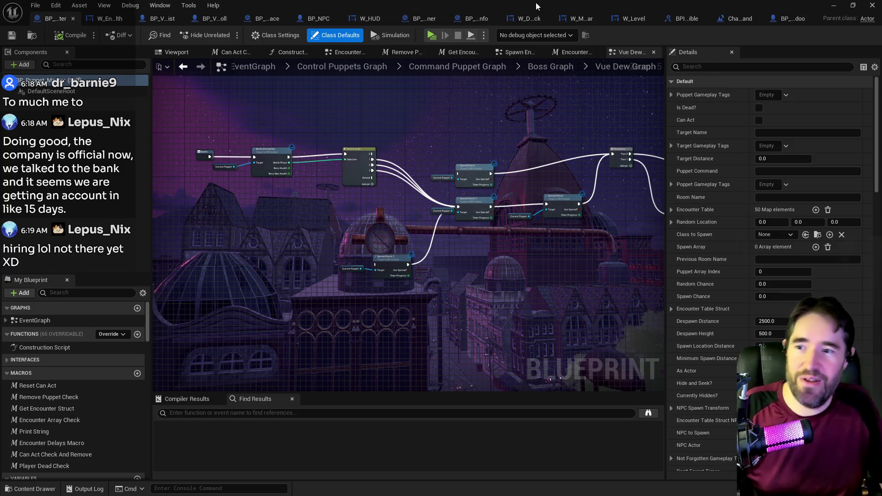
click(777, 21)
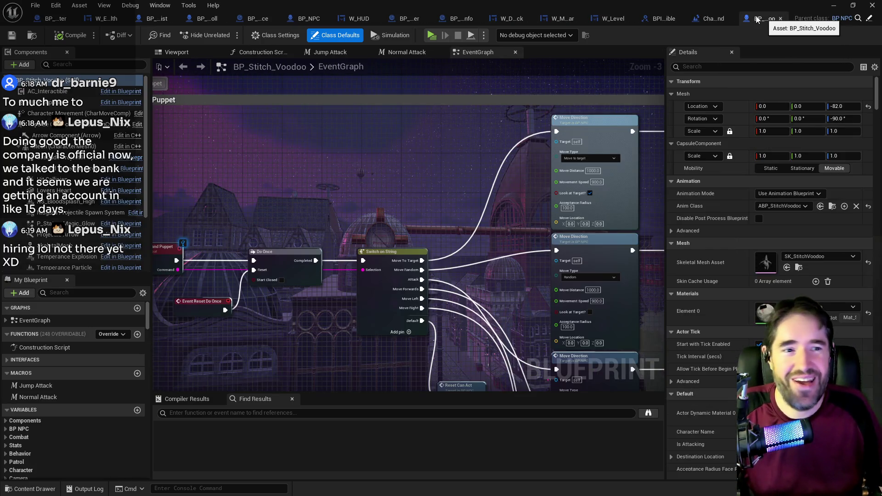
click(703, 19)
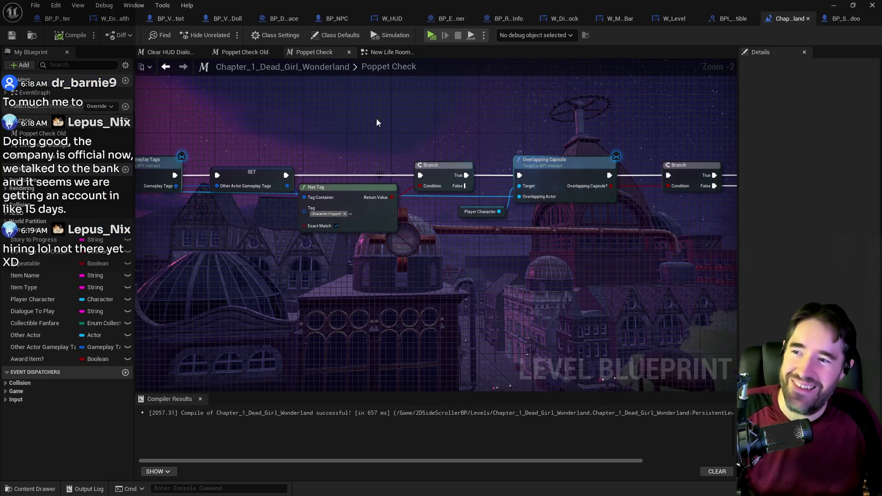
Look at the New Life Room Graph, then the Magician Room Graph's Poppet Check node.
click(368, 52)
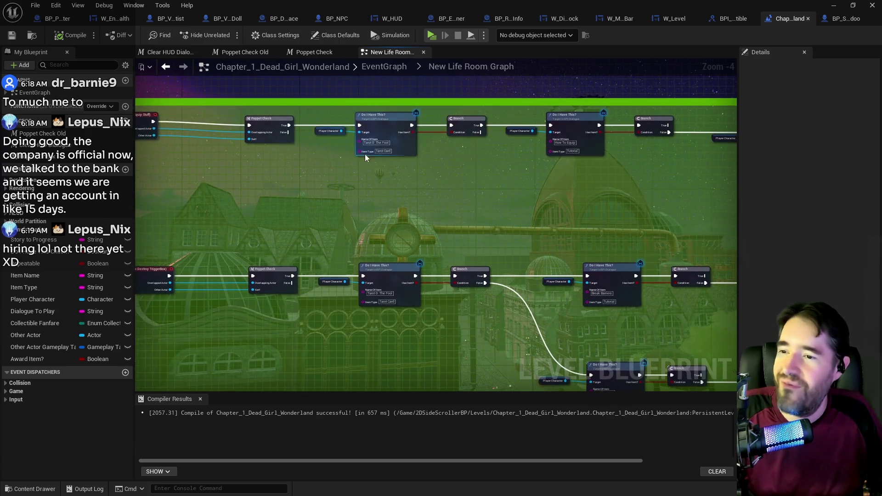
click(393, 67)
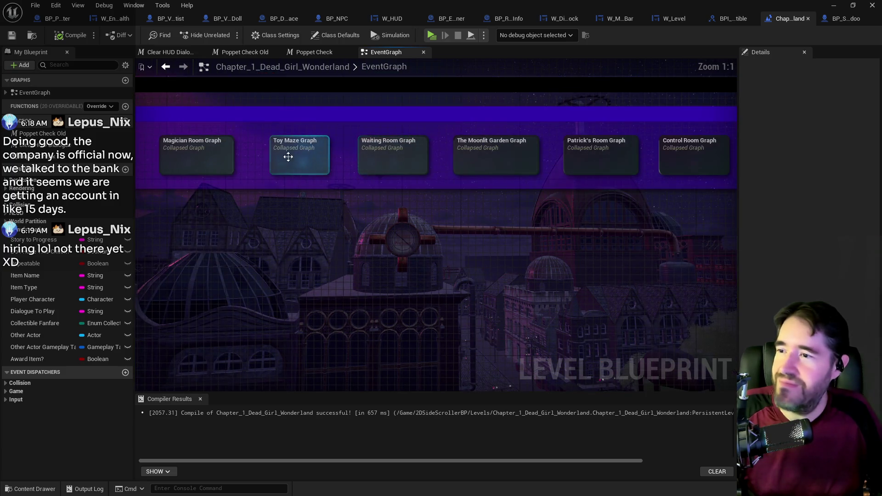
double_click(213, 159)
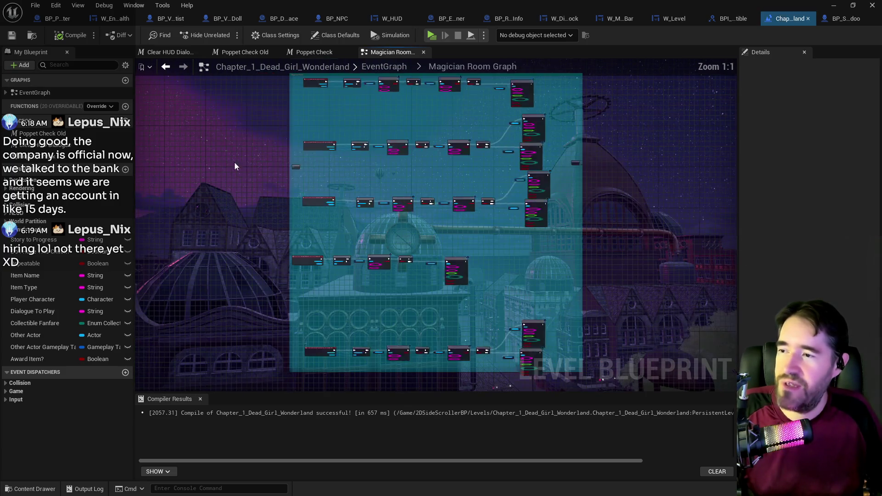
scroll(425, 133, up, 3)
scroll(389, 175, up, 3)
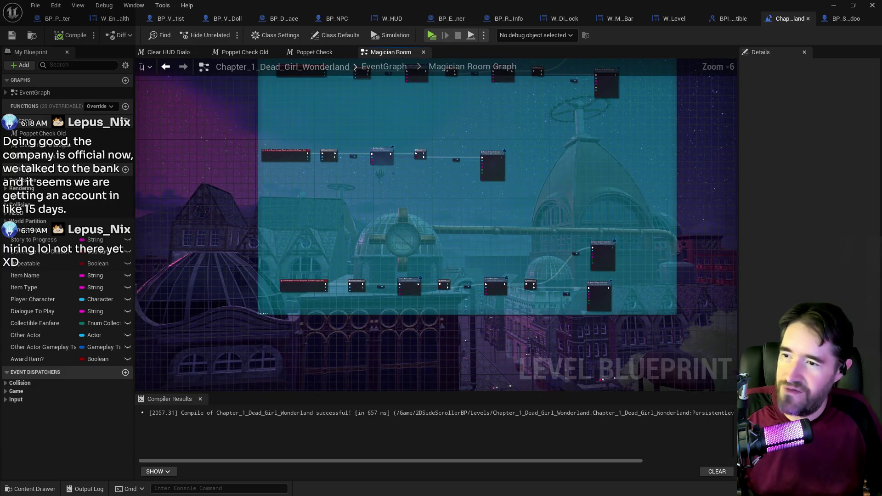
drag(399, 289, 644, 334)
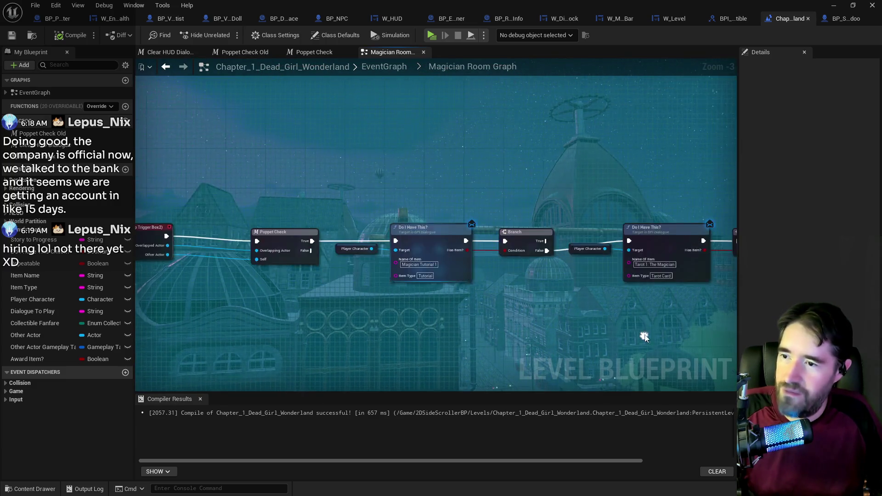
Return to the main EventGraph and open the Toy Maze Graph.
click(384, 67)
scroll(365, 128, up, 4)
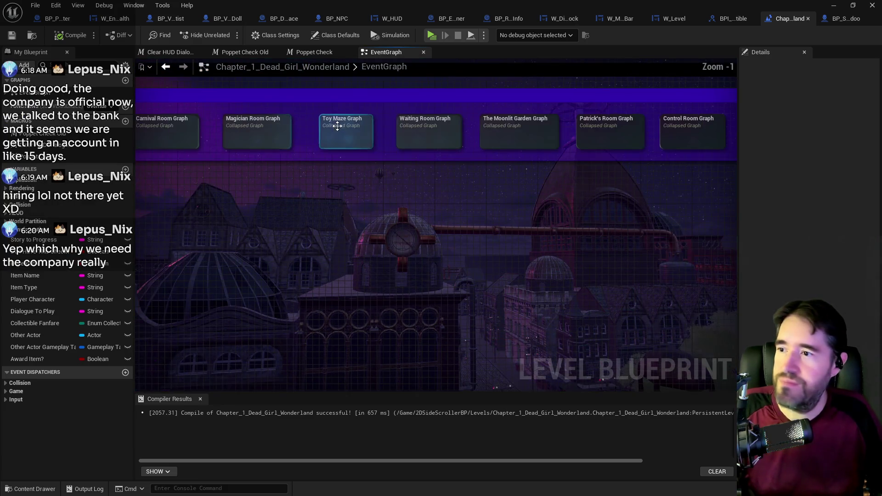
double_click(359, 130)
Check Skip Effect on Magician Door Tutorial, Learn To Grab Ledges and Magician Light Tutorial.
scroll(441, 216, up, 6)
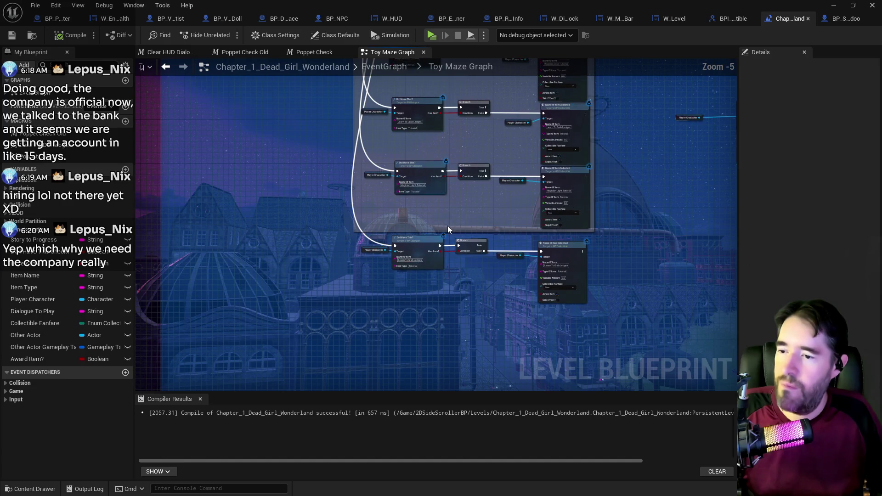
scroll(411, 220, up, 6)
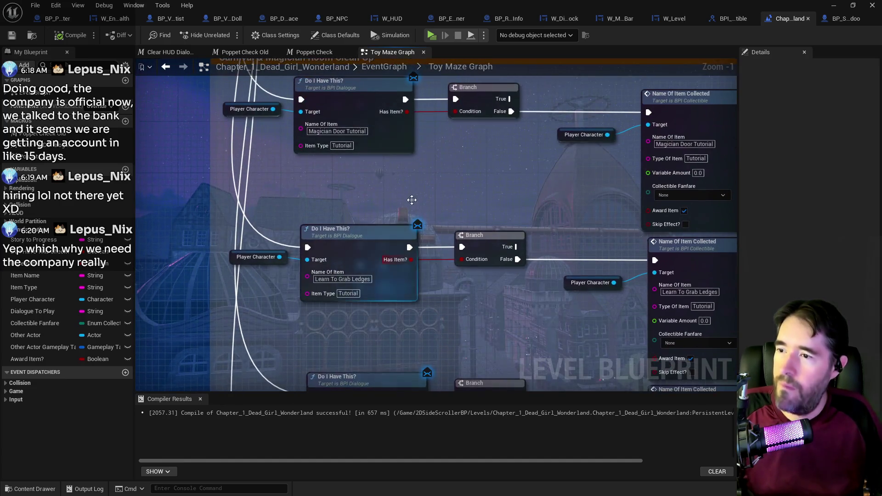
scroll(405, 237, down, 4)
drag(250, 170, 584, 211)
drag(505, 242, 437, 166)
click(539, 192)
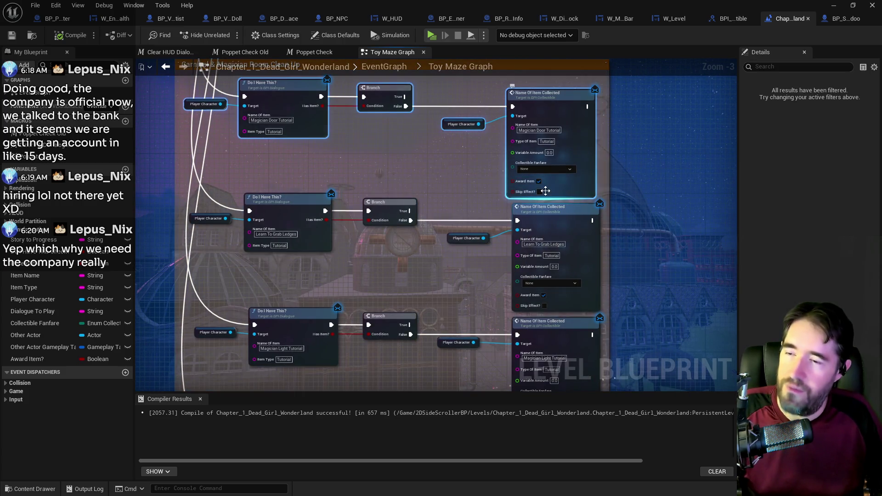
click(544, 306)
mouse_move(496, 312)
mouse_down()
mouse_move(467, 287)
mouse_move(449, 217)
mouse_up()
click(495, 313)
click(499, 327)
Check Skip Effect on the lower Learn To Grab Ledges and Magician Door Tutorial nodes.
drag(422, 273, 401, 190)
click(459, 363)
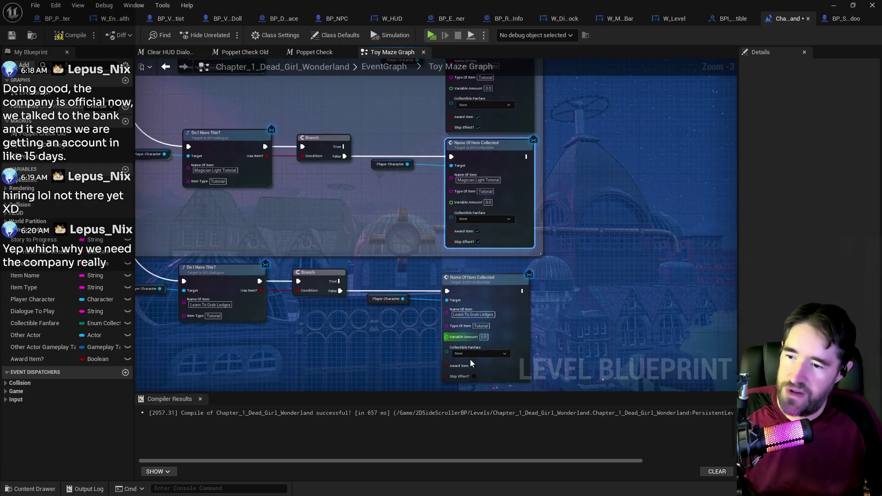
click(474, 377)
scroll(400, 342, down, 4)
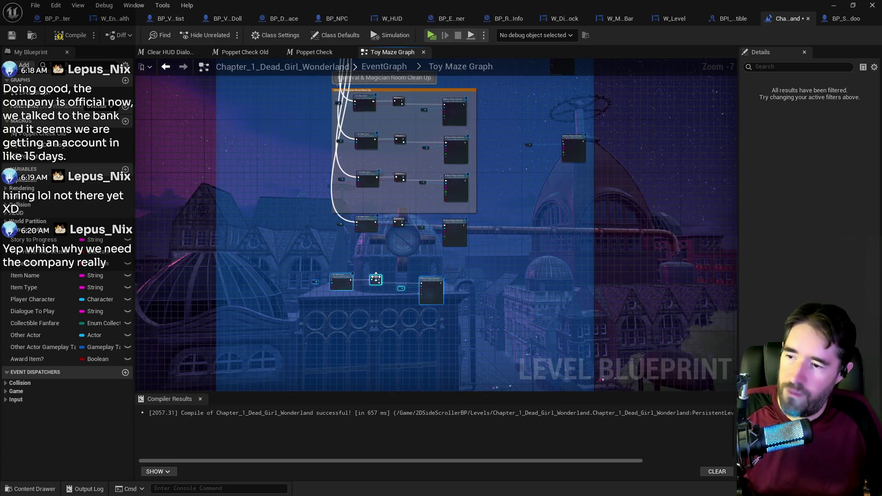
scroll(399, 223, up, 4)
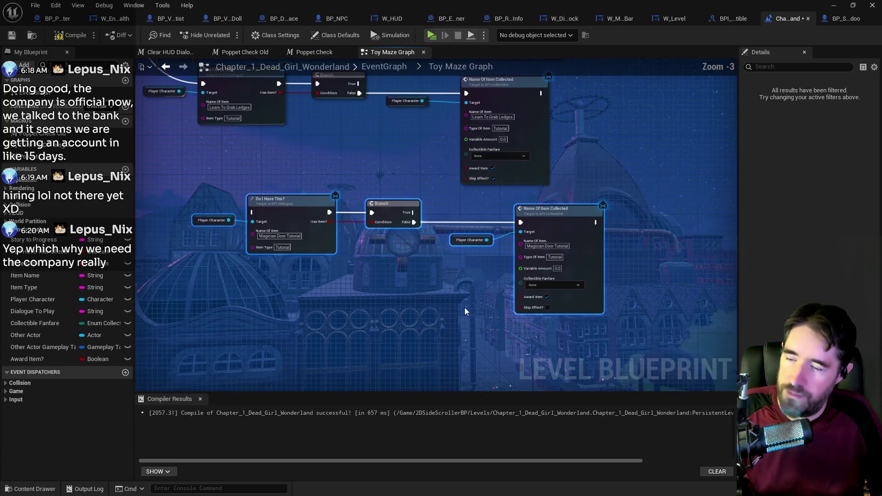
click(548, 307)
click(375, 68)
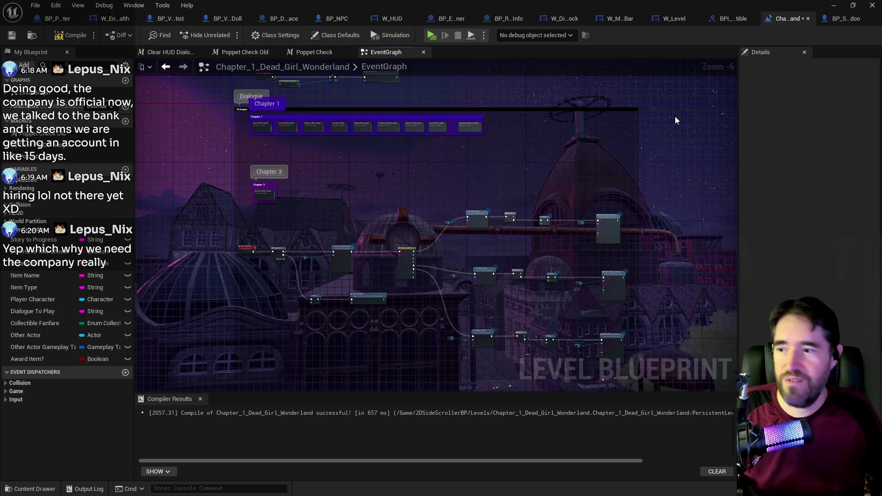
scroll(299, 152, up, 5)
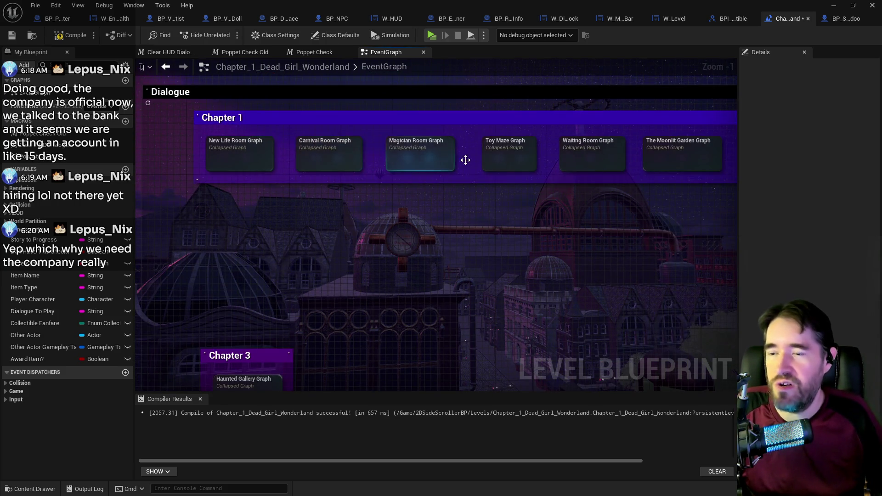
double_click(430, 156)
scroll(450, 235, up, 7)
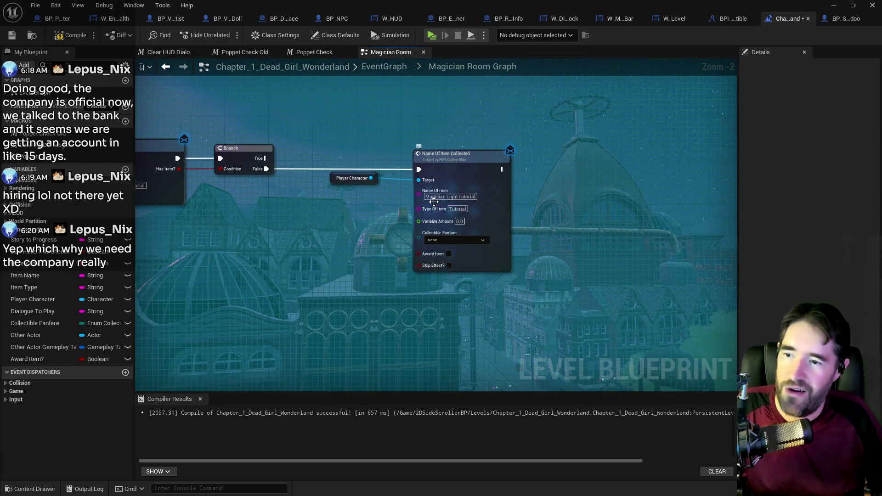
scroll(432, 211, down, 5)
scroll(361, 145, up, 4)
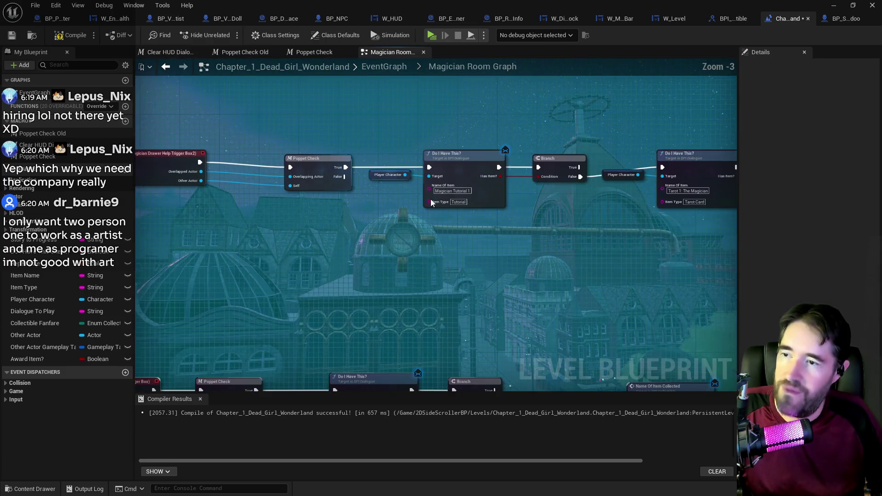
click(454, 190)
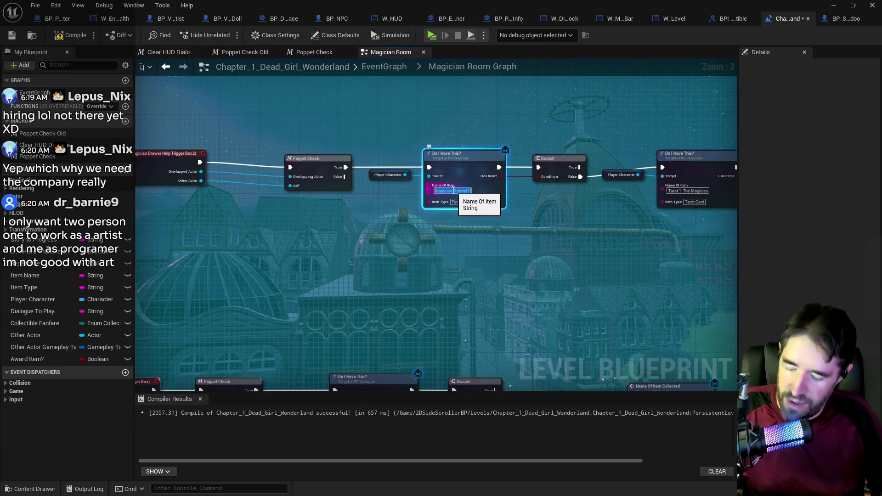
click(390, 64)
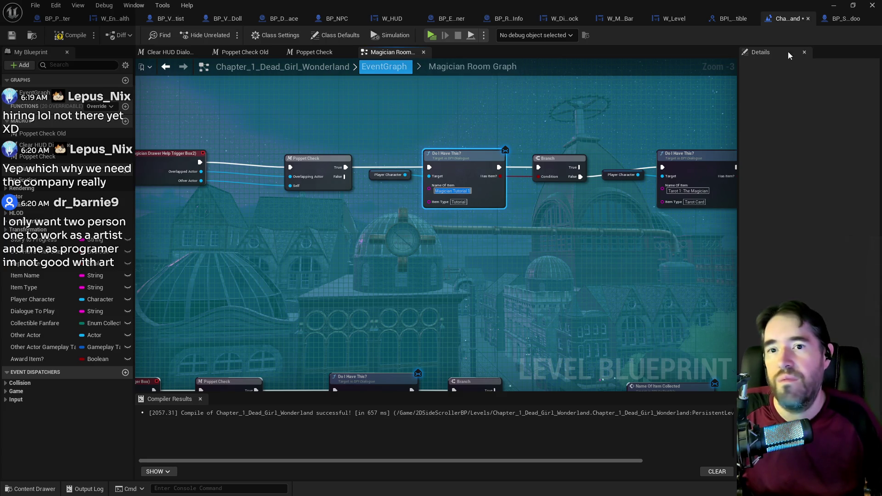
click(384, 67)
scroll(331, 126, up, 7)
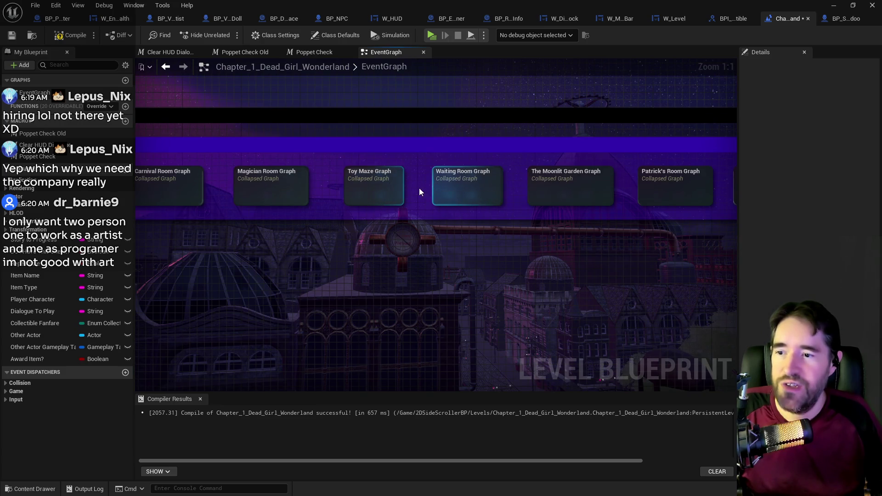
double_click(378, 186)
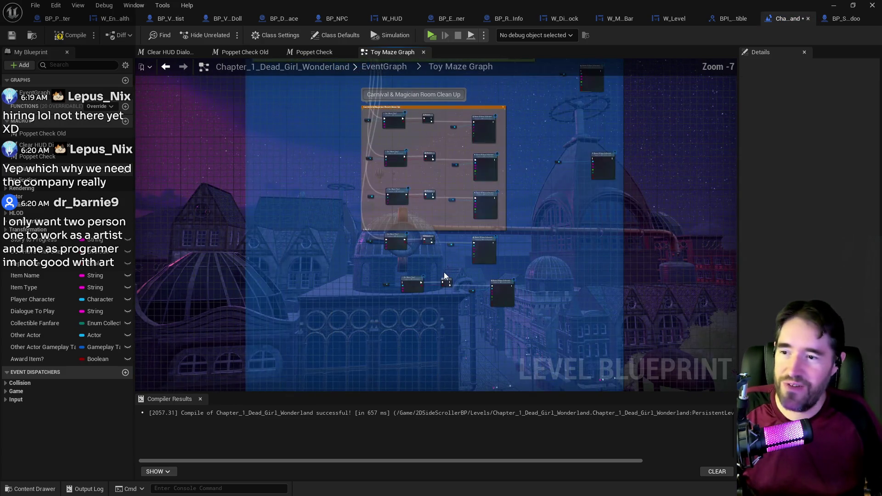
Name both item checks 'Magician Tutorial 1' and wire Sequence Then 5 into the new check.
scroll(444, 273, up, 7)
click(299, 347)
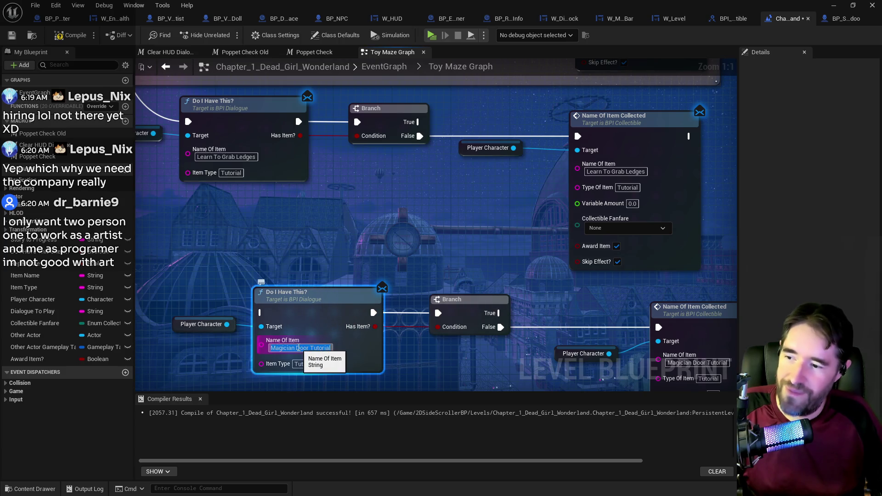
text(Magician Tutorial 1)
click(679, 363)
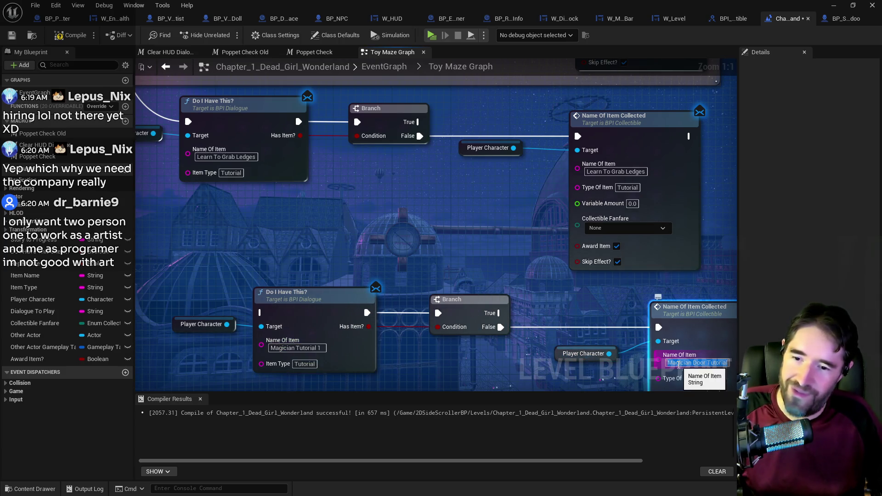
scroll(679, 364, down, 6)
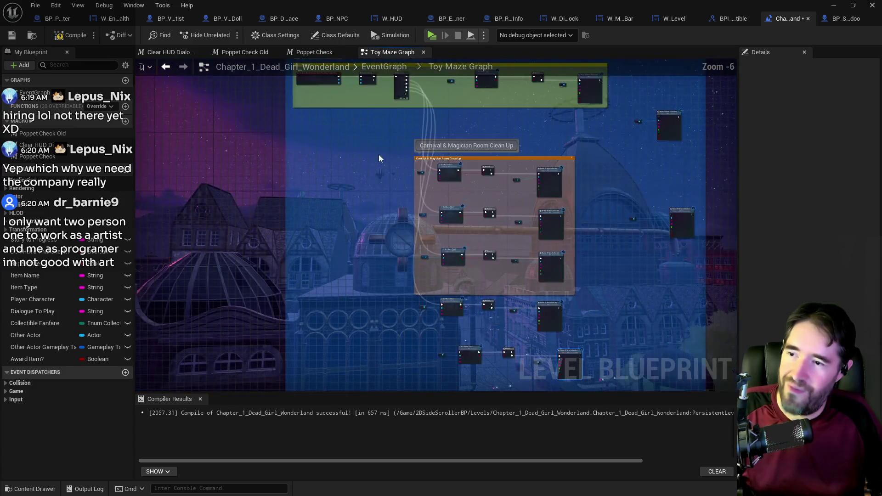
scroll(416, 80, up, 4)
mouse_move(387, 204)
mouse_down()
mouse_move(405, 429)
mouse_move(443, 408)
mouse_move(491, 400)
mouse_move(506, 432)
mouse_move(547, 261)
mouse_up()
Review the item-collected nodes and Magician Light Tutorial row, selecting then clearing the clean-up group.
scroll(526, 330, down, 1)
mouse_move(541, 295)
mouse_down()
mouse_move(399, 293)
mouse_move(451, 290)
mouse_up()
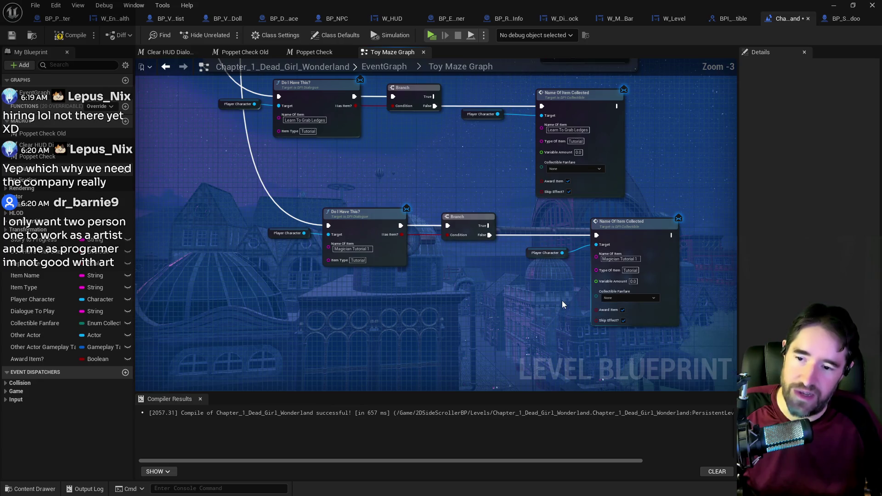
drag(562, 239, 534, 371)
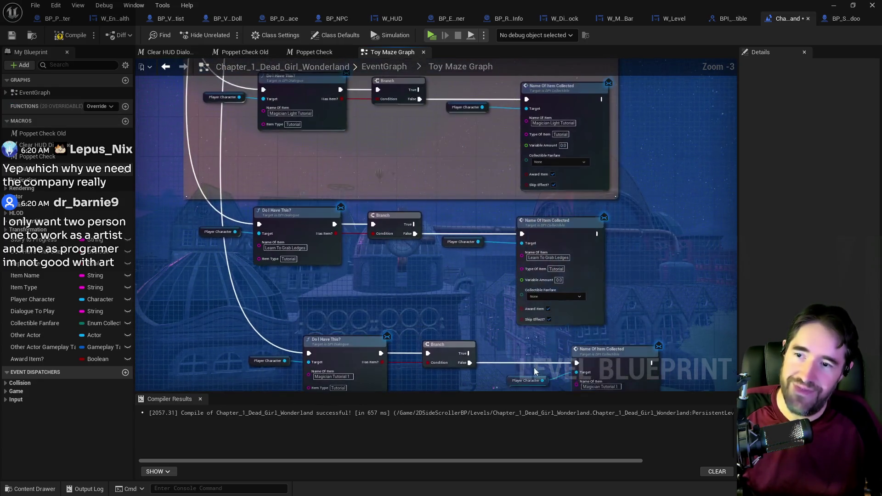
scroll(492, 322, down, 3)
scroll(460, 257, up, 2)
scroll(421, 271, down, 2)
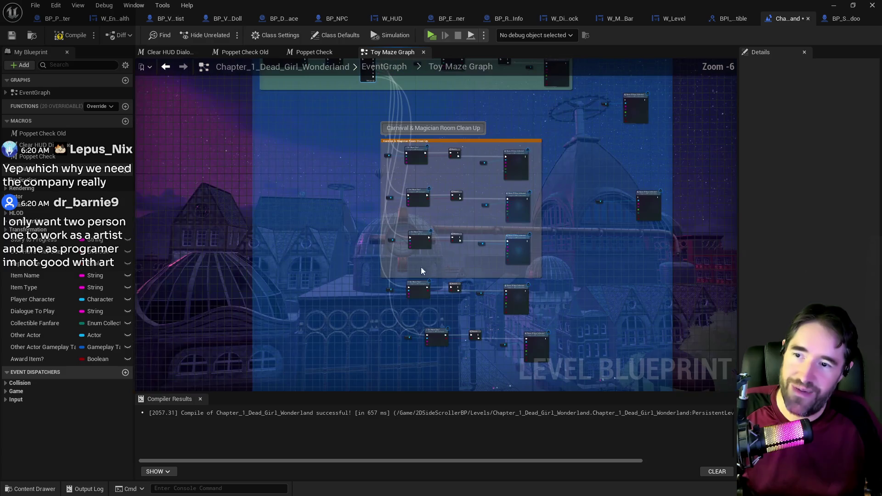
drag(352, 126, 575, 376)
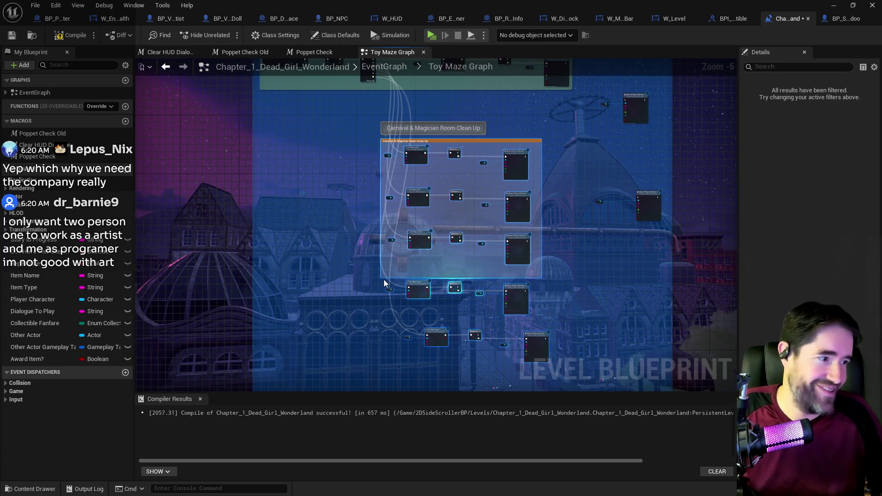
scroll(390, 271, up, 4)
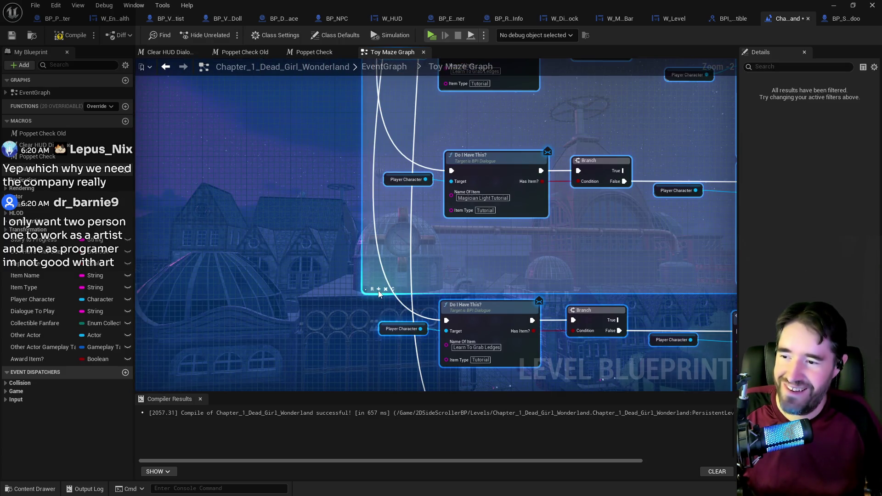
click(265, 264)
Save the map, compile and save the level blueprint, and return to EventGraph.
key(ctrl+s)
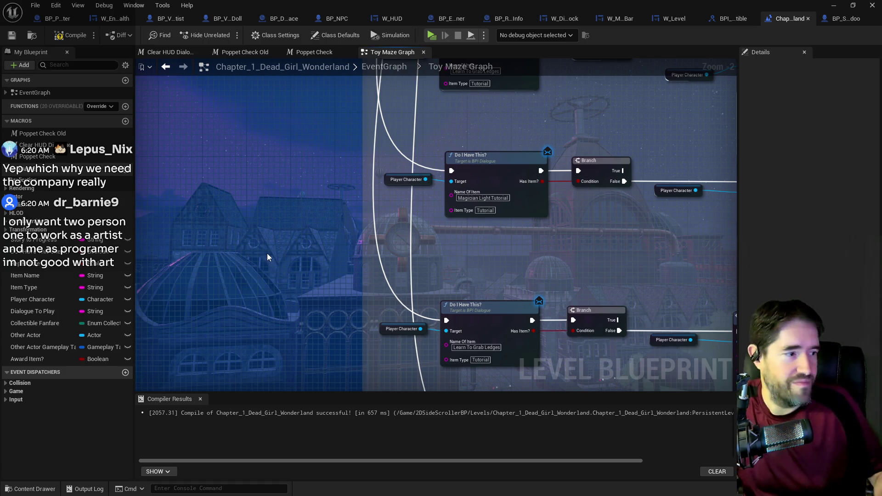
click(55, 35)
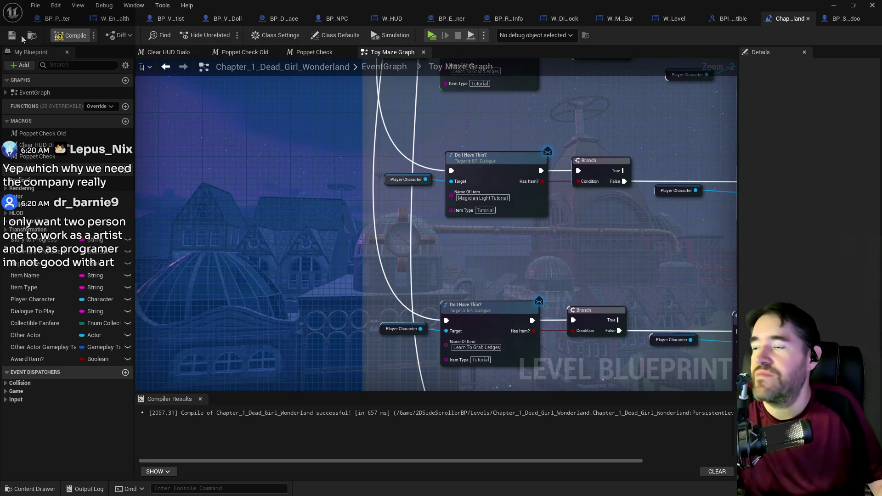
click(12, 35)
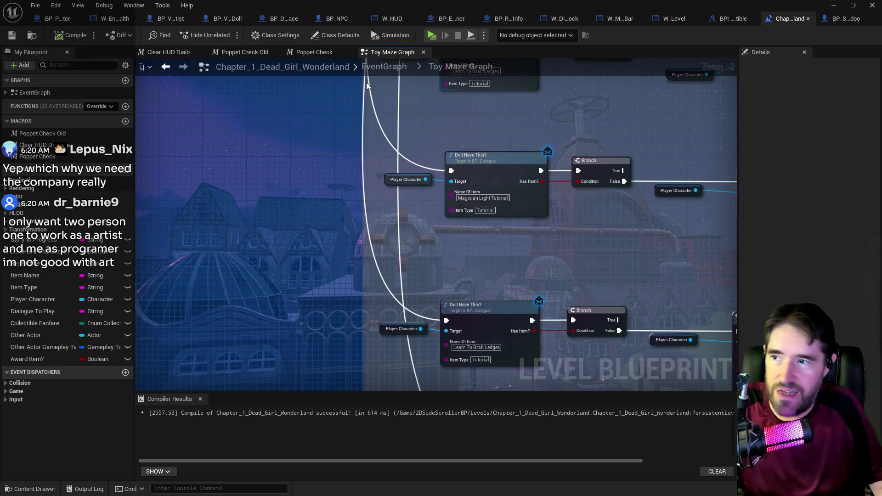
click(381, 70)
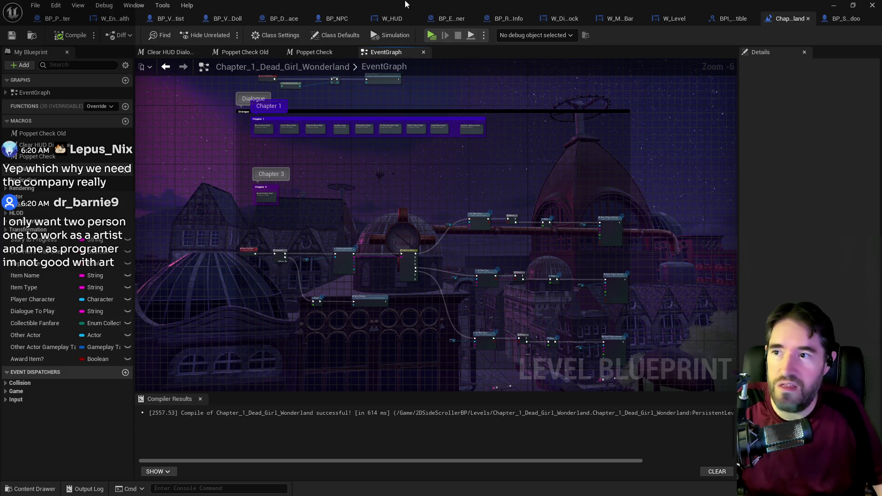
Return to the Level Editor and move the viewport into the lit Magician Room.
key(alt+Tab)
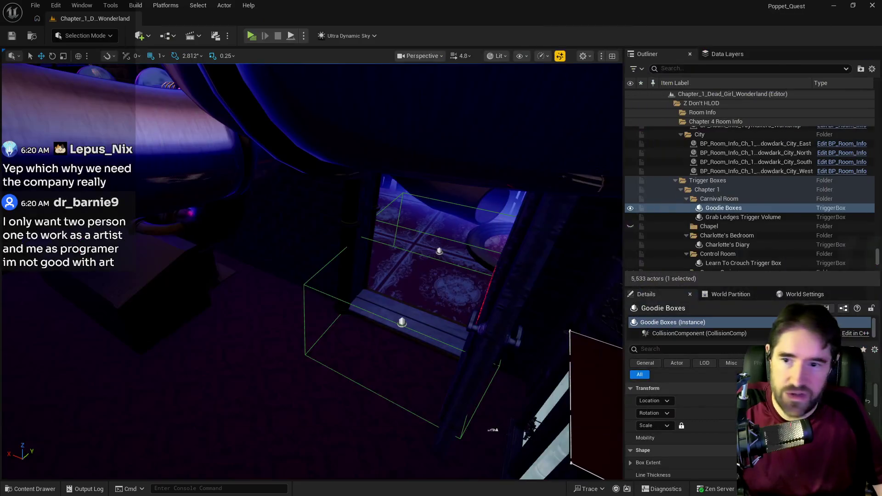
mouse_move(181, 206)
mouse_down()
mouse_move(189, 168)
mouse_move(177, 167)
mouse_move(184, 175)
mouse_up()
drag(246, 260, 212, 123)
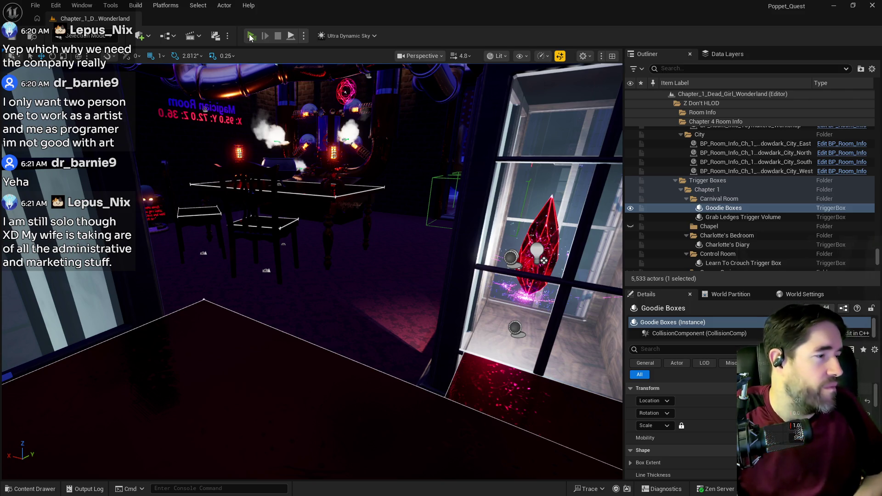
Launch a Standalone Game playtest and run Poppet toward the drawers, switching to Light.
click(251, 36)
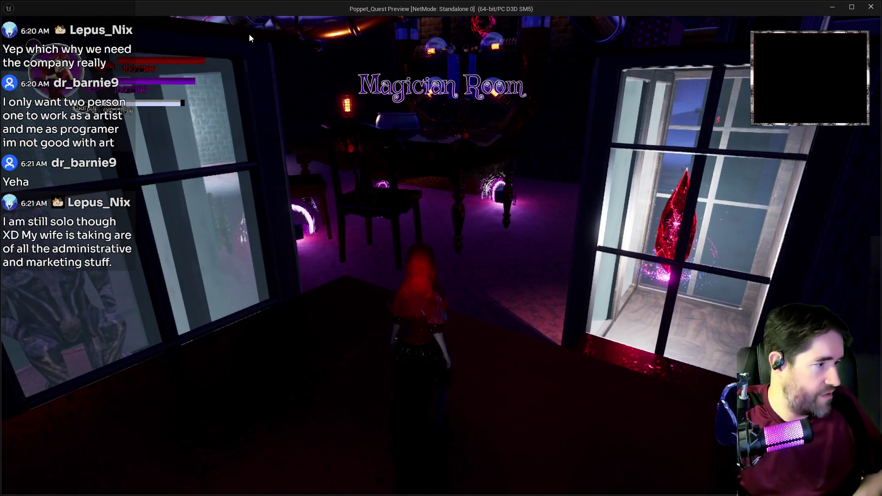
click(334, 216)
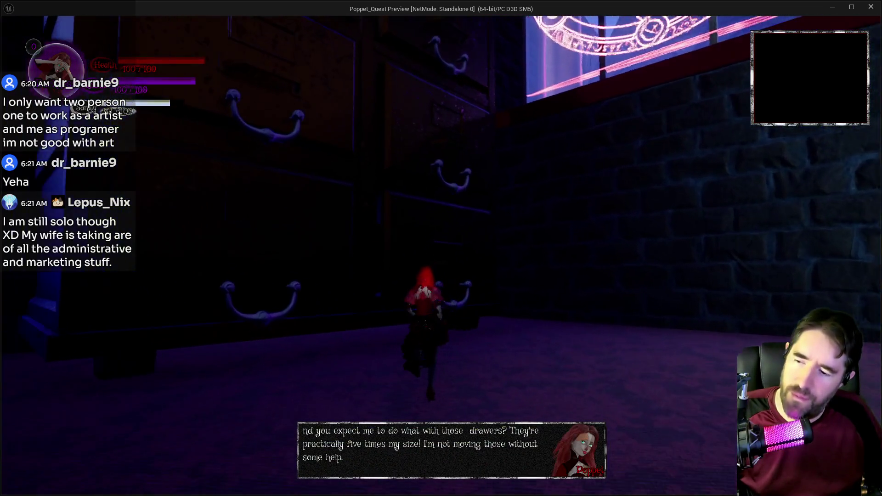
key(w)
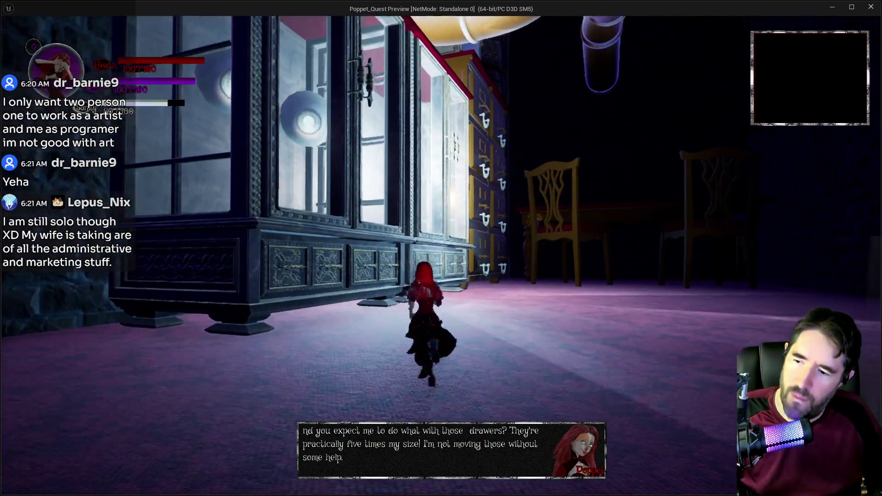
key(q)
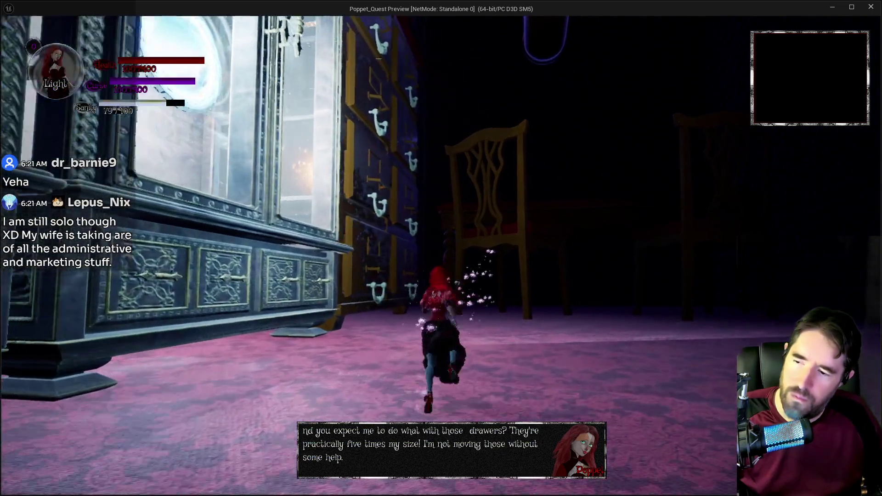
key(w)
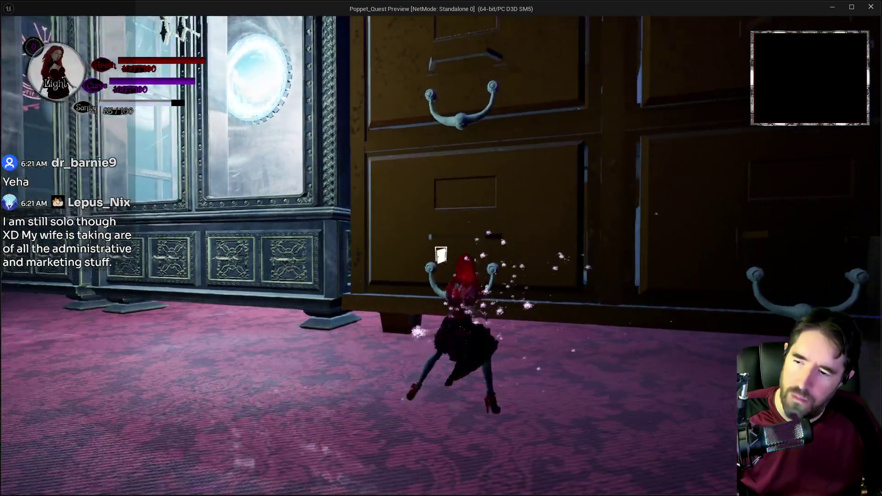
Toggle Poppet between Darkness and Light to trigger the drawer dialogue, then pause.
key(w)
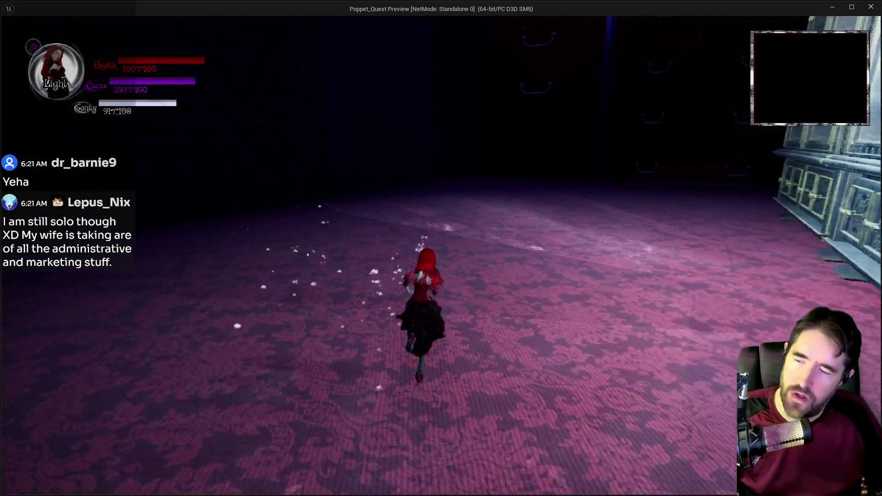
key(q)
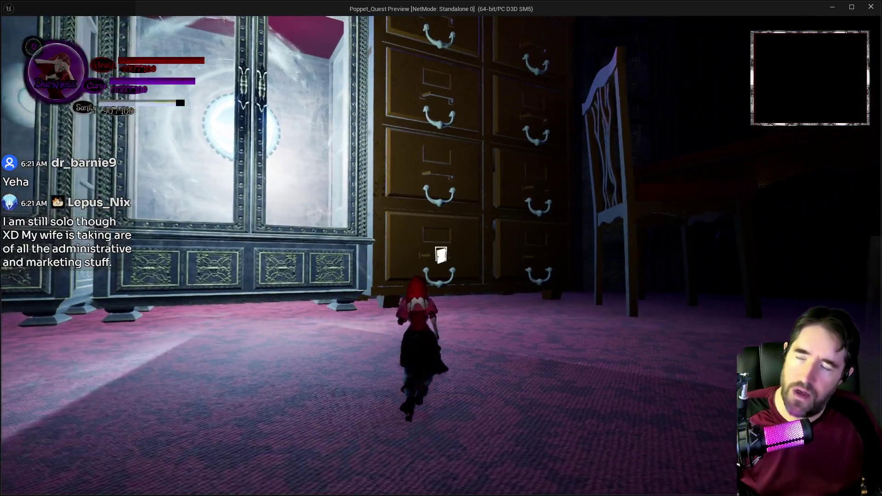
key(q)
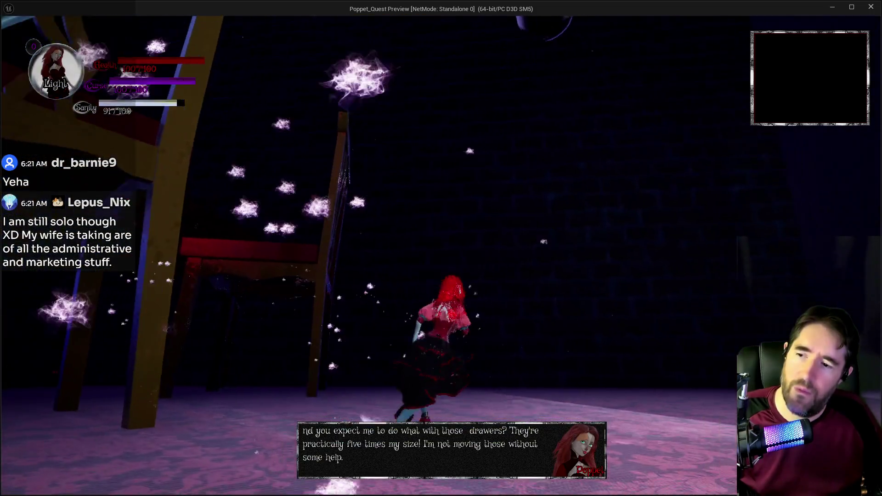
key(w)
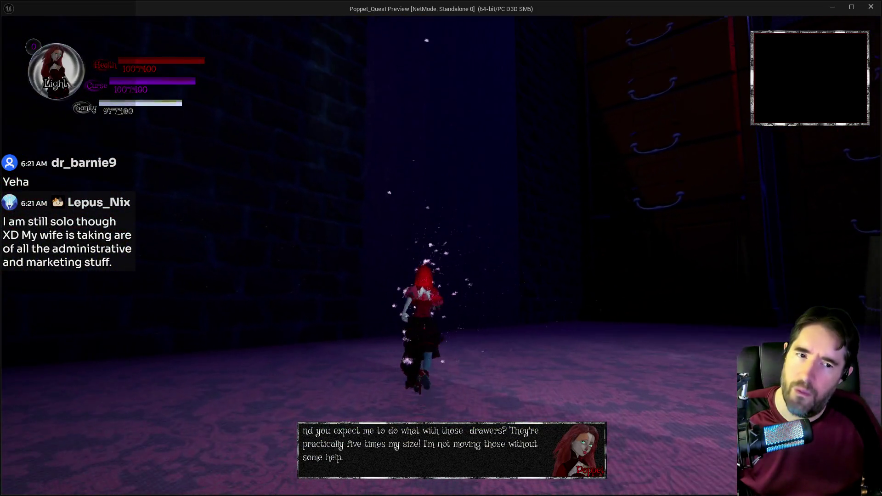
key(Escape)
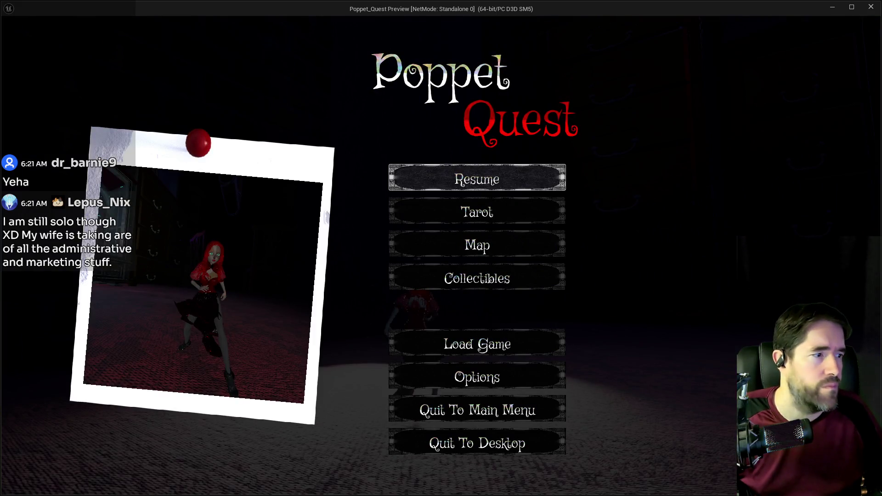
Resume play and run Poppet through the lit lab room up toward the glowing machine.
click(512, 172)
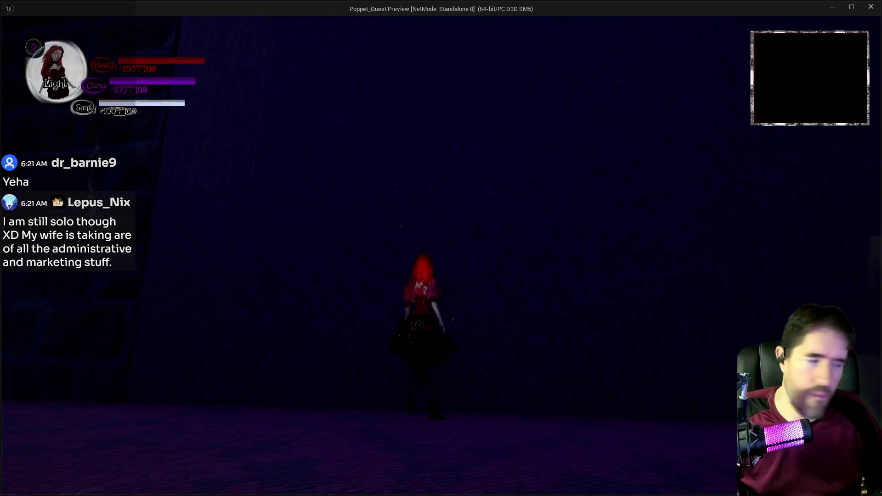
key(w)
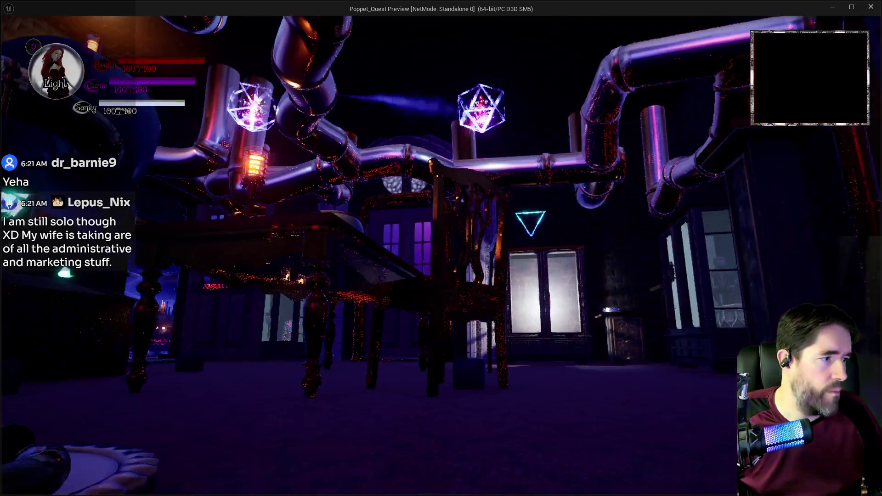
key(w)
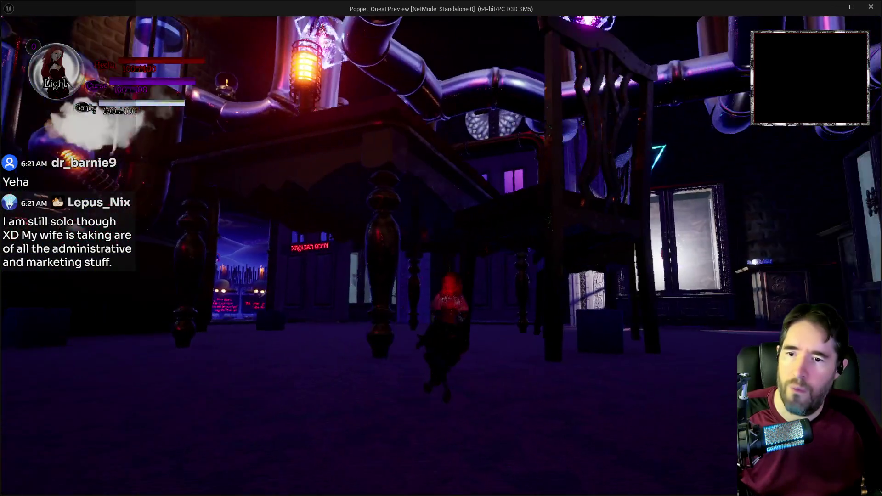
key(w)
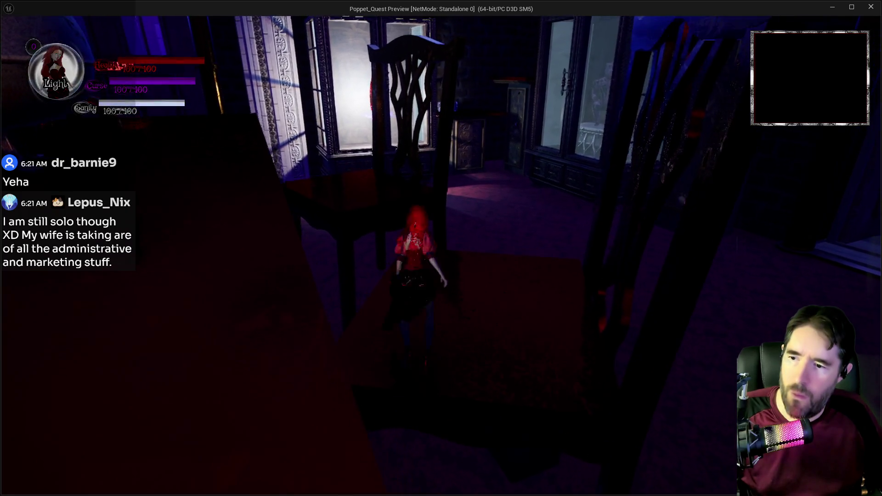
key(w)
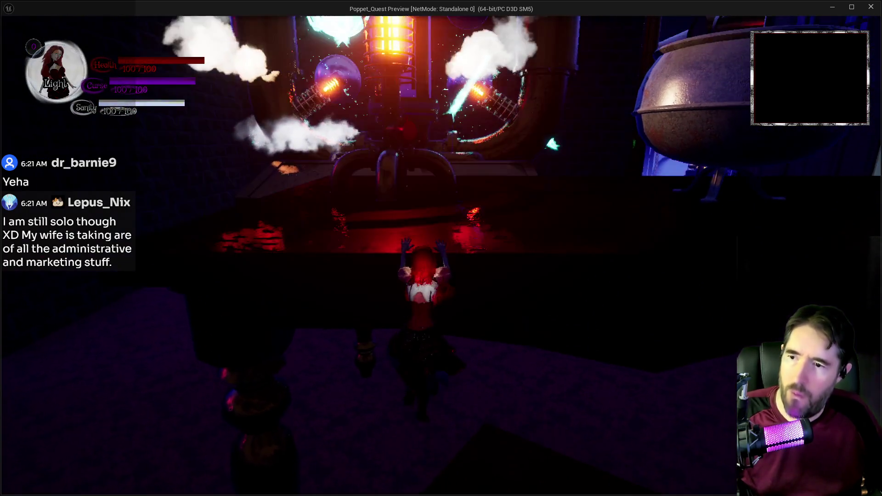
key(s)
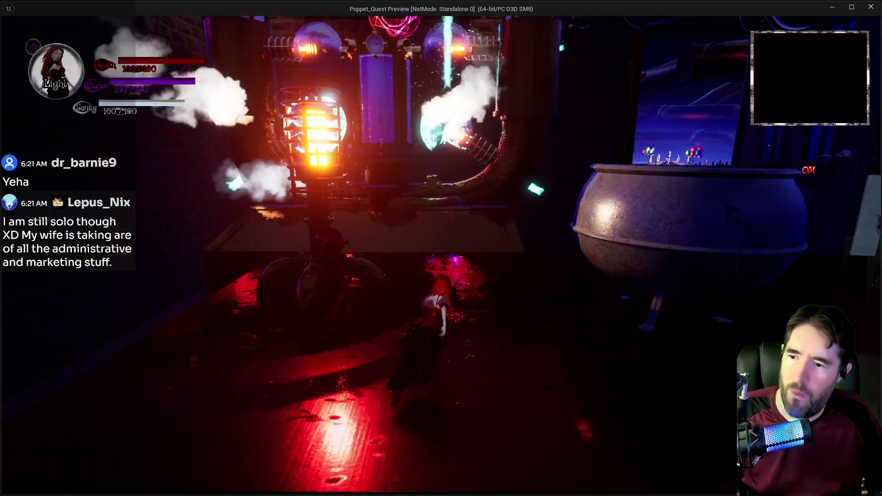
key(w)
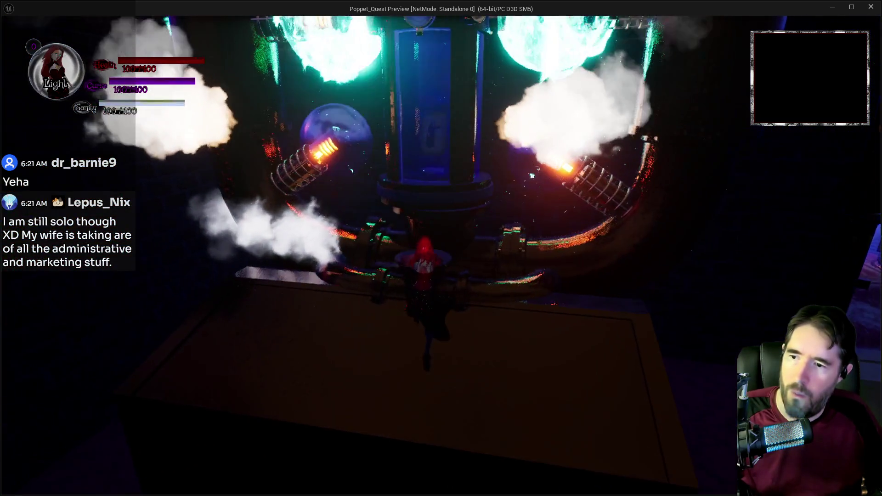
key(w)
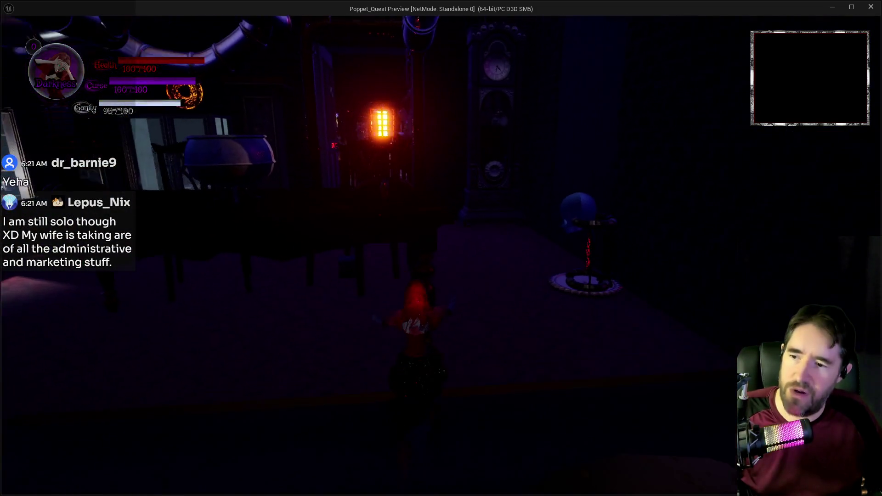
Run Poppet past the red hint sign and chairs, then climb across the tabletop.
key(w)
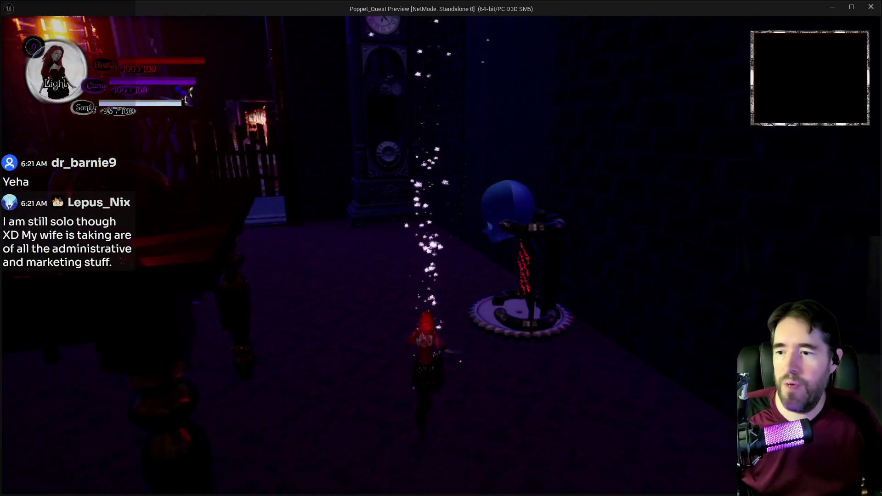
key(w)
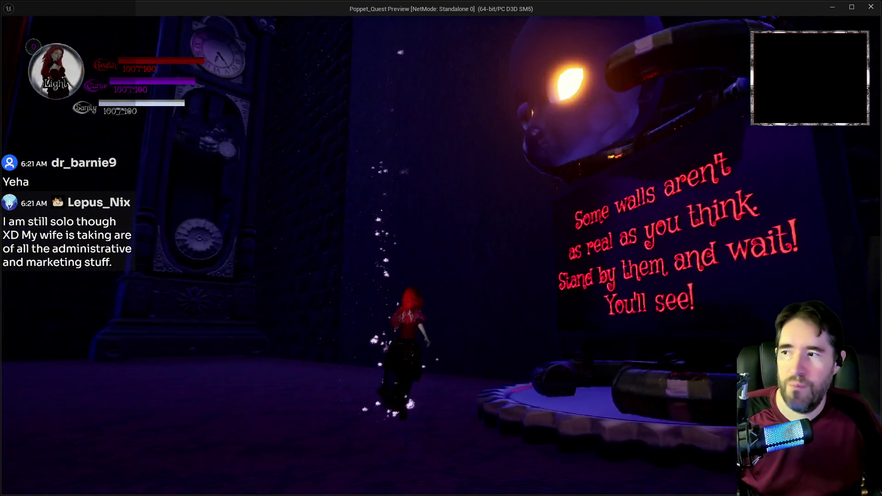
key(w)
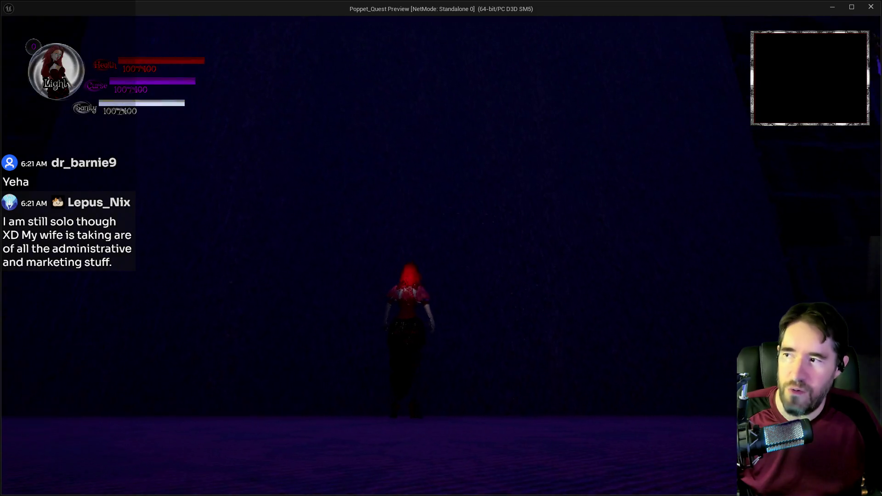
key(w)
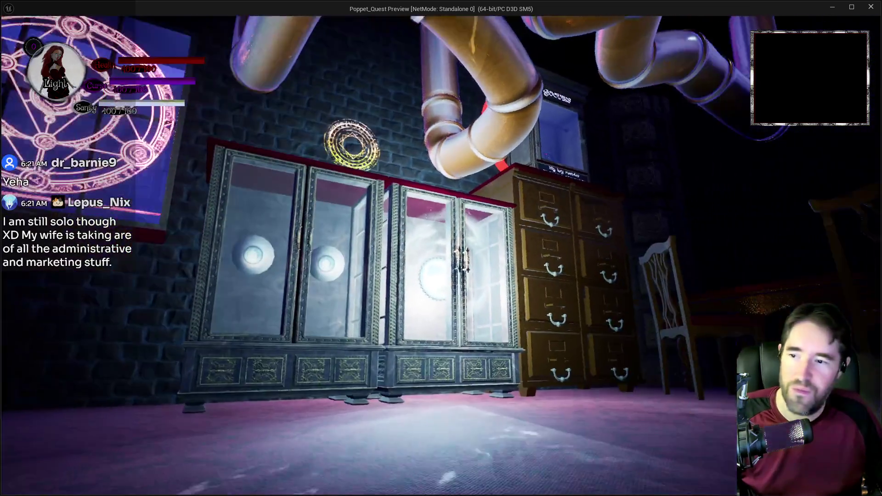
key(w)
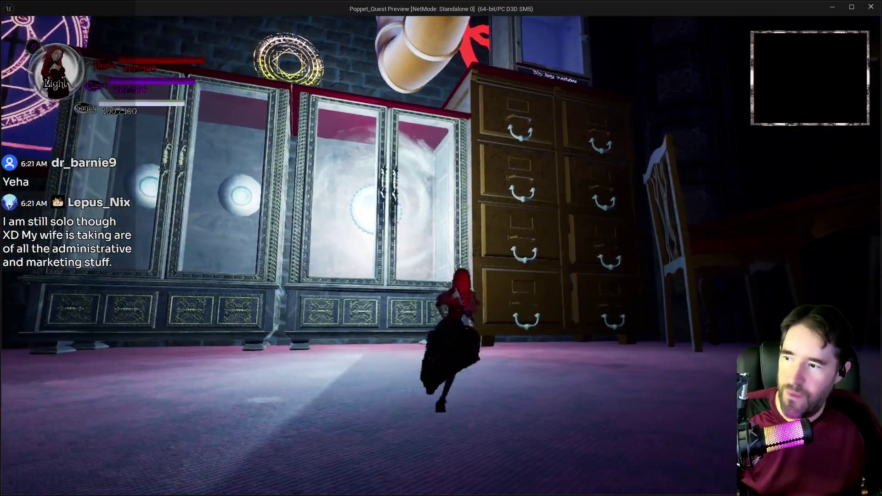
key(w)
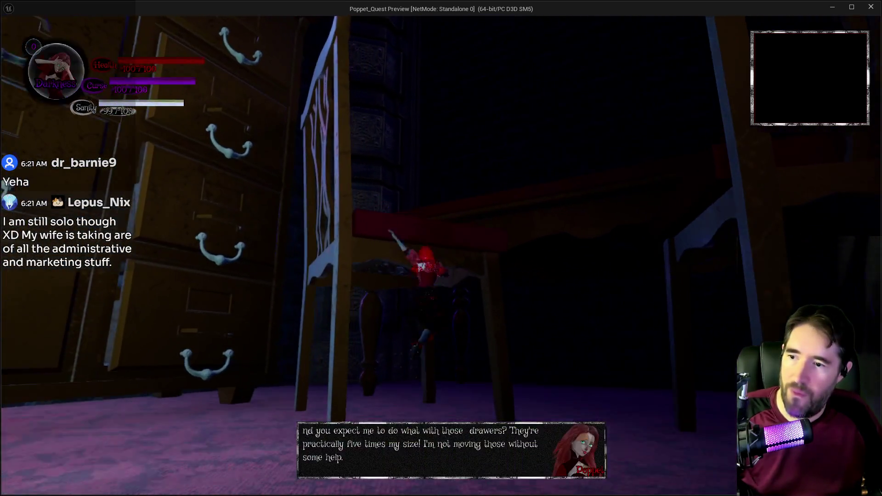
key(w)
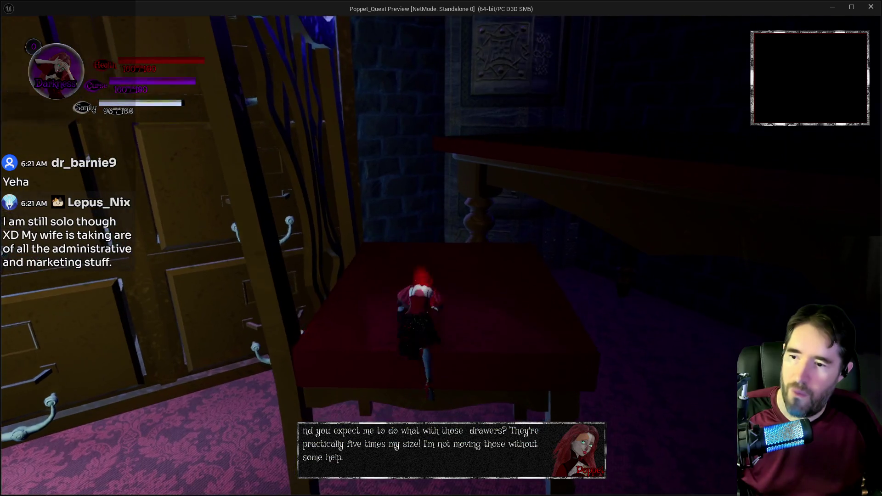
key(w)
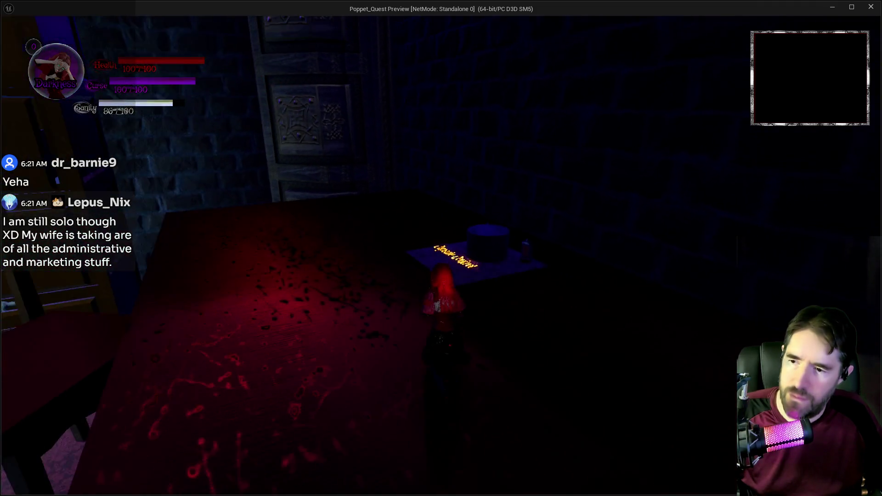
key(w)
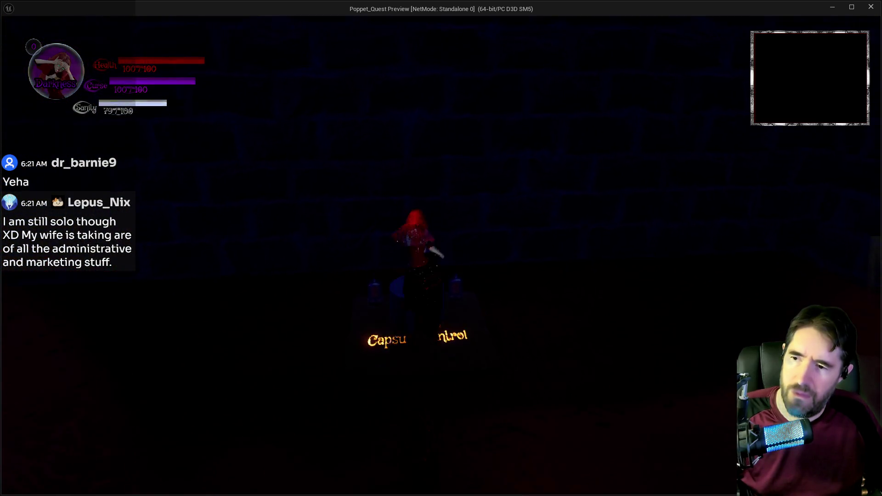
Run Poppet into the lit room, through the fake dark wall and under the lab table.
key(w)
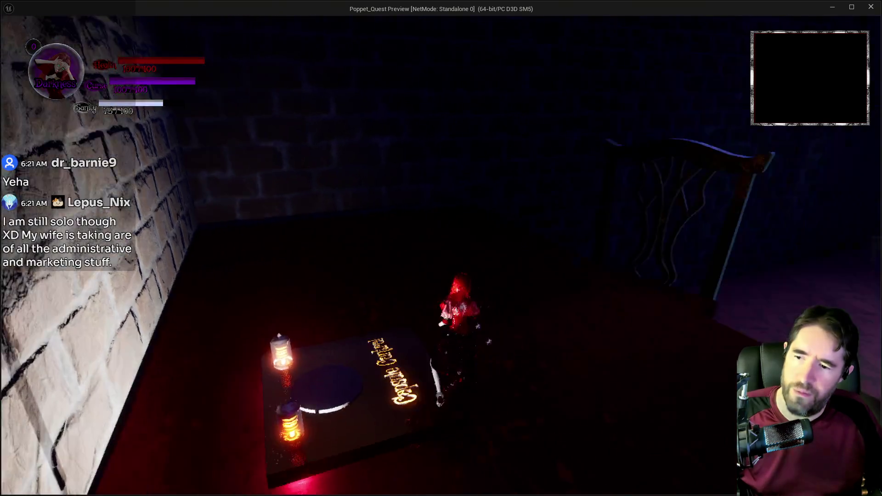
key(w)
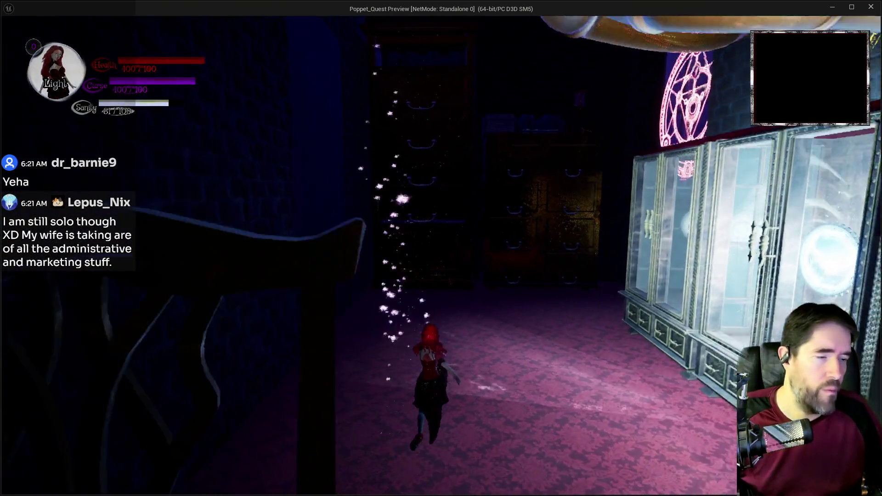
key(w)
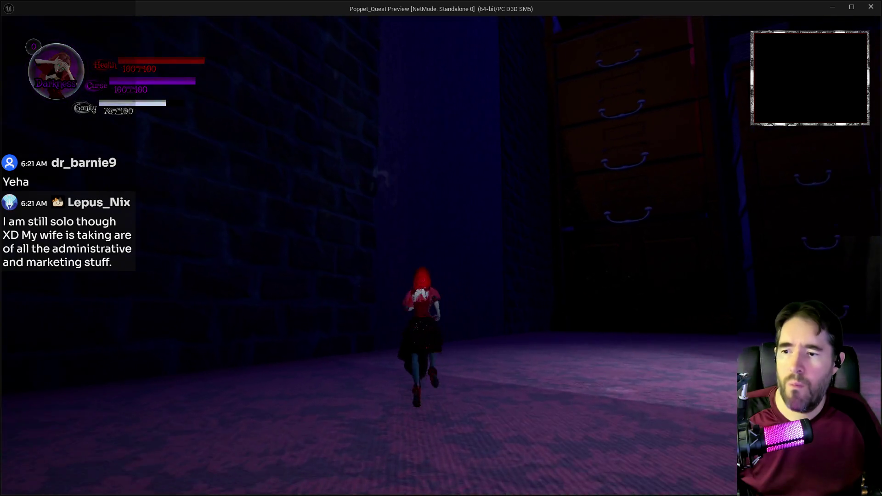
key(w)
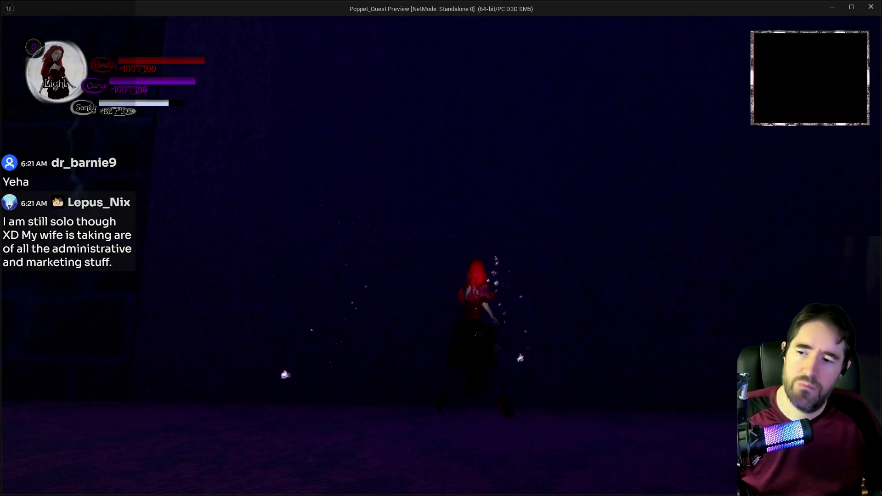
key(w)
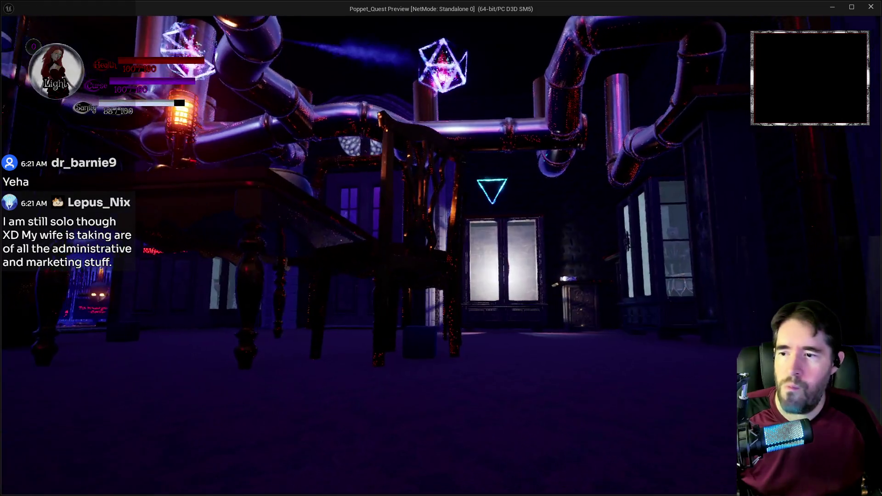
key(w)
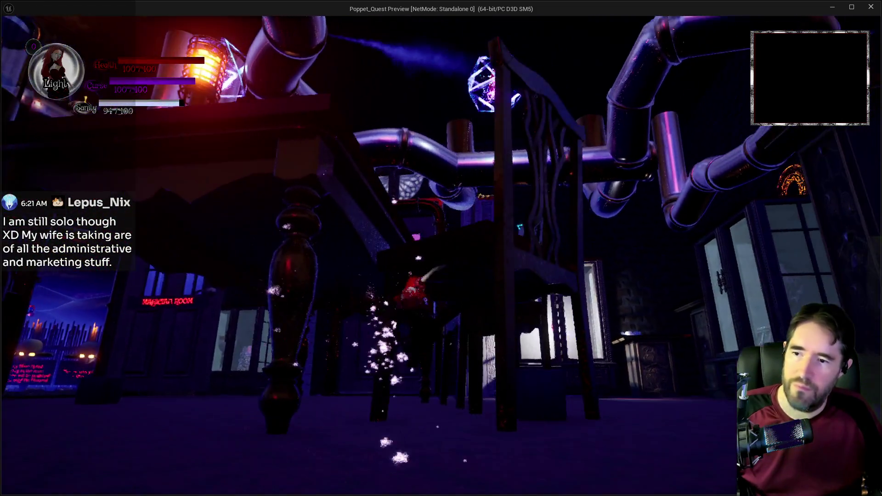
key(w)
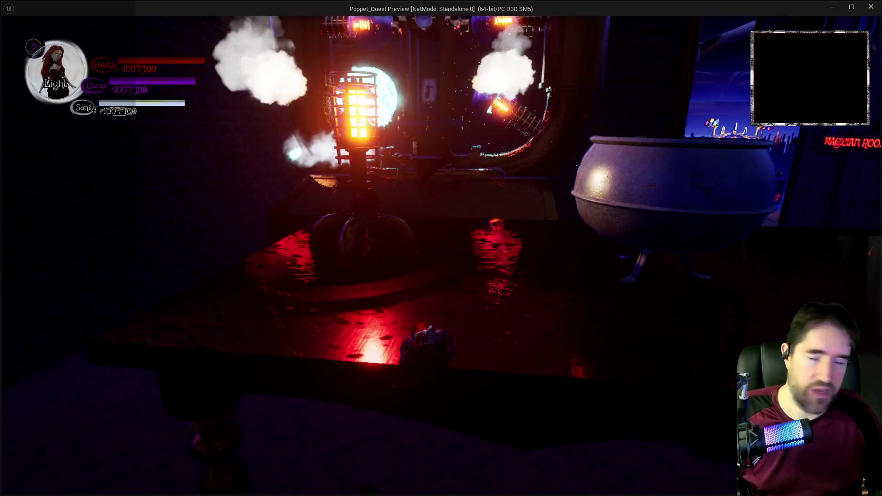
Climb to the glowing machine, grab the Tarot 1: The Magician card and run back out.
key(w)
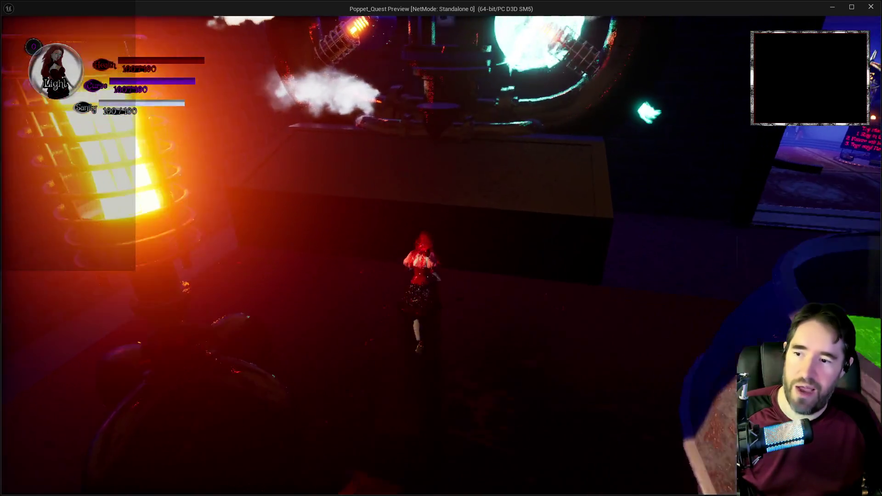
key(w)
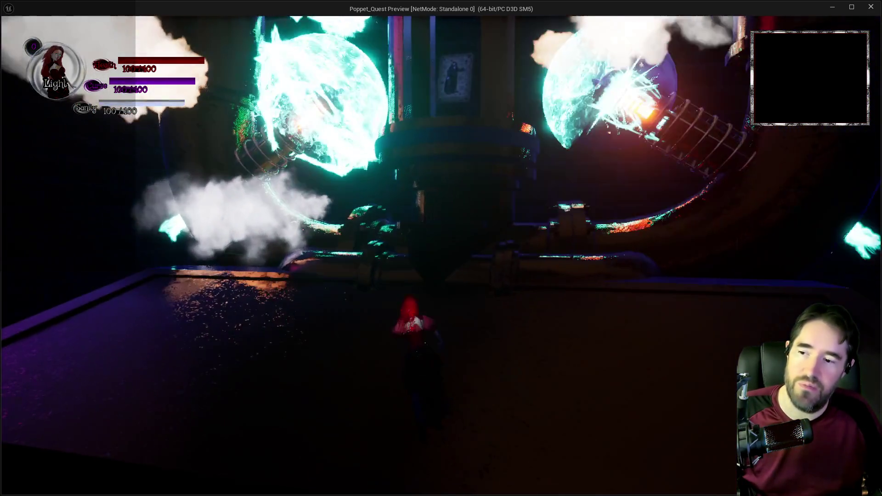
key(w)
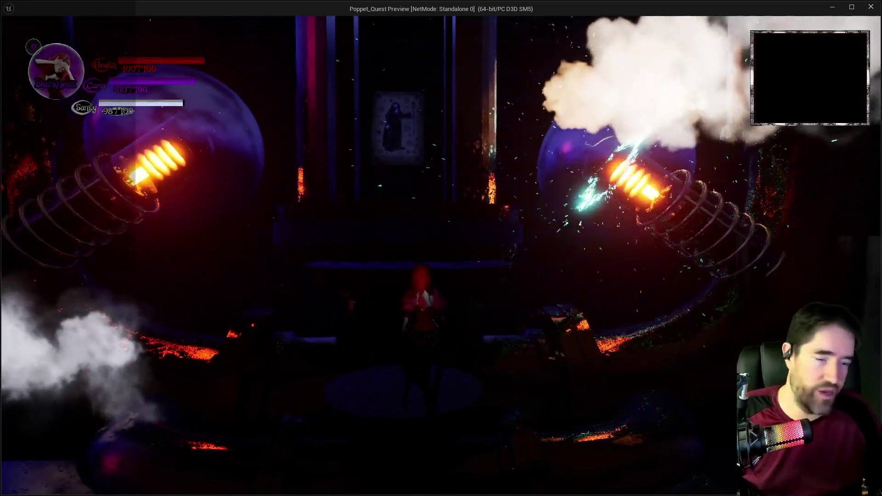
key(w)
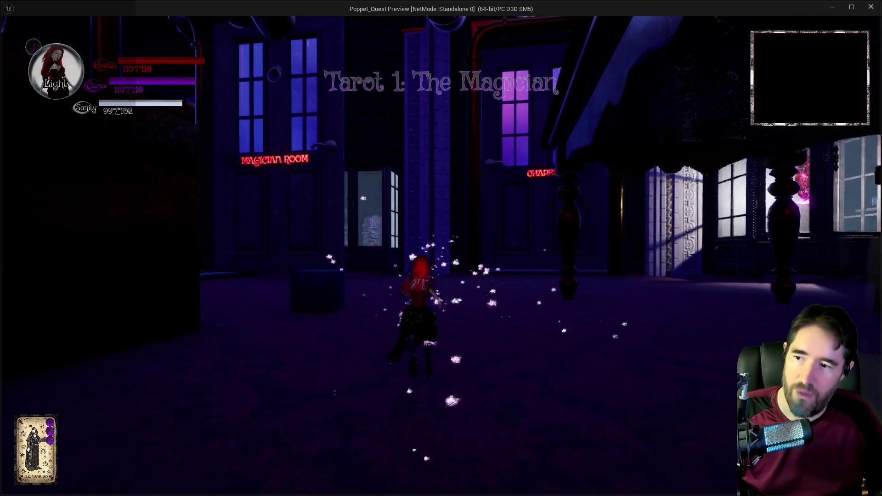
key(w)
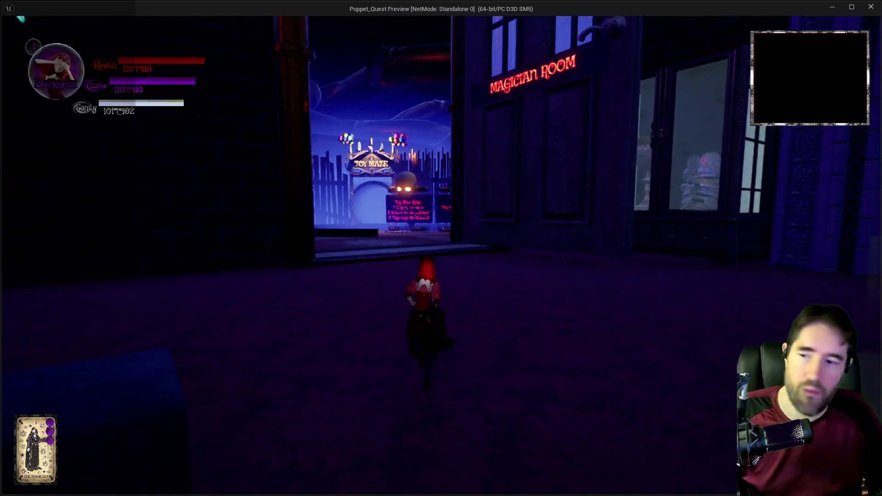
key(w)
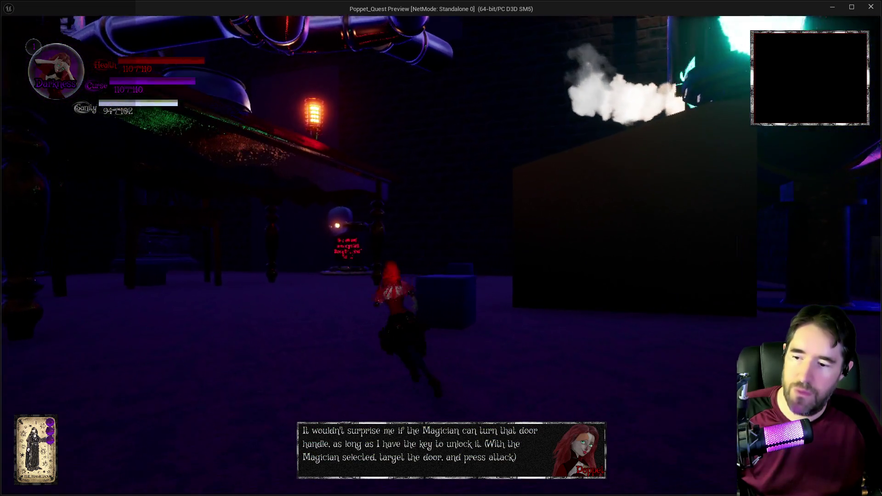
Run out from under the table and along the glass cabinets to the drawers.
key(w)
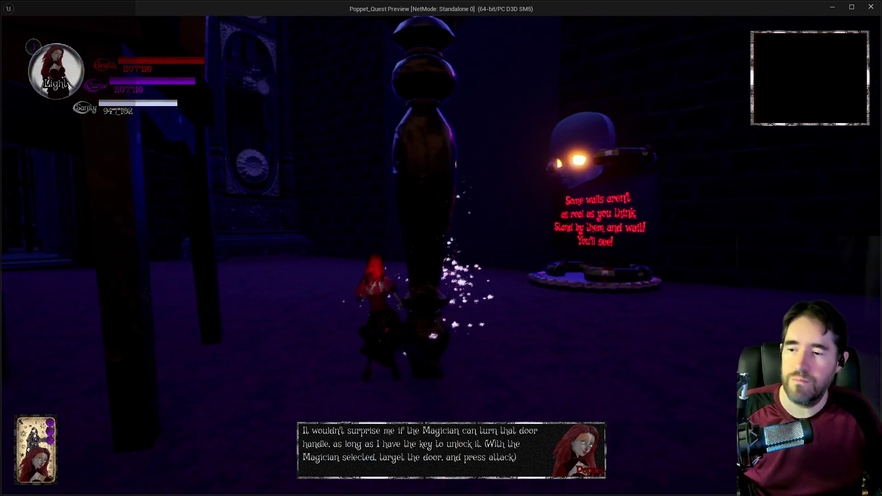
key(w)
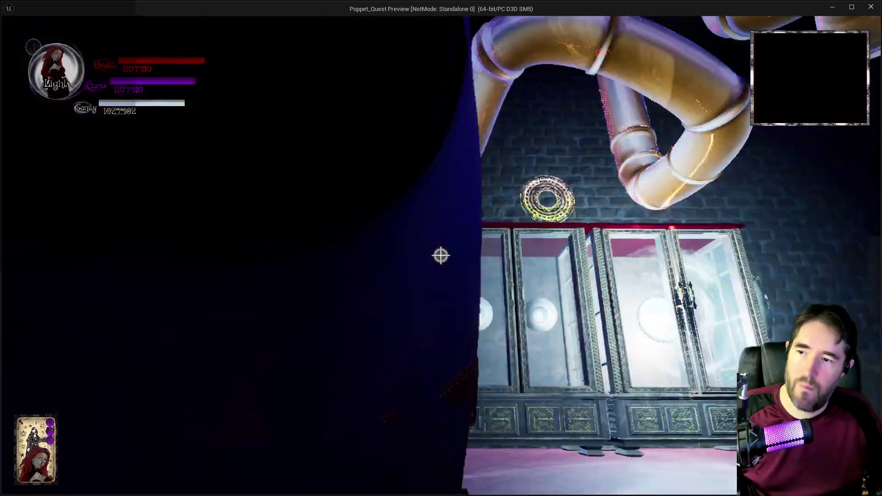
key(w)
key(a)
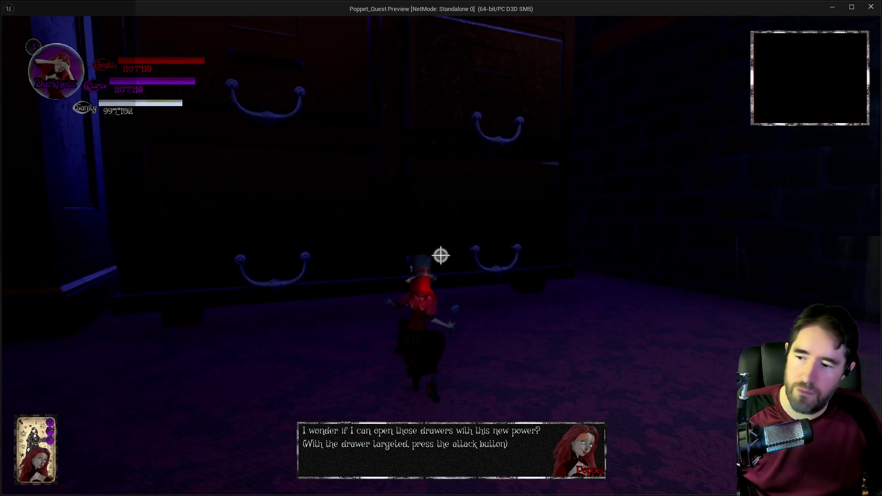
key(w)
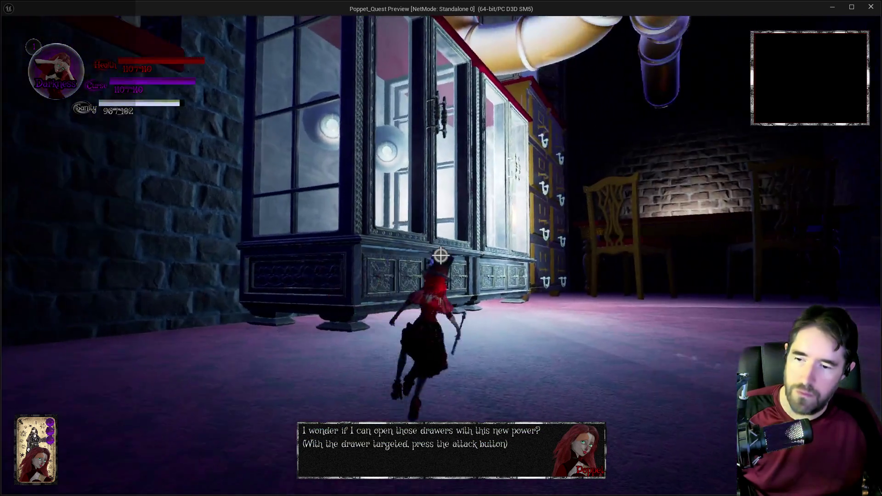
key(w)
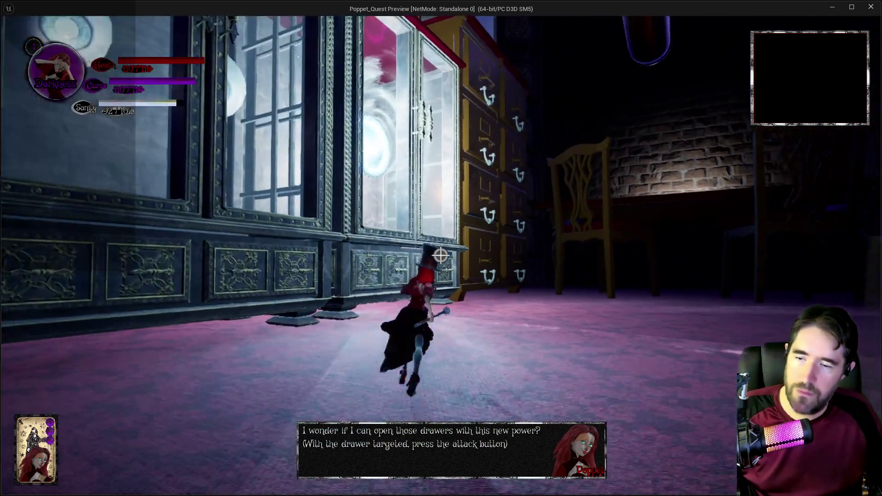
key(w)
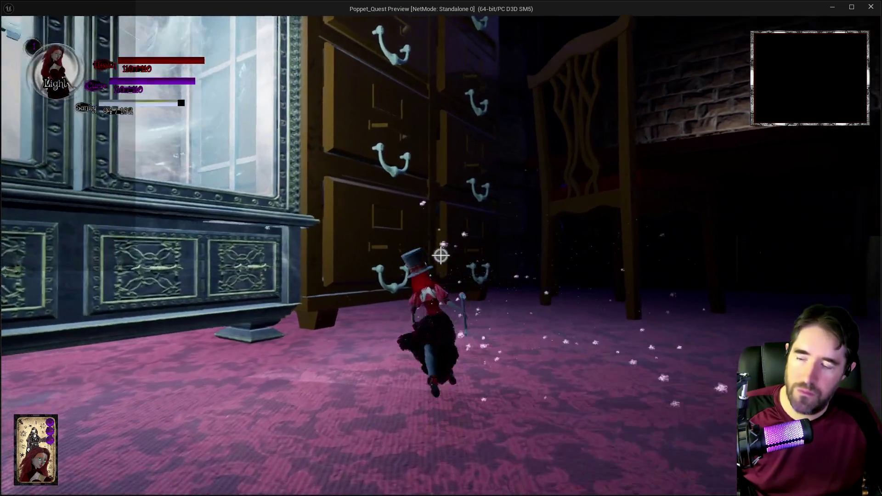
key(w)
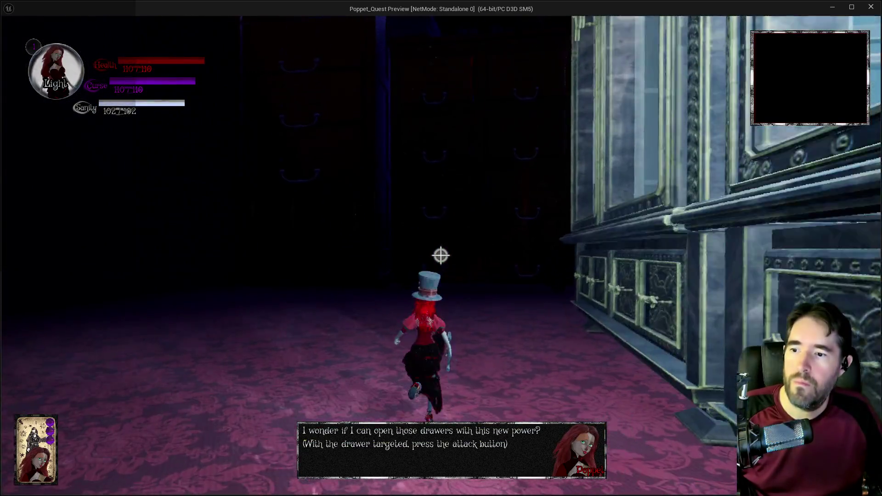
Attack the drawers repeatedly with light magic.
click(440, 256)
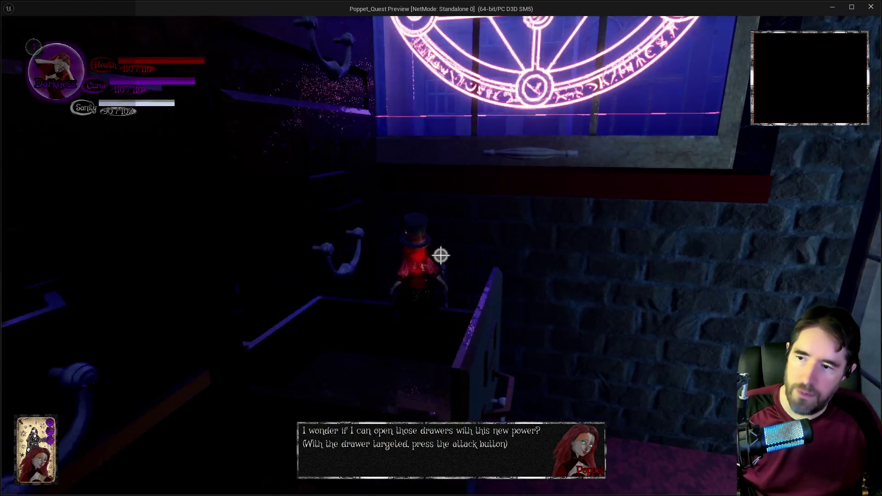
click(441, 255)
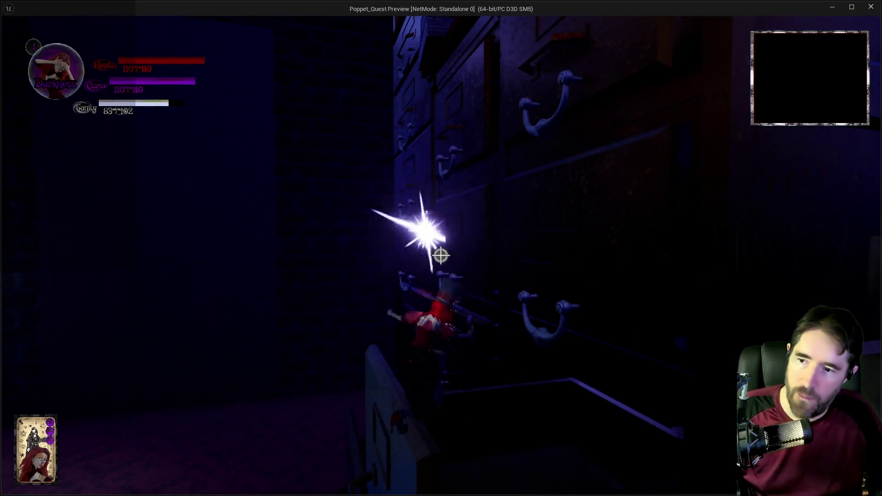
click(440, 256)
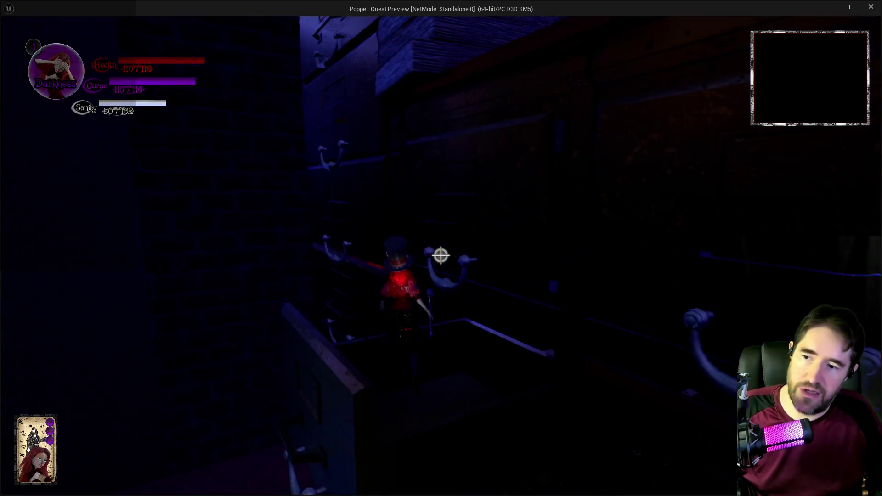
click(440, 256)
Cross the desk onto the stacked books and unleash a light burst.
key(w)
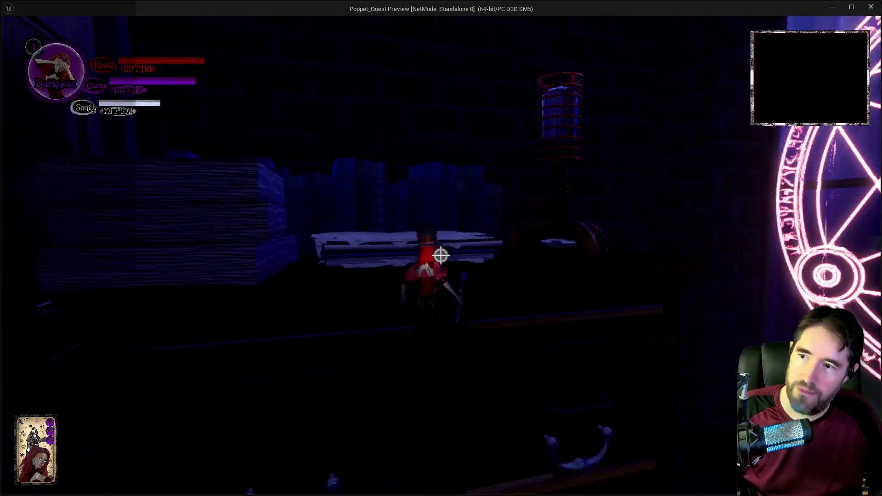
key(w)
key(w)
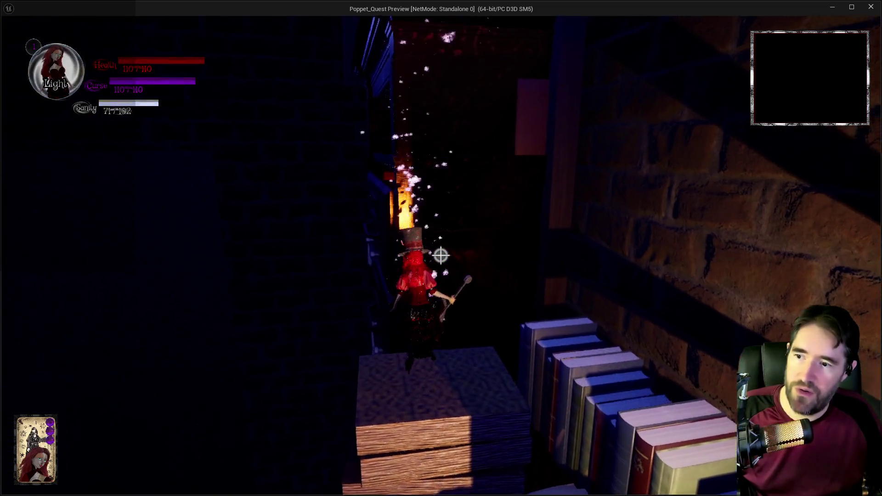
key(w)
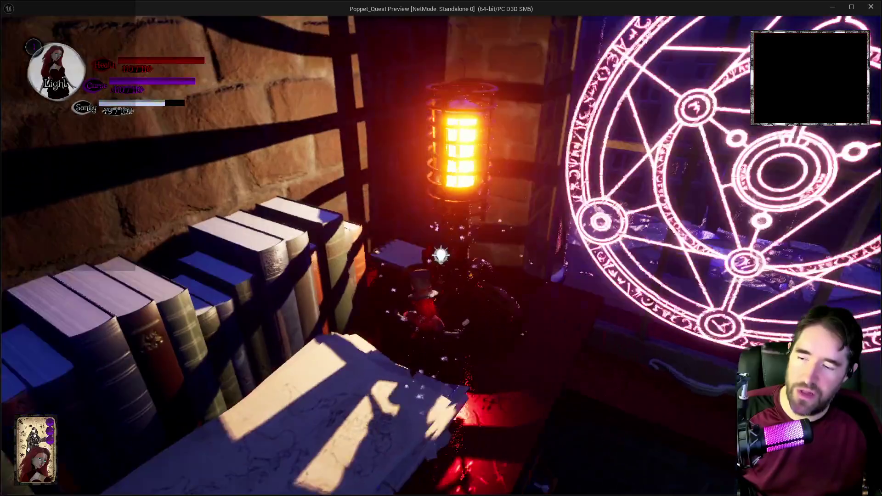
key(w)
mouse_move(440, 255)
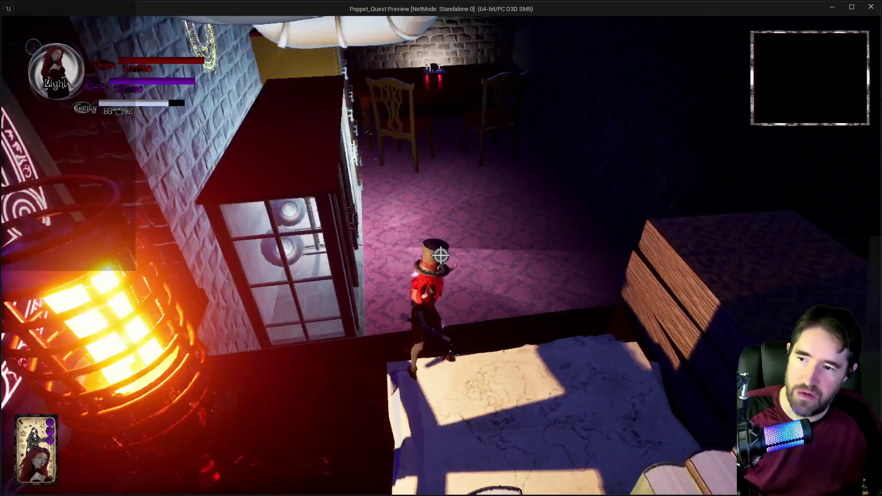
key(w)
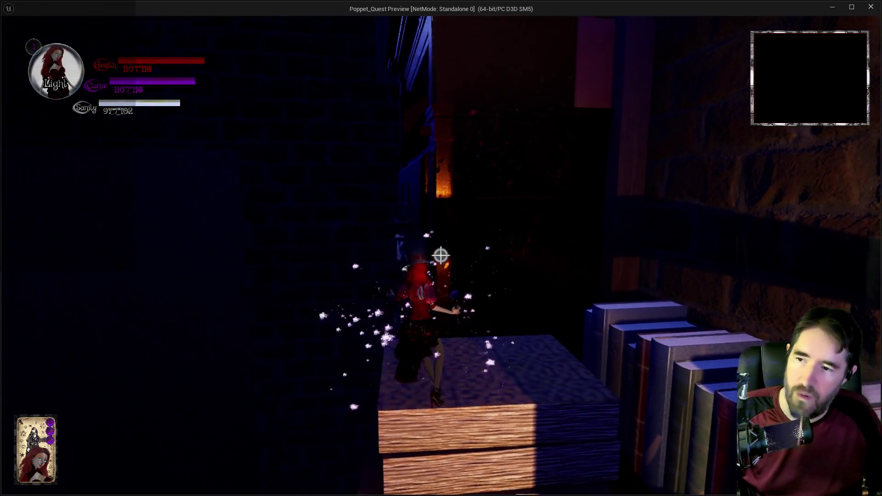
click(440, 256)
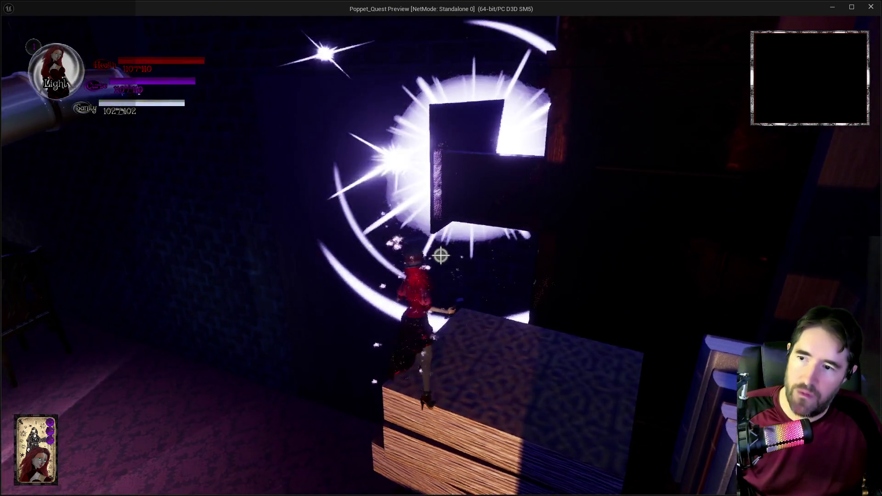
Switch to Light mode to pass the dark wall portal, then run into the Toy Maze room.
key(w)
mouse_move(440, 256)
key(w)
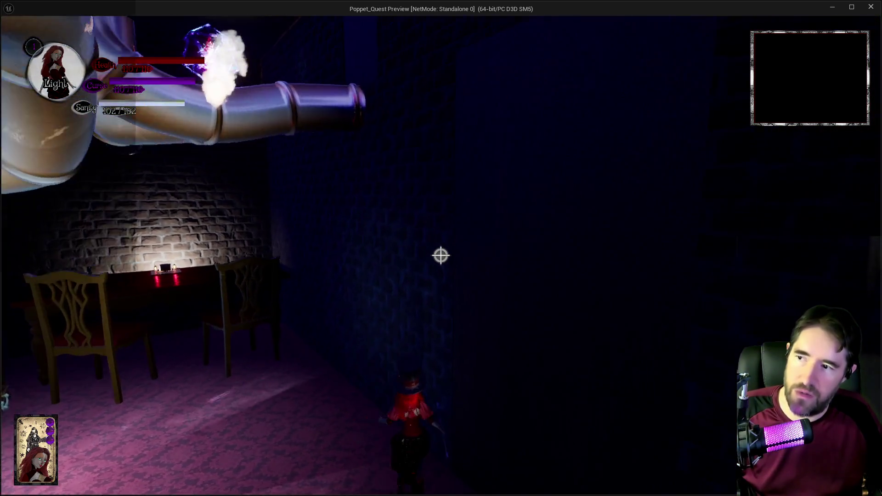
key(q)
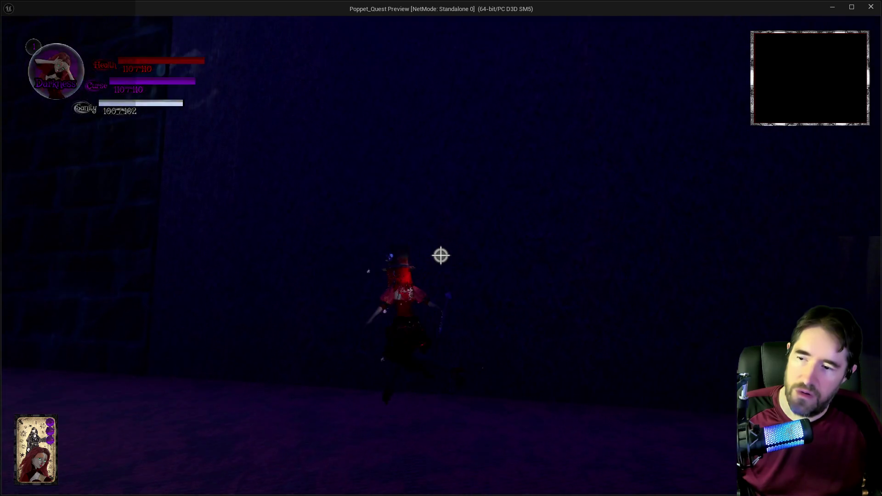
key(w)
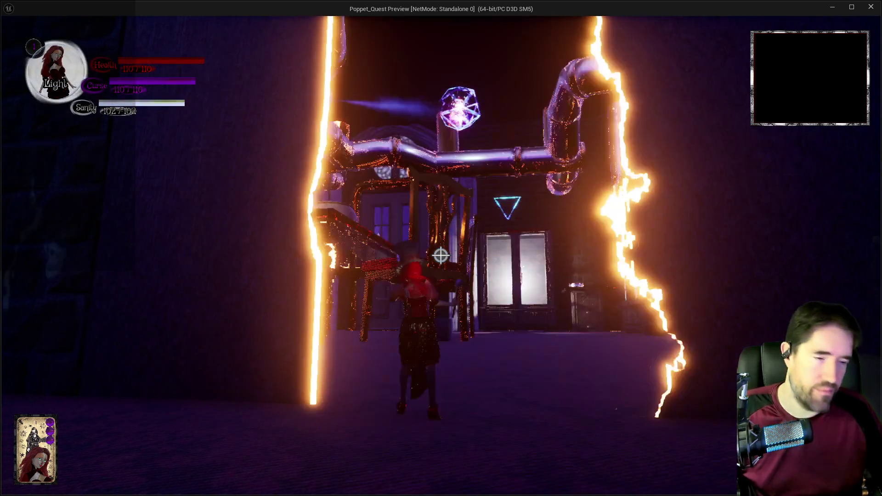
key(w)
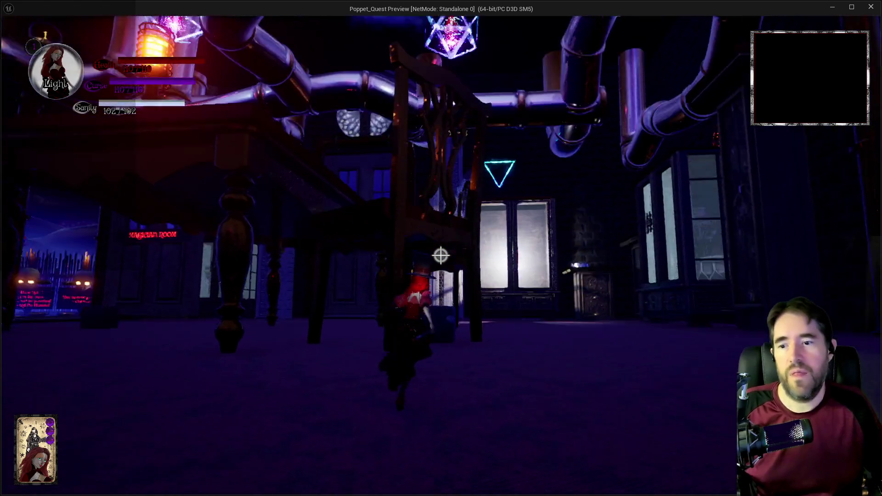
key(q)
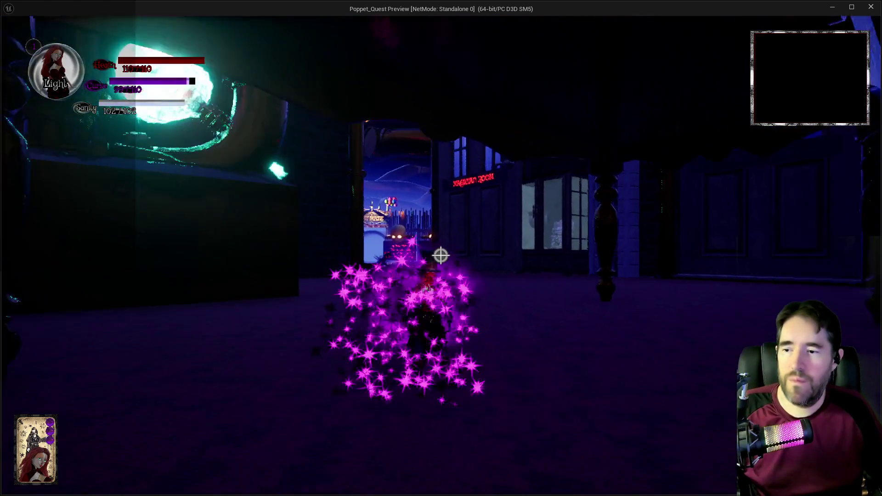
key(w)
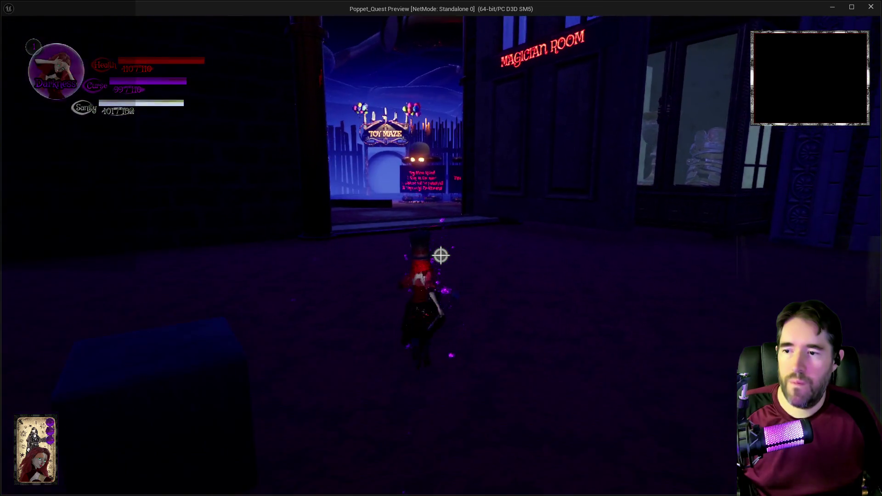
key(w)
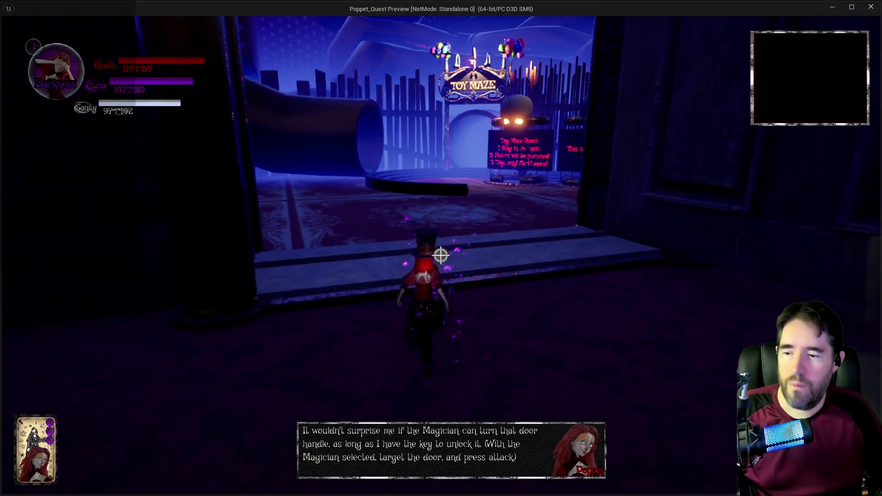
Run back through the pipe-filled hall and under the table toward the glowing sign.
key(w)
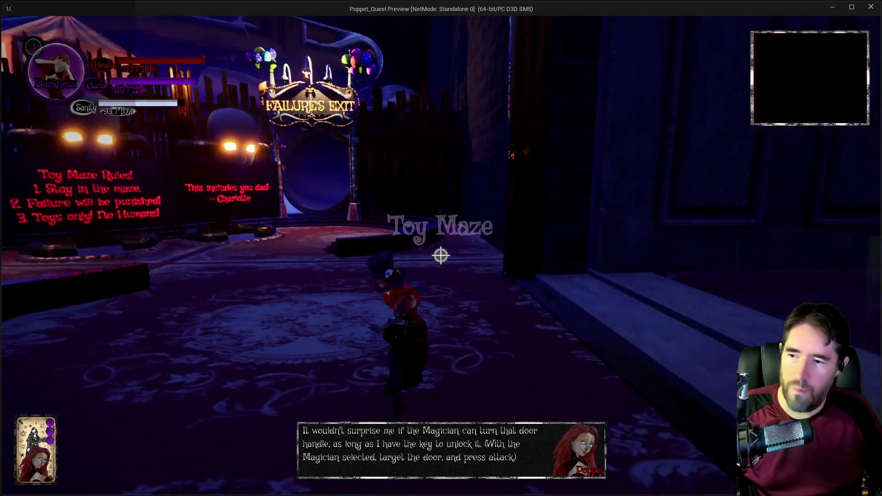
key(w)
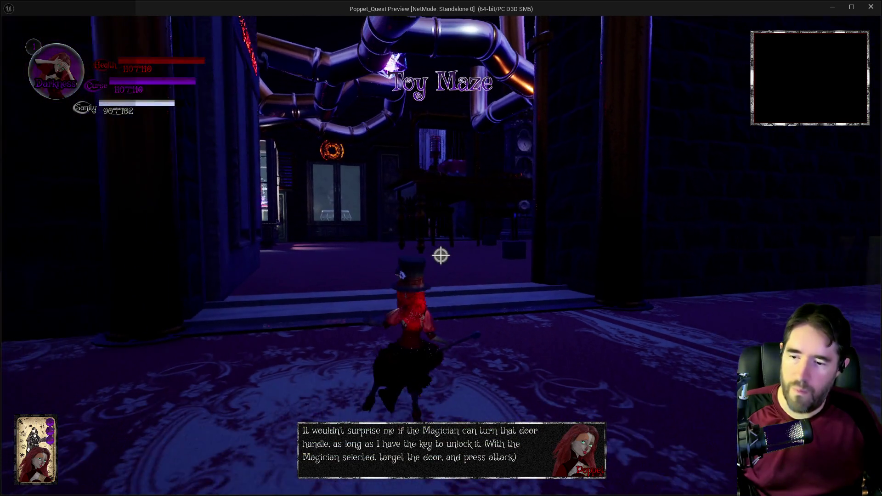
key(w)
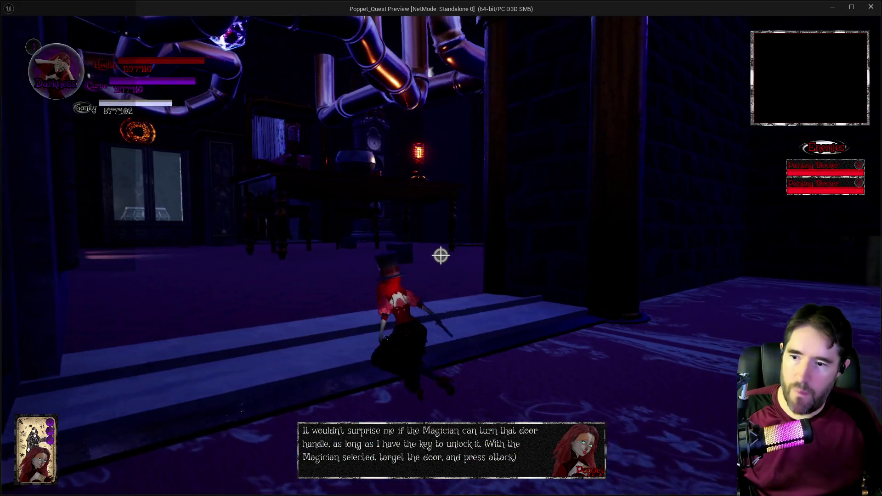
key(w)
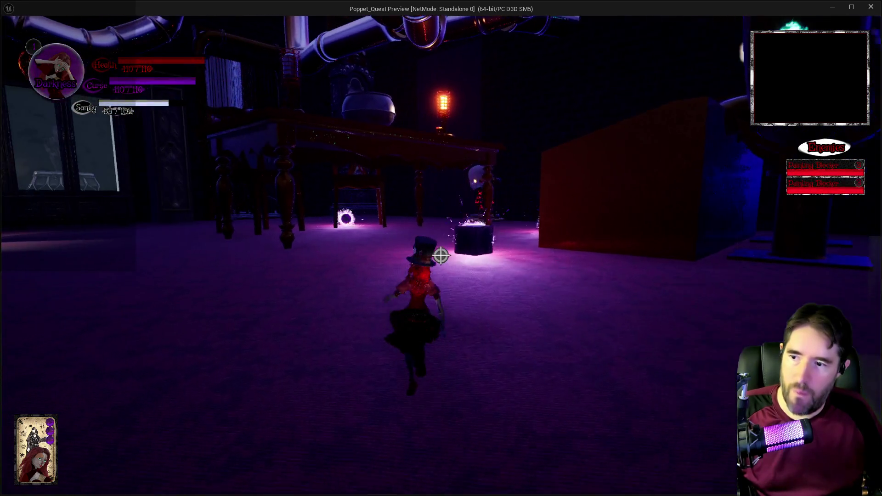
key(w)
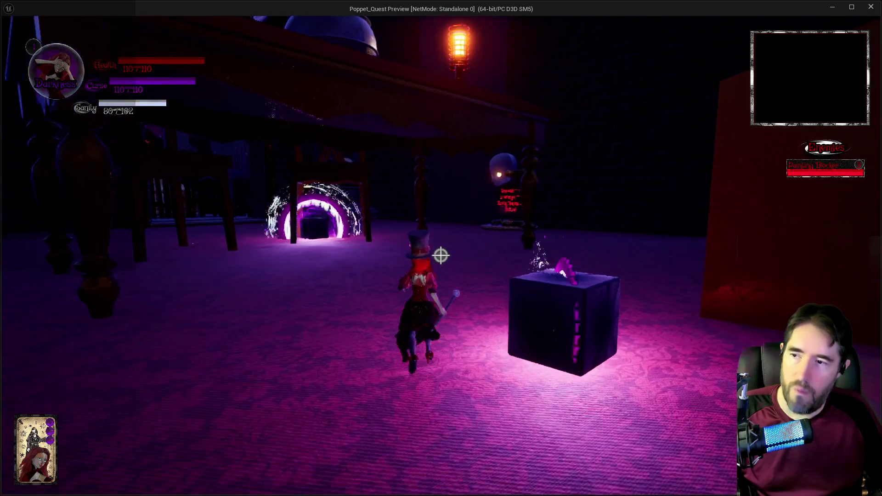
key(w)
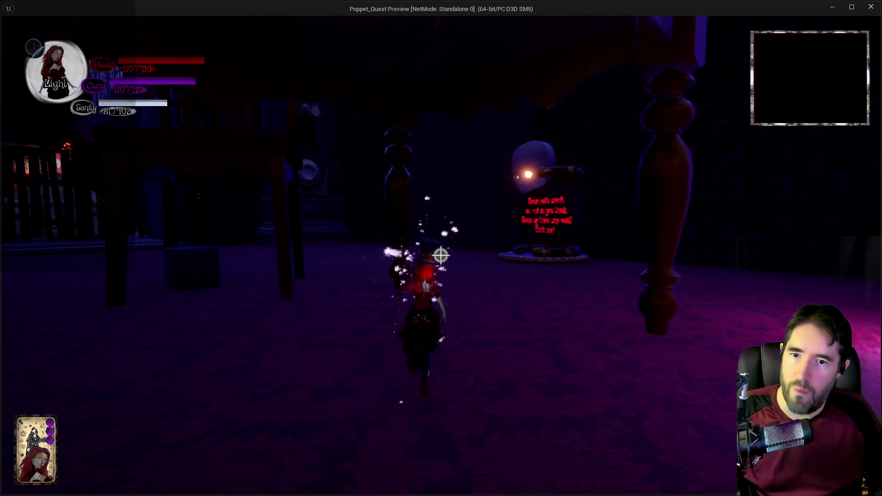
key(w)
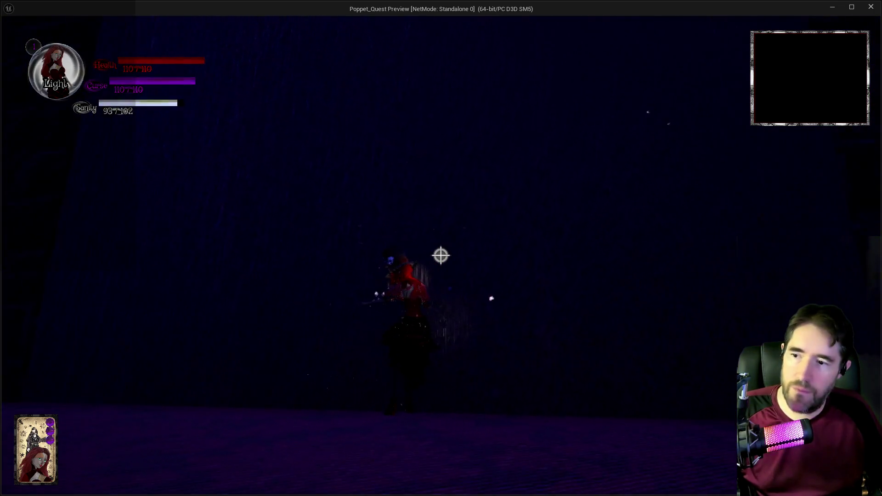
Run along the cabinets and under the chair, then leave the game preview for the editor.
key(w)
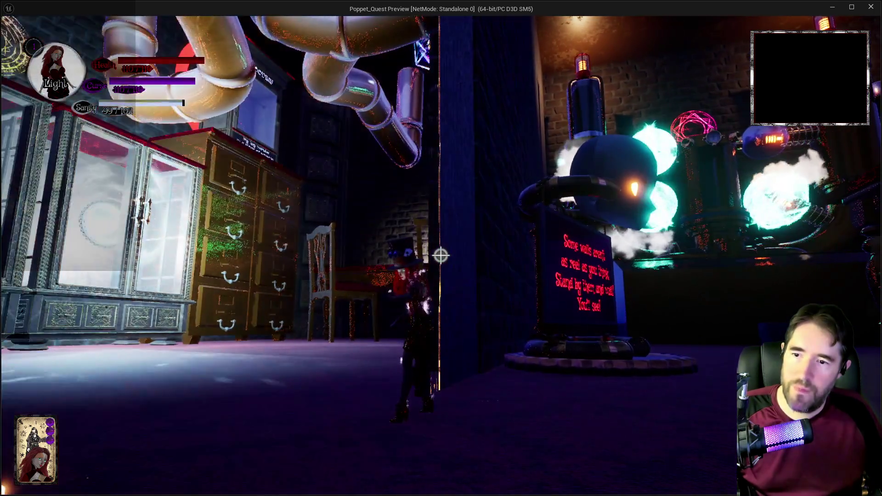
key(w)
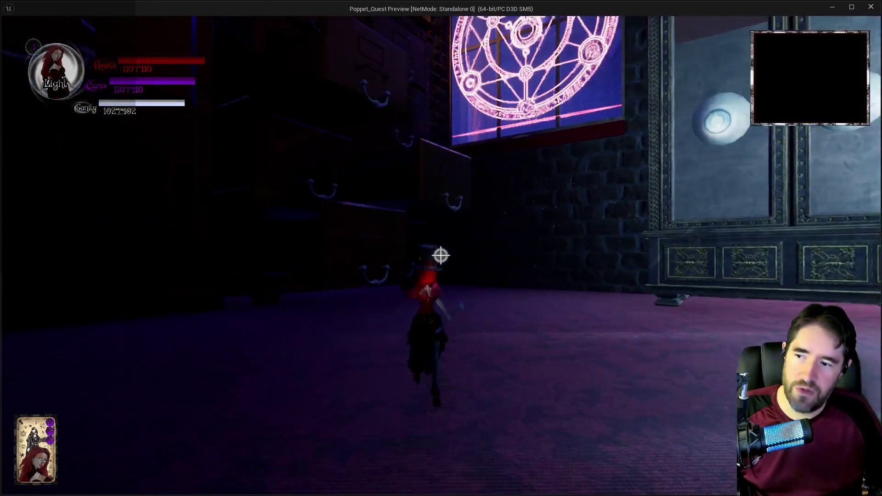
key(w)
key(q)
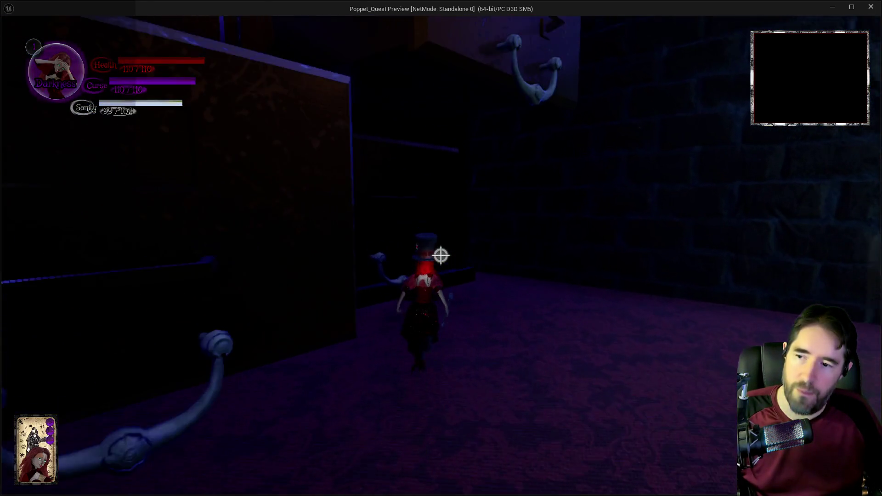
key(w)
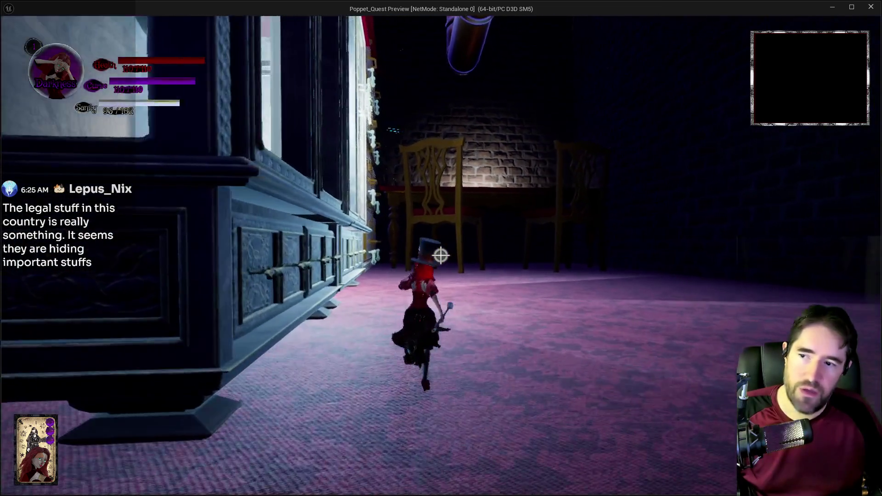
key(w)
key(q)
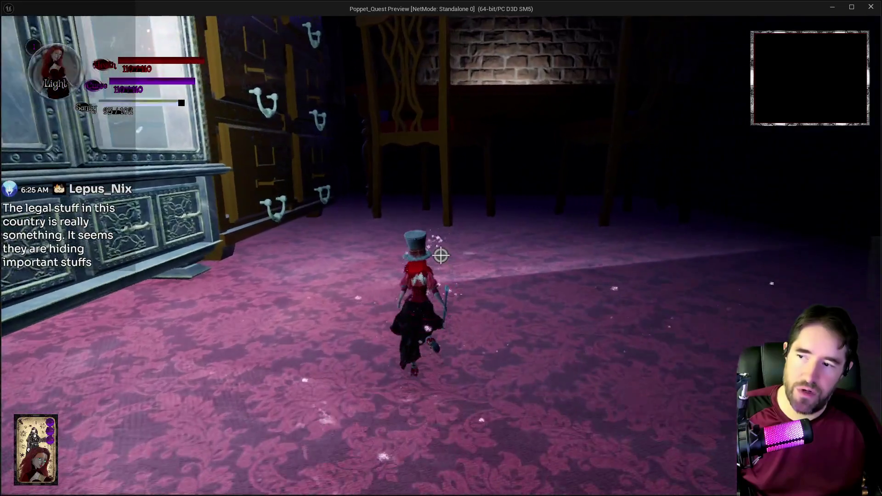
key(w)
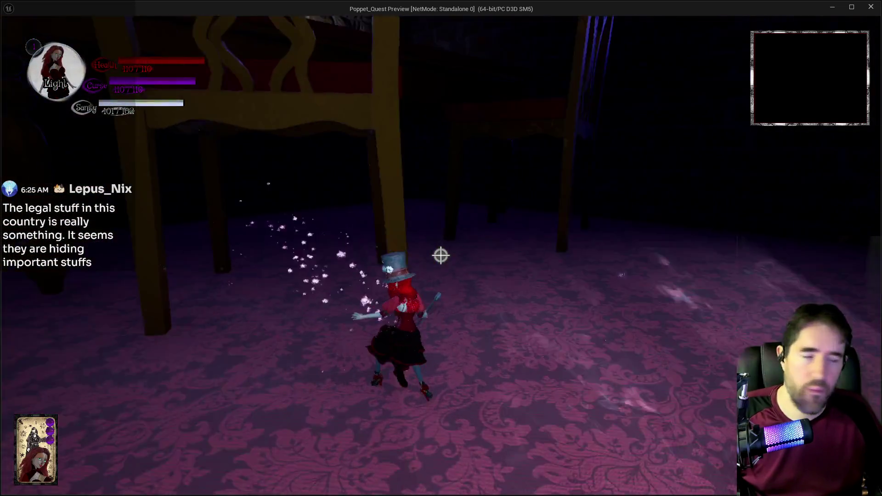
key(alt+Tab)
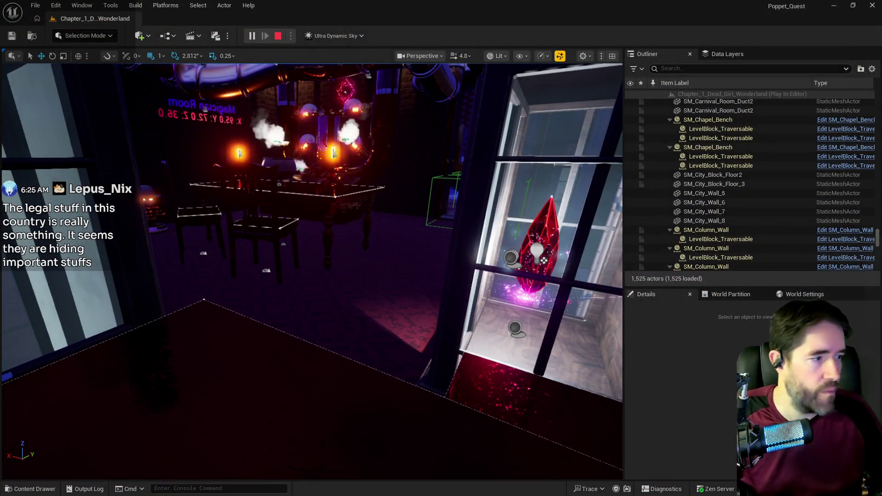
End the play session and open the level blueprint's Magician Room Graph at the trigger nodes.
key(Escape)
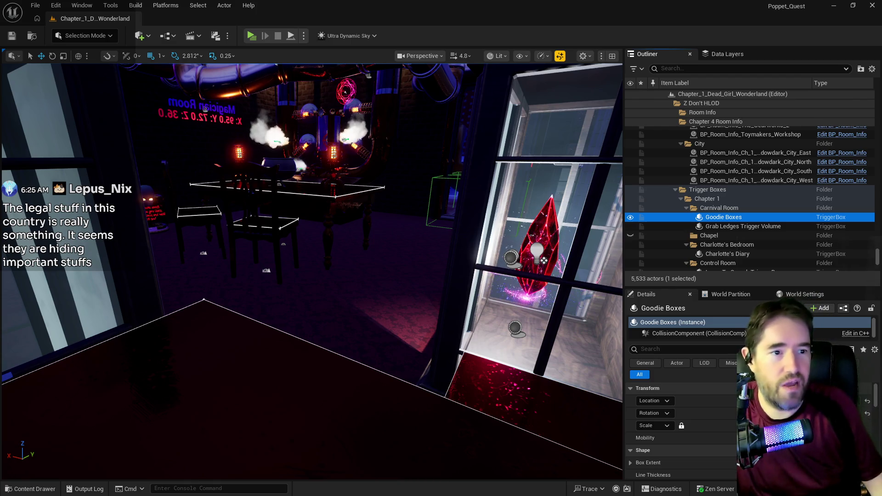
key(alt+Tab)
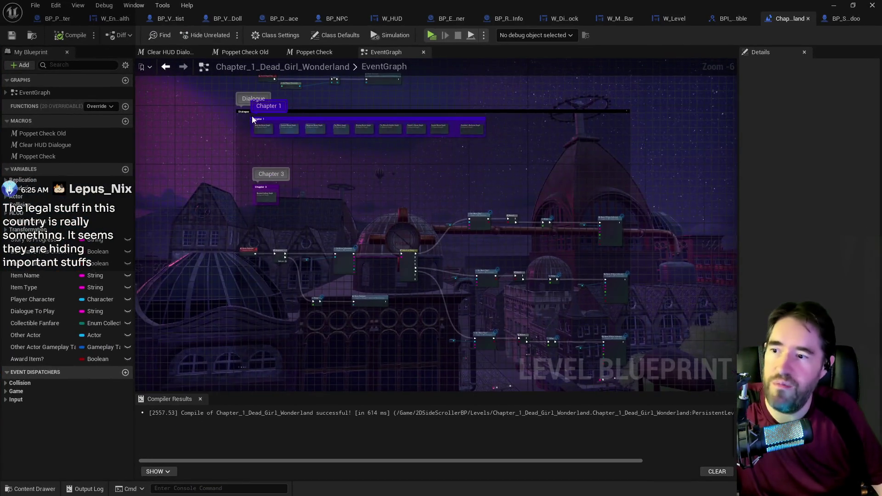
scroll(332, 152, up, 4)
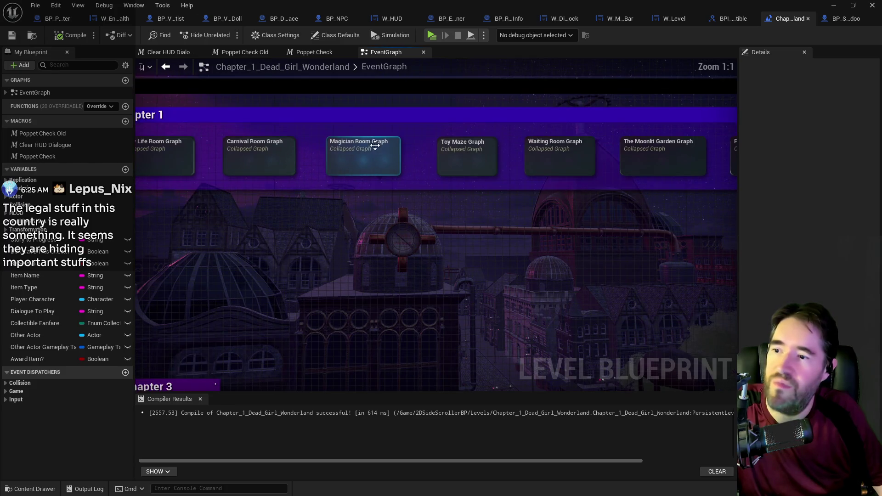
double_click(362, 153)
scroll(380, 105, up, 4)
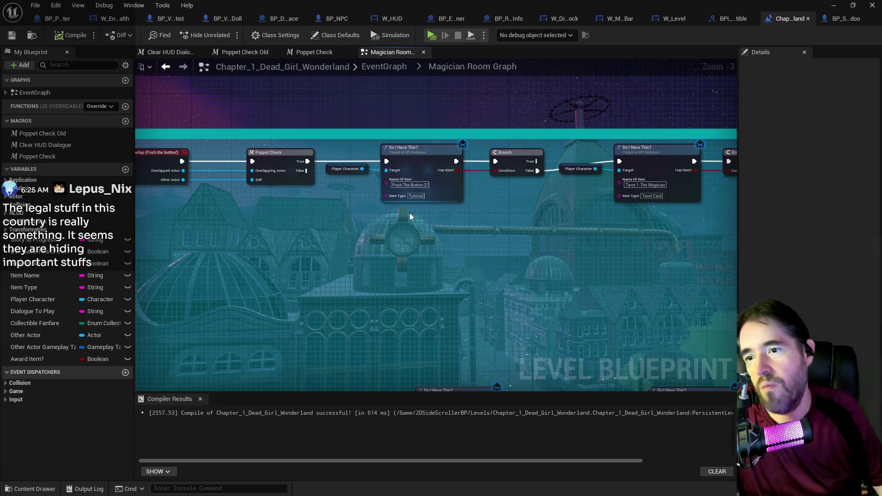
mouse_move(450, 220)
mouse_down()
mouse_move(399, 208)
mouse_move(373, 190)
mouse_up()
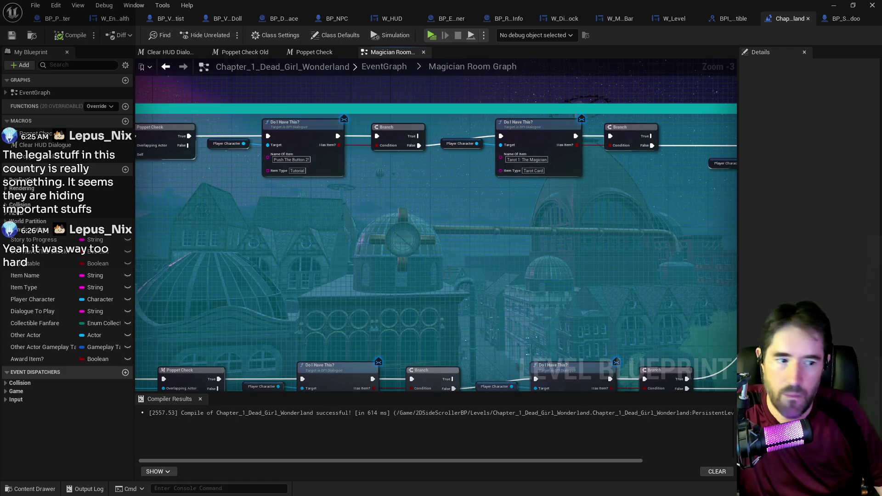
In BP_Poppet, filter the My Blueprint variables with 'info bank'.
key(alt+Tab)
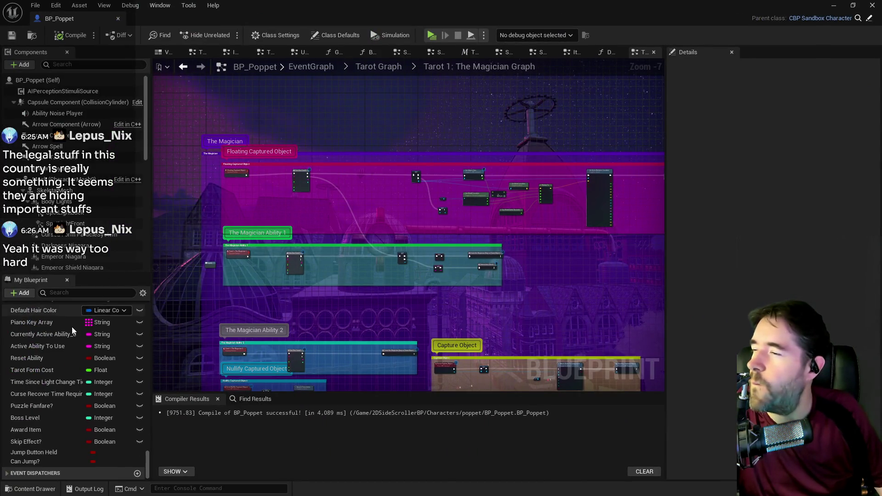
click(80, 294)
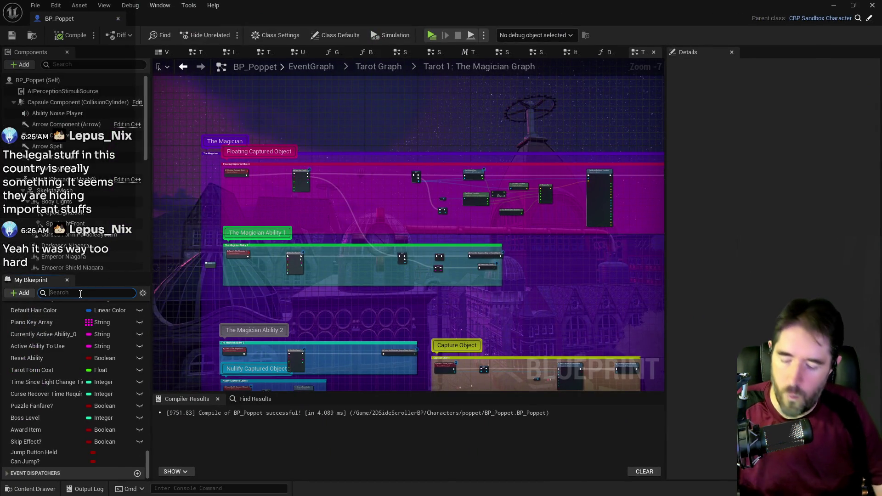
text(info bank)
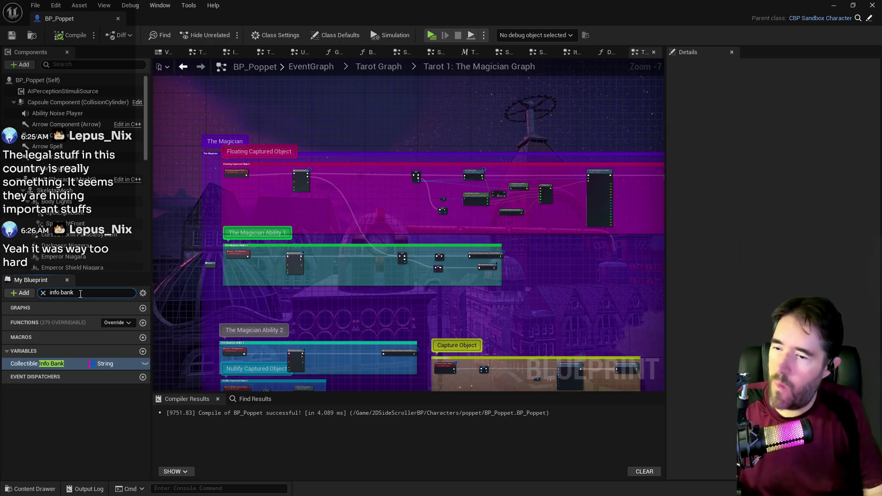
Review Collectible Info Bank's Tutorial default values, then return to the Magician Room Graph.
click(51, 363)
scroll(735, 360, down, 3)
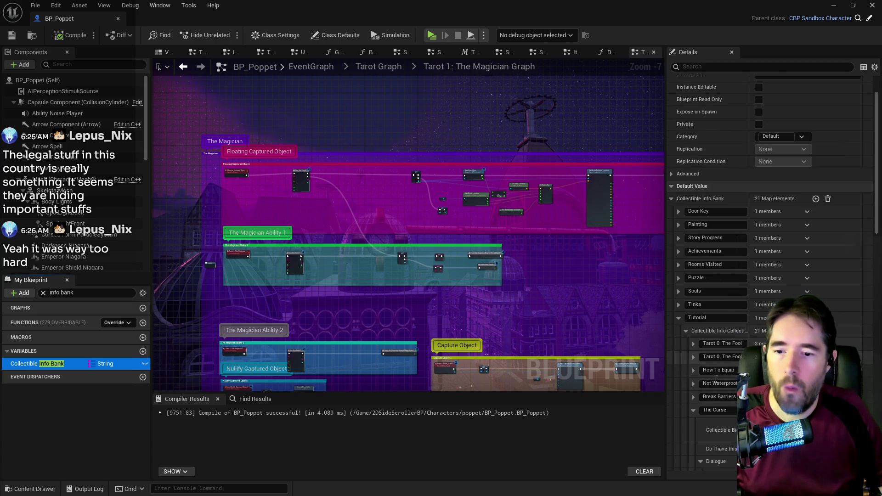
scroll(720, 398, down, 2)
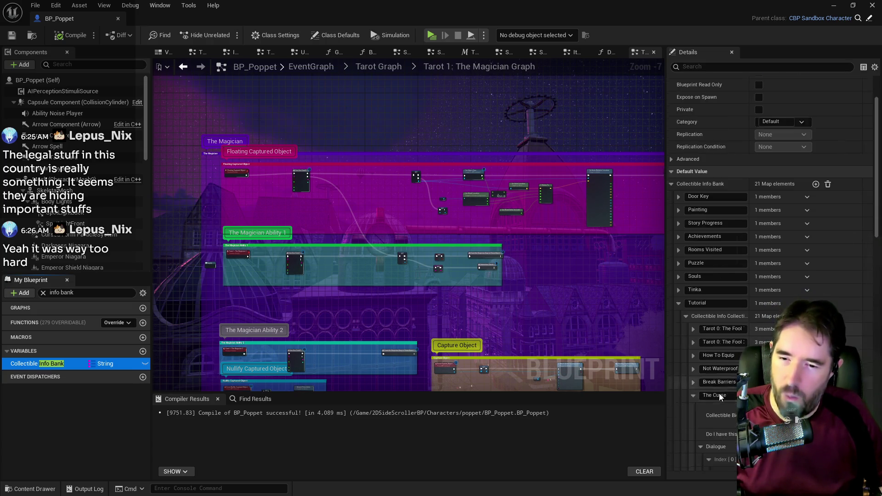
key(alt+Tab)
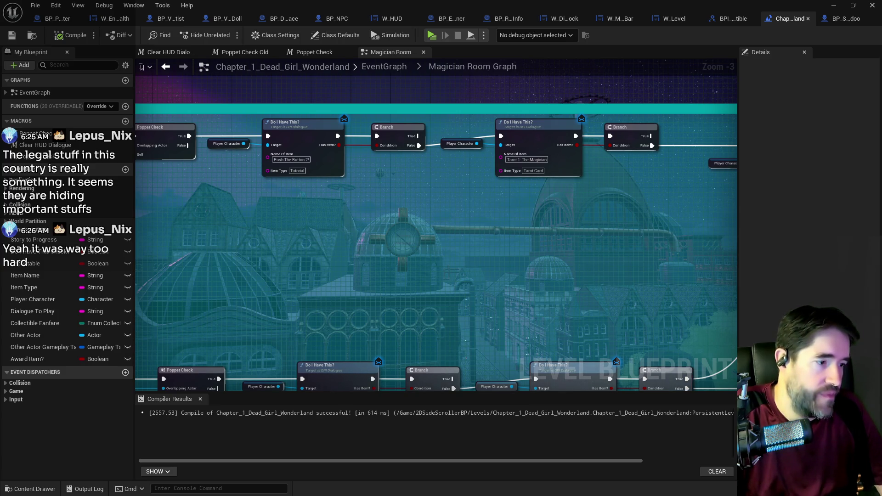
Focus the view on the Push the button! trigger box and shift it sideways along Y.
key(alt+Tab)
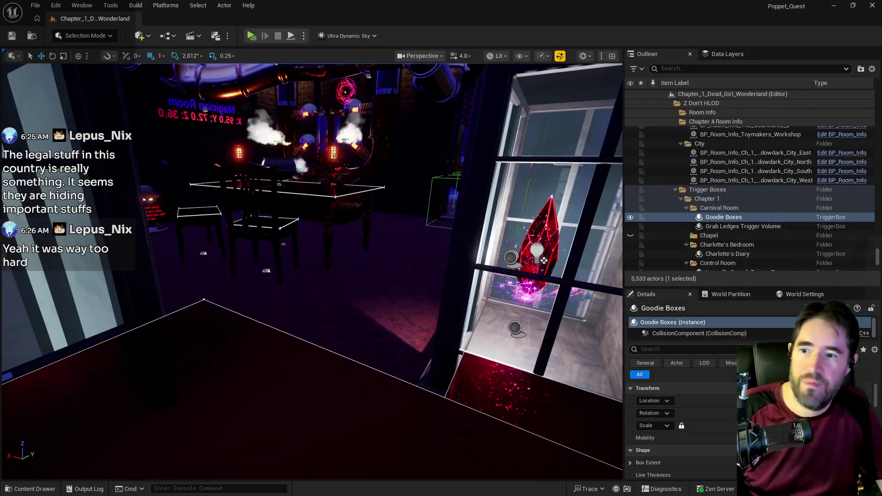
key(f)
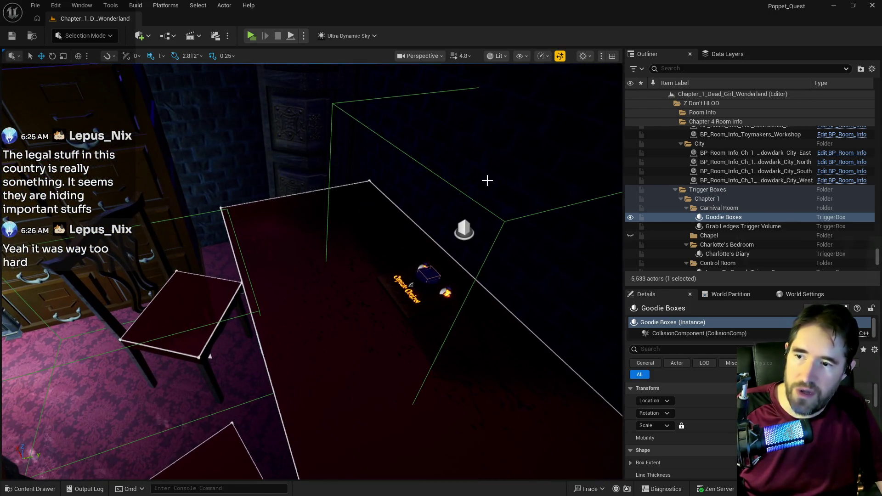
click(505, 220)
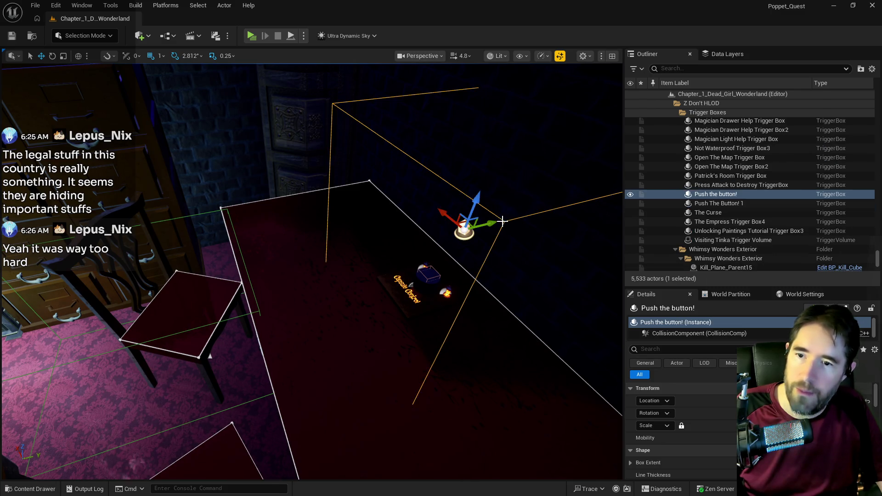
drag(502, 221, 453, 230)
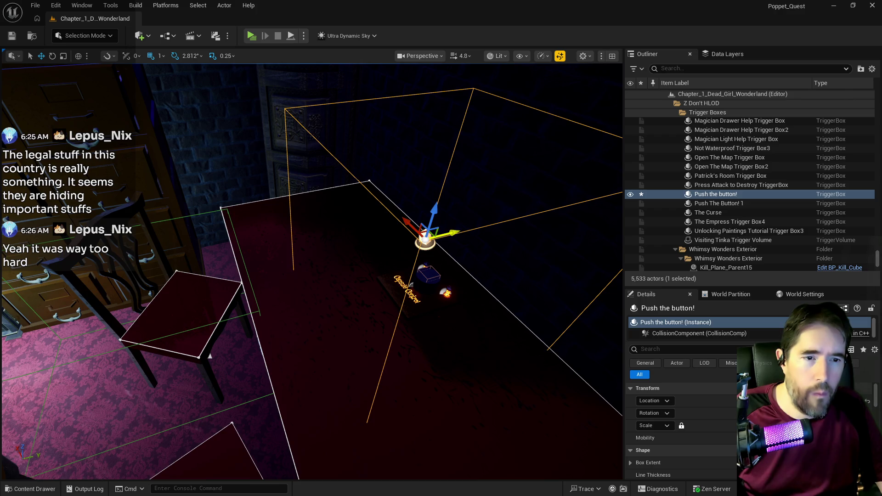
Rename the trigger in the Outliner to 'Push the button! 2'.
click(733, 198)
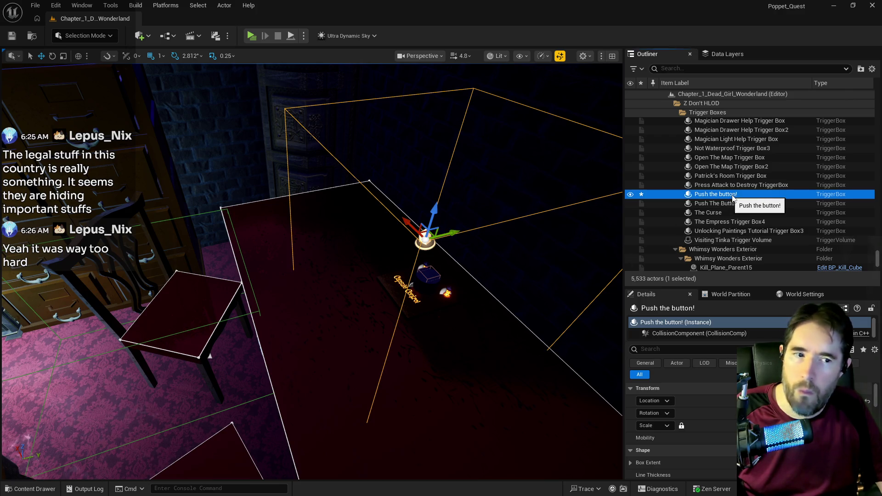
click(737, 195)
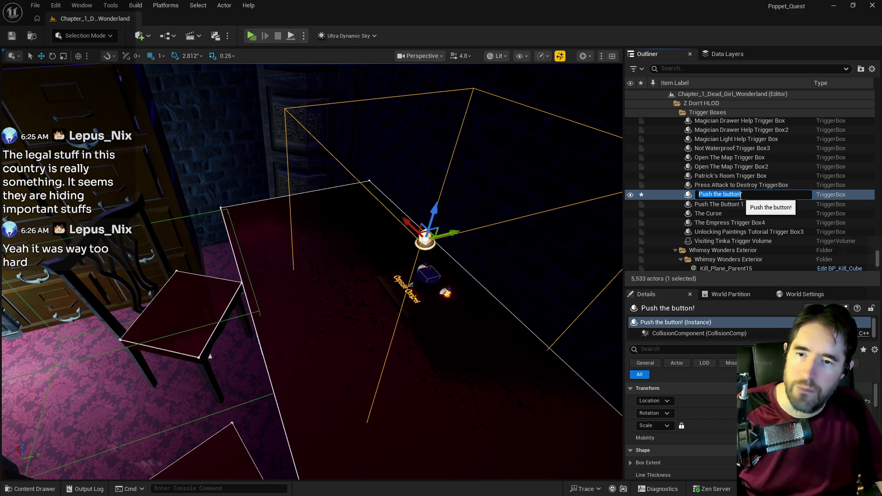
click(741, 196)
text(2)
key(Return)
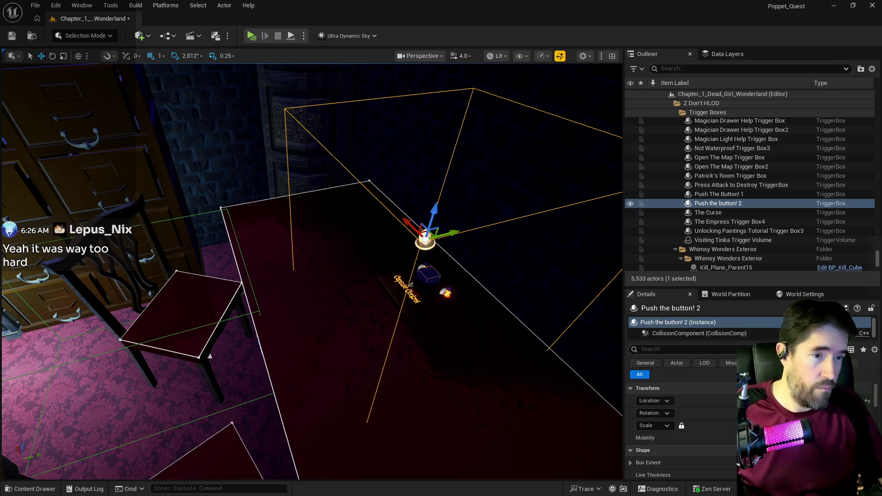
key(alt+Tab)
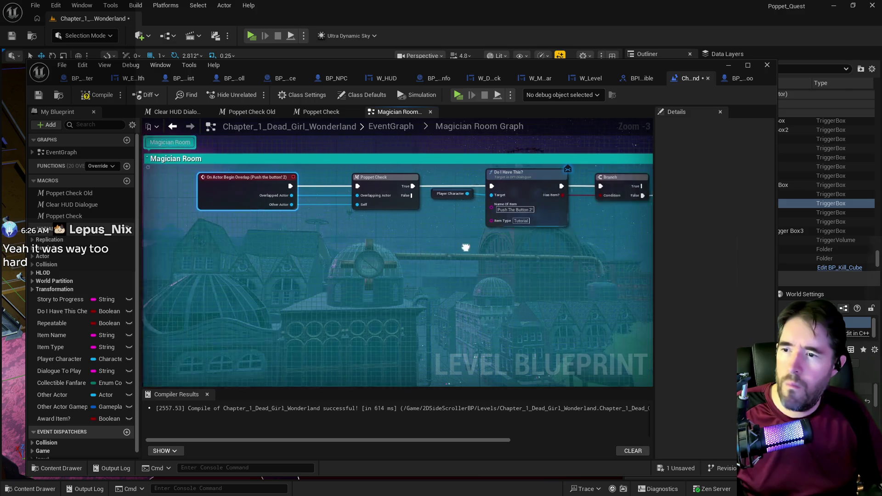
Rewire the second Branch's output to Name Of Item Collected, save, and move the Blueprint window aside.
drag(387, 250, 317, 245)
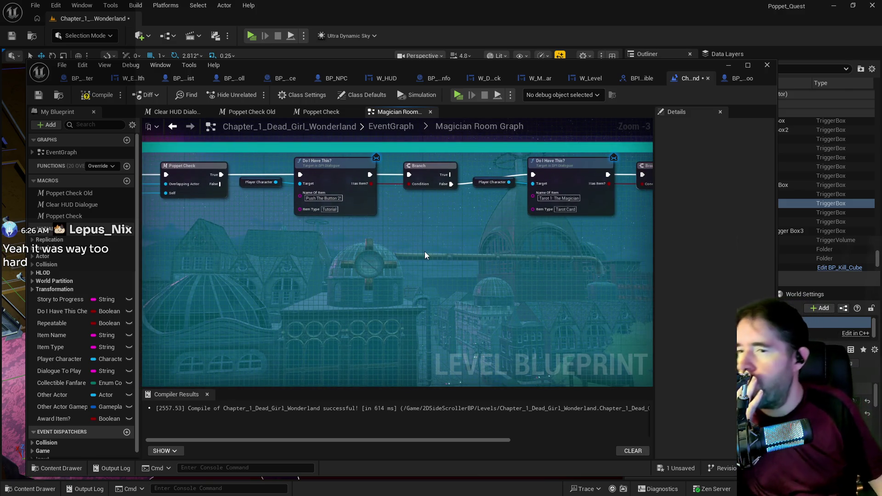
mouse_move(424, 252)
mouse_down()
mouse_move(372, 246)
mouse_move(336, 258)
mouse_move(366, 267)
mouse_move(340, 254)
mouse_up()
scroll(344, 258, down, 1)
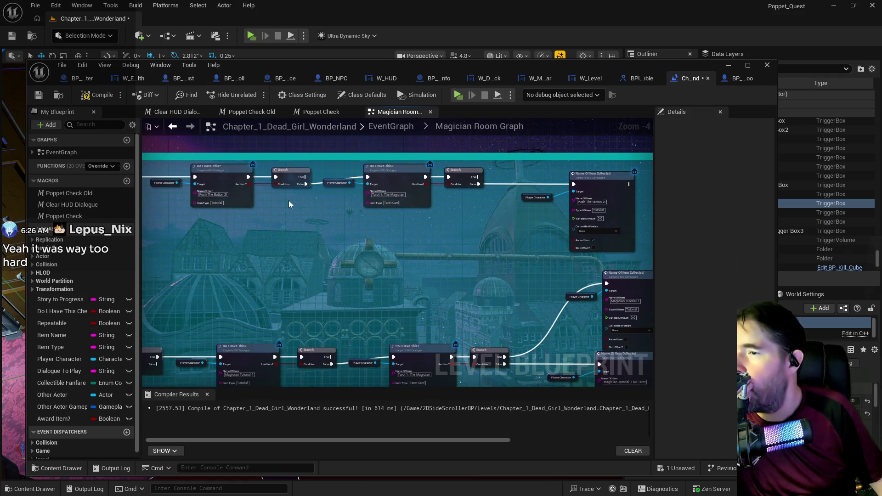
scroll(288, 200, up, 1)
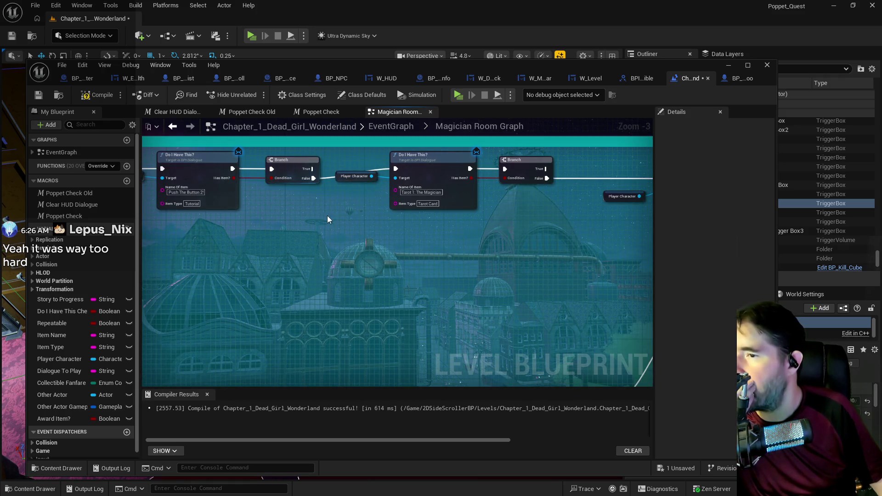
drag(335, 220, 268, 205)
drag(344, 201, 307, 200)
mouse_move(386, 201)
mouse_down()
mouse_move(319, 199)
mouse_move(390, 249)
mouse_up()
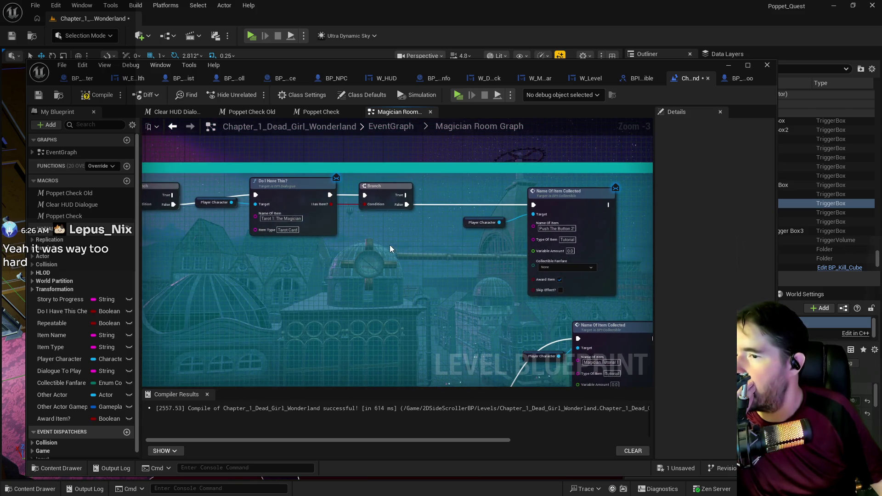
drag(406, 194, 535, 205)
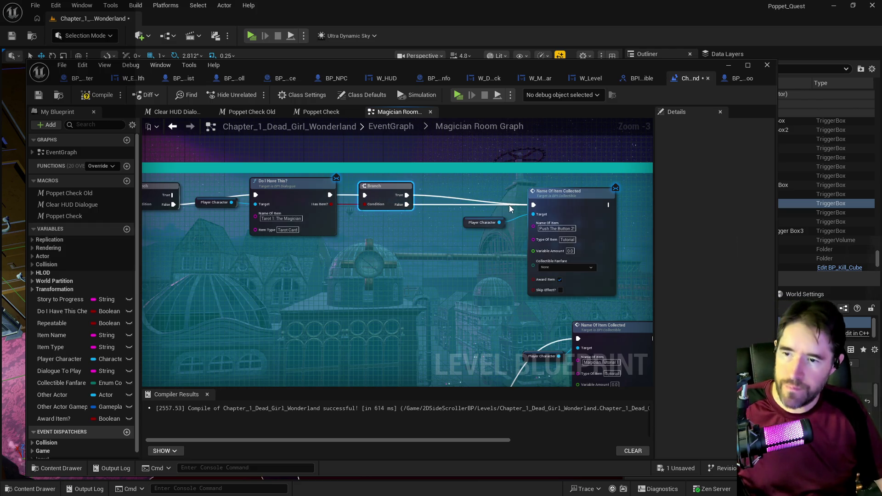
alt+click(455, 204)
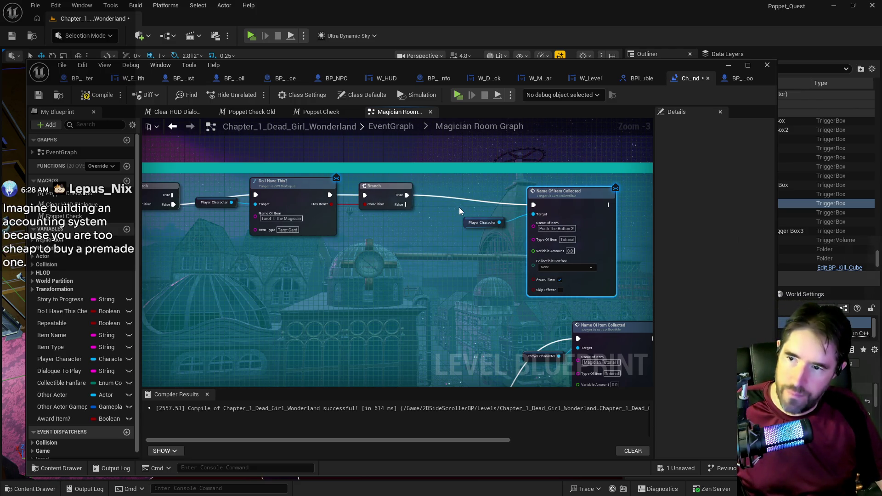
drag(407, 204, 534, 205)
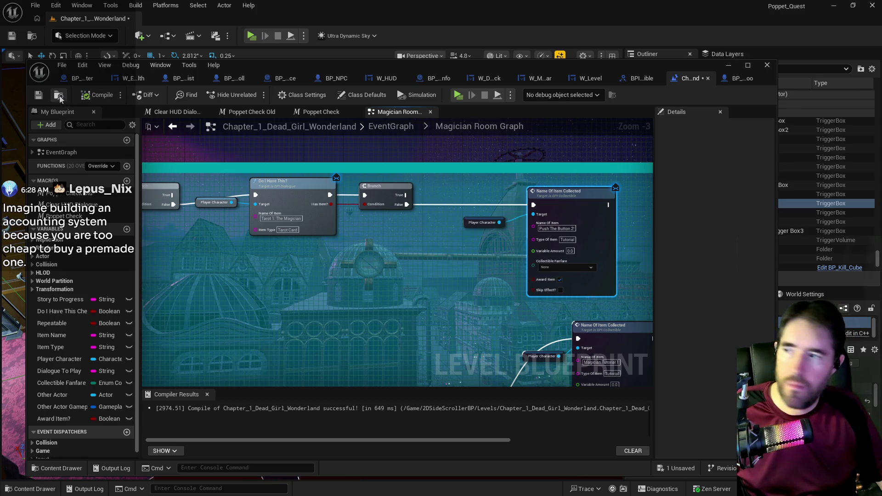
click(38, 95)
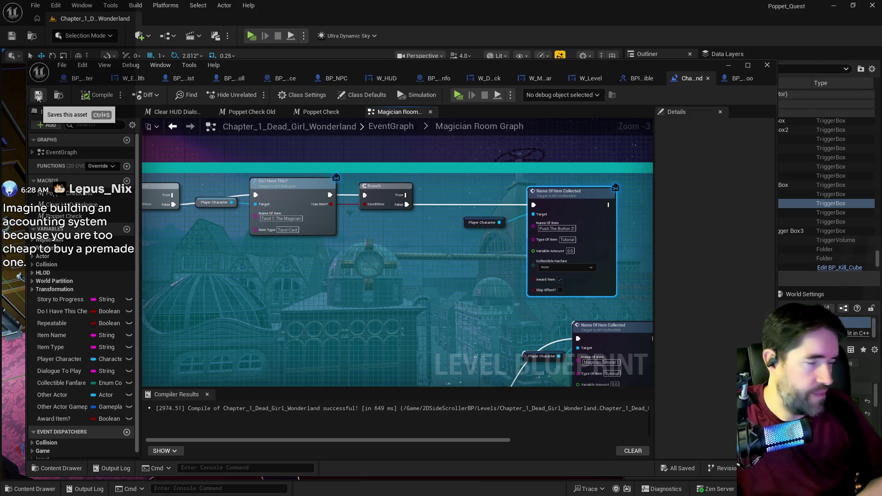
drag(322, 65, 881, 84)
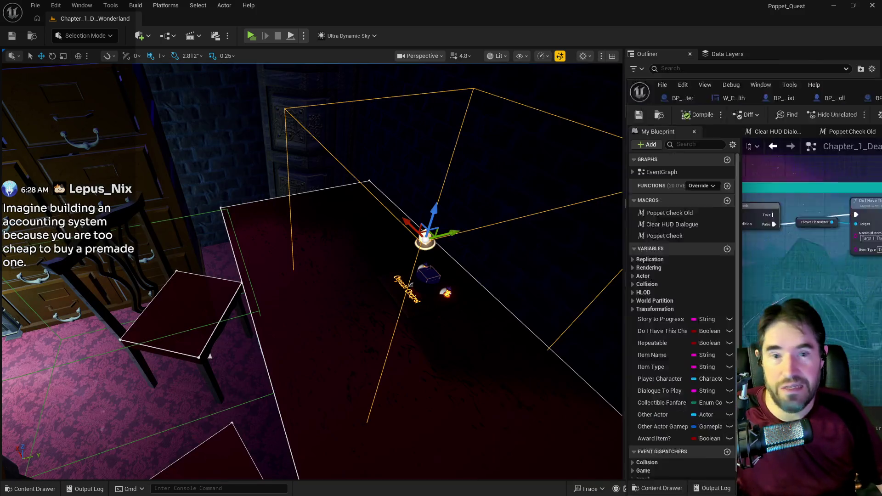
Playtest from Push the button! 2 to see the 'Jump on it' hint, then stop and bring up BP_Poppet.
key(f)
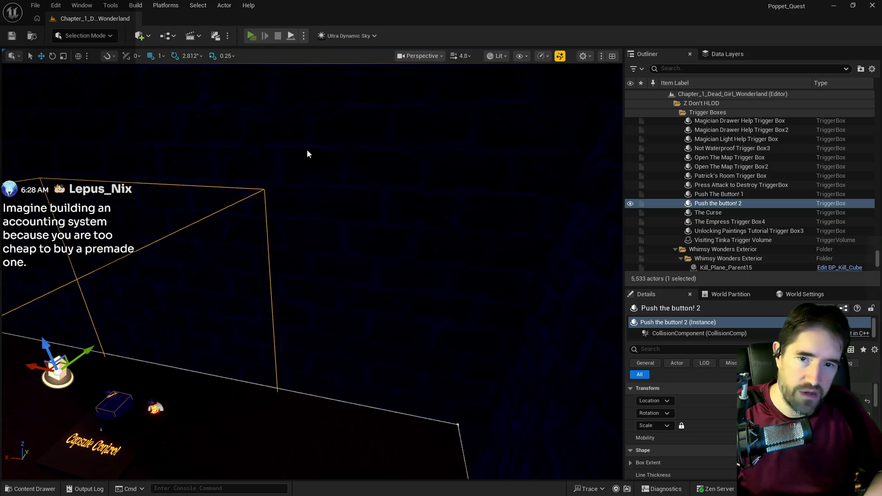
key(alt+p)
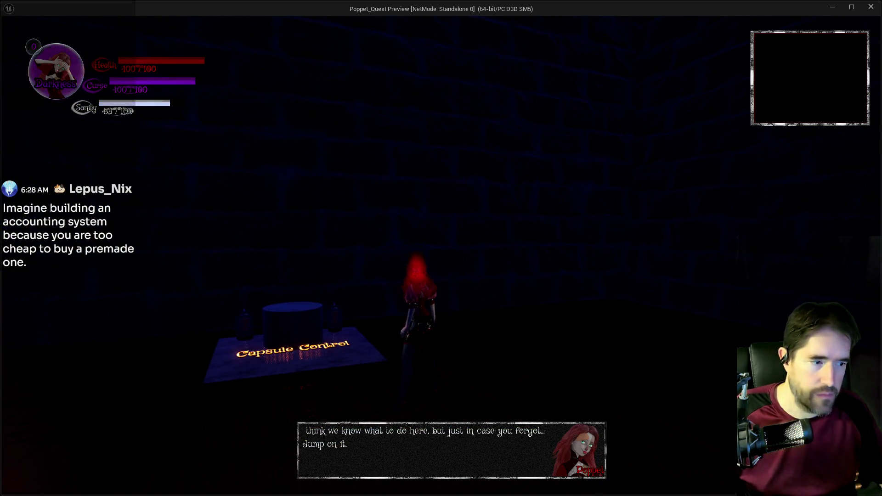
key(alt+Tab)
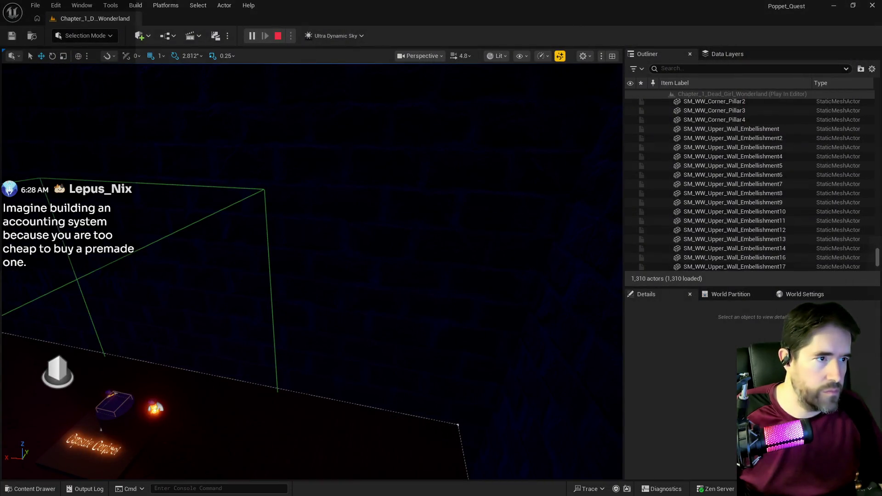
key(Escape)
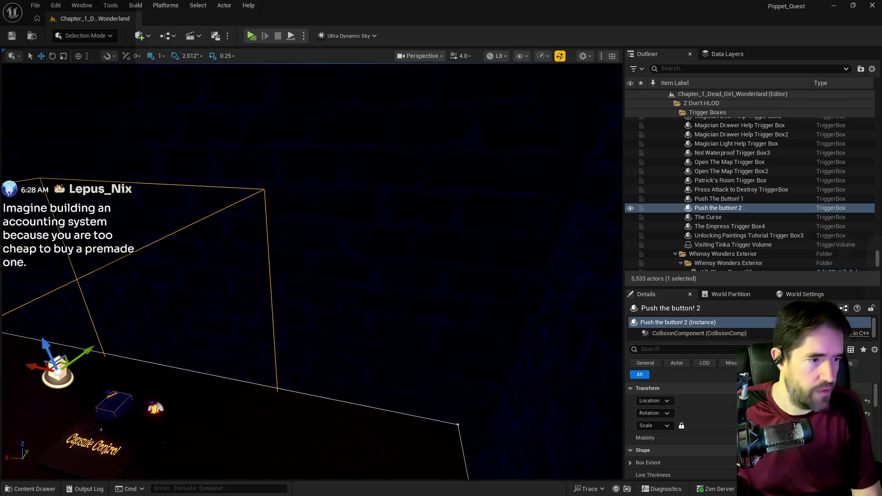
key(alt+Tab)
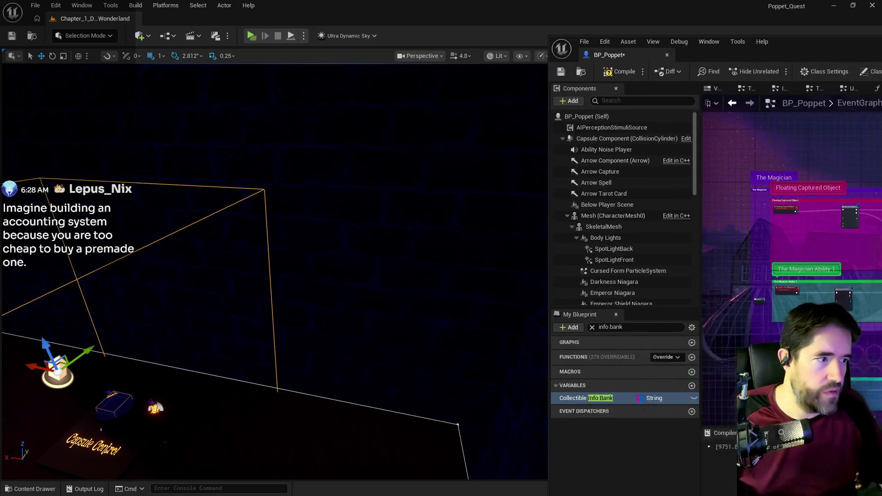
Expand Magician Tutorial > Dialogue > Index [0] in Collectible Info Bank's Details.
drag(554, 54, 432, 47)
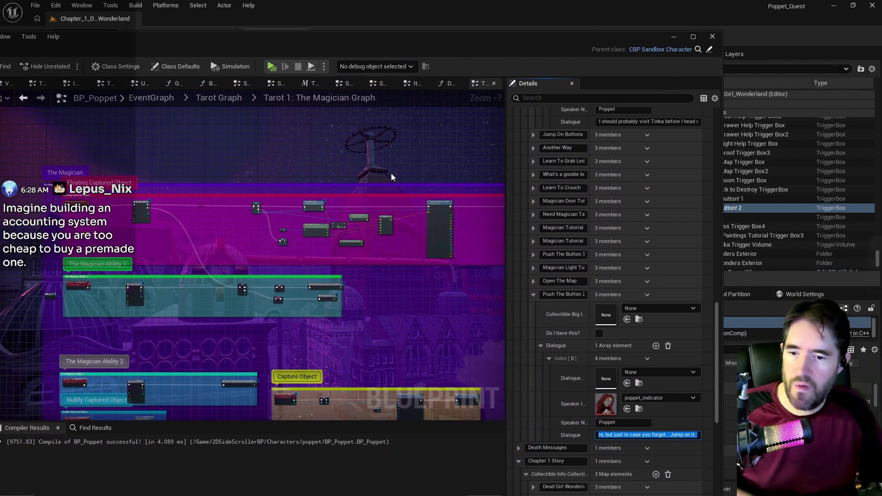
click(618, 435)
key(Return)
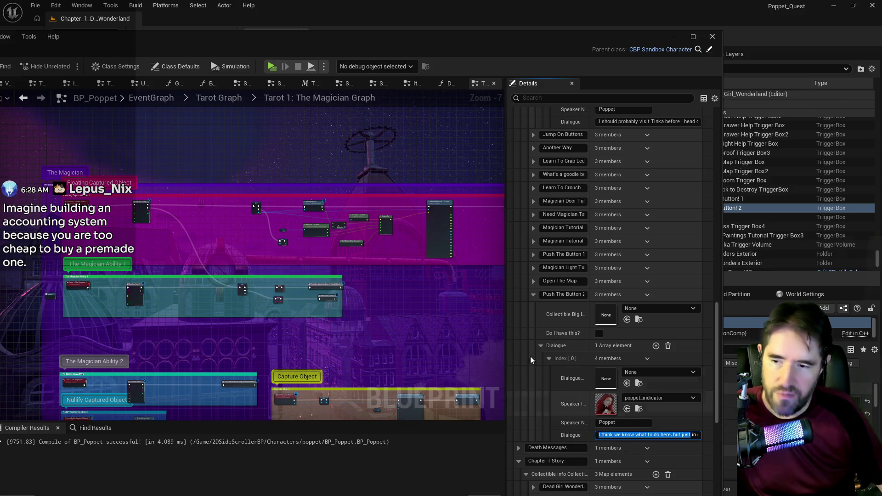
click(549, 324)
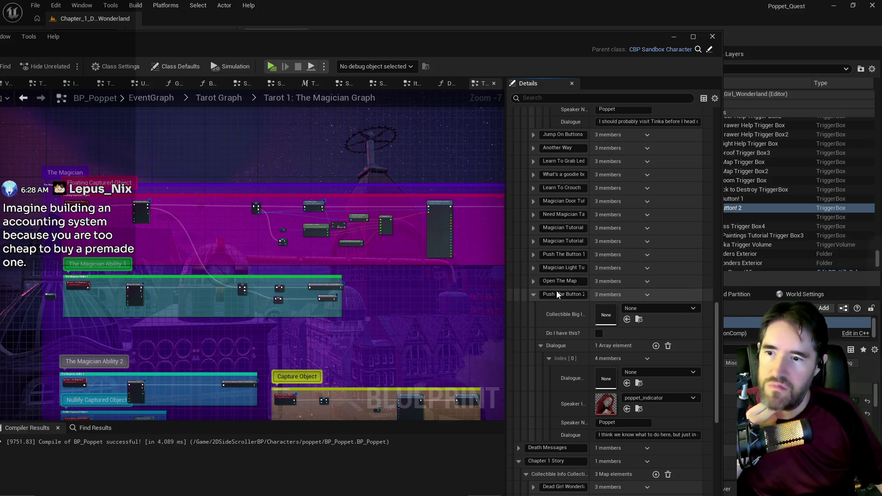
click(533, 241)
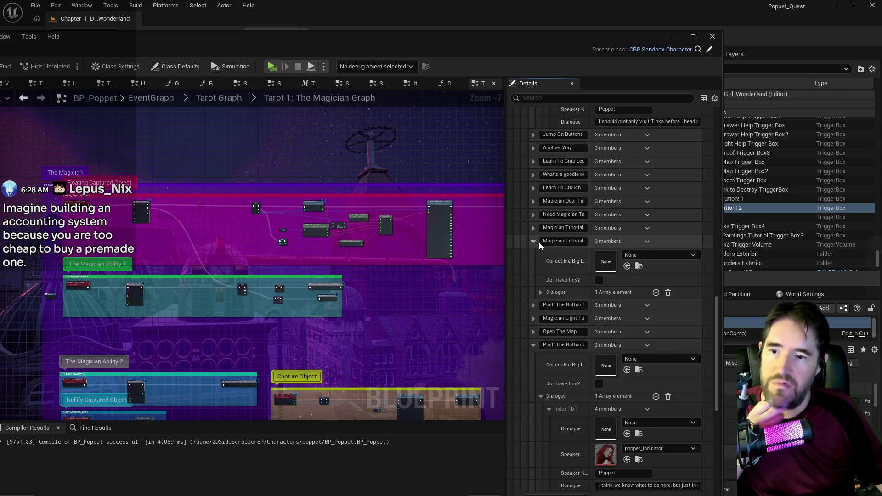
click(541, 292)
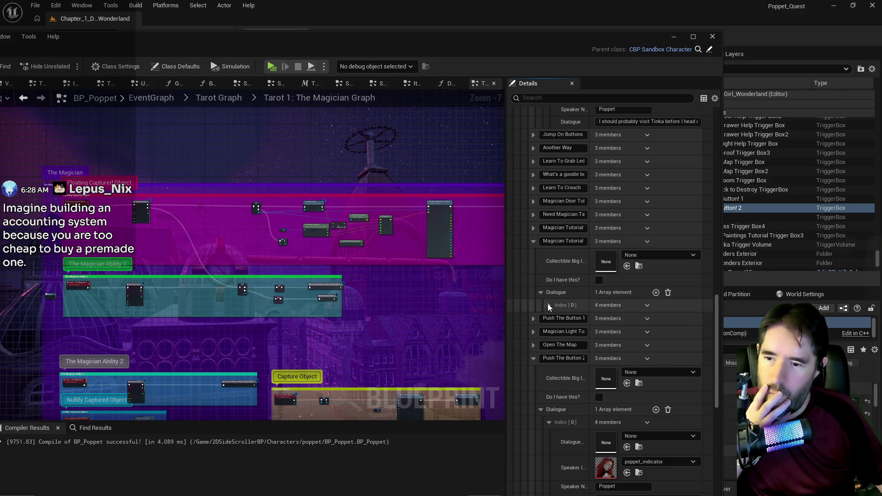
click(548, 305)
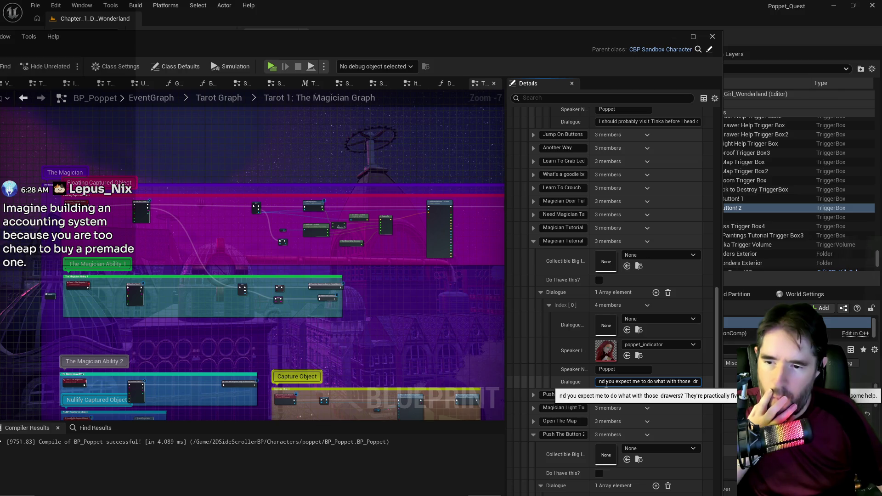
Edit the dialogue line to start with 'What do' and revise the 'drawers? T' wording.
double_click(602, 382)
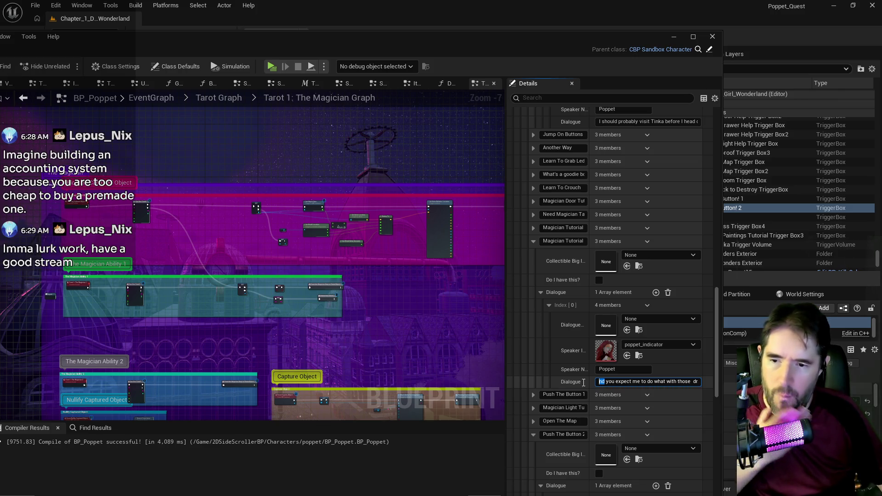
text(What do)
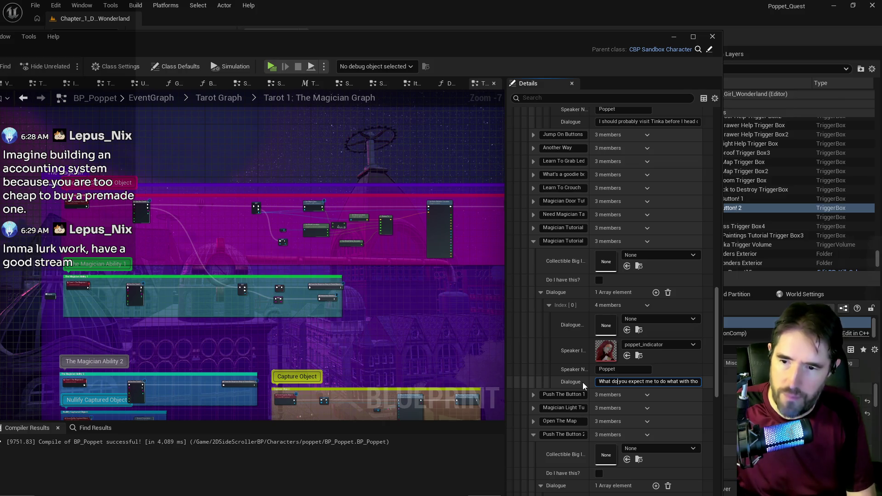
key(ctrl+a)
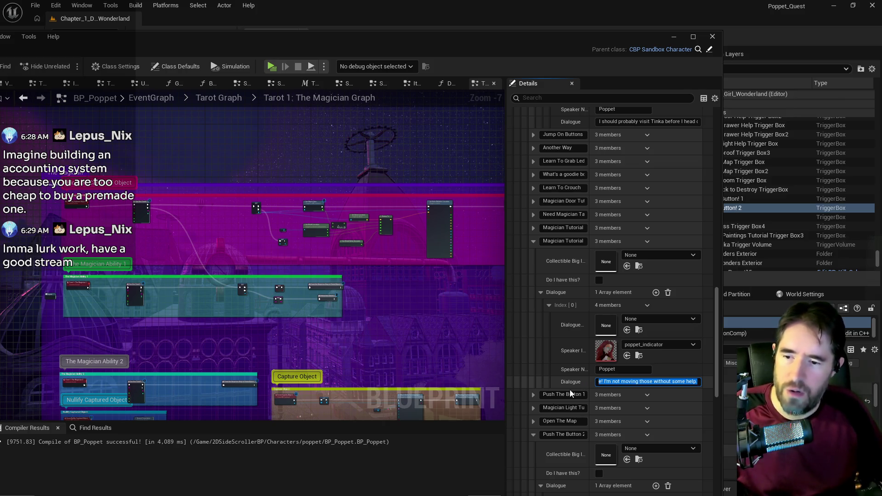
drag(610, 382, 536, 377)
click(701, 381)
text(What do you expect me to do what with th)
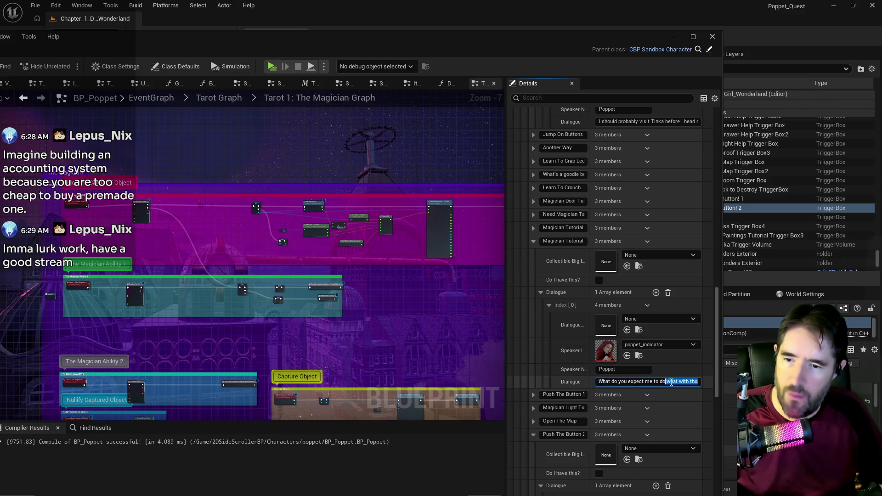
text(drawers? T)
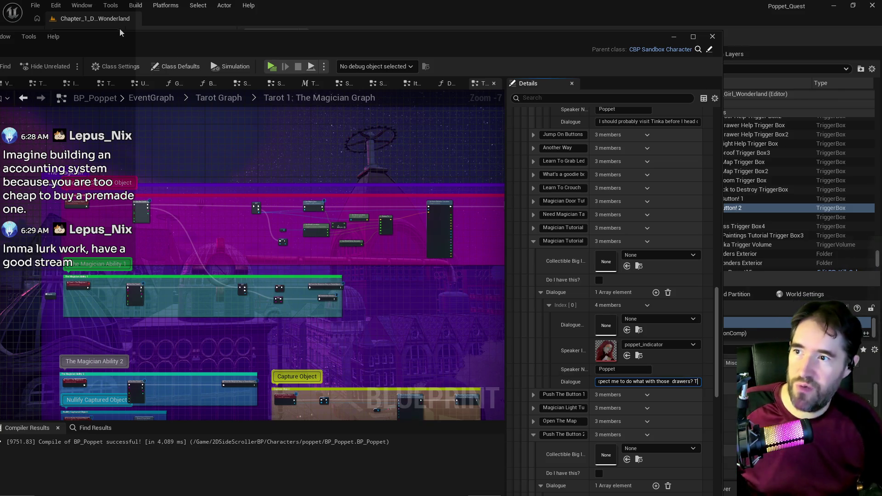
Save, compile and save BP_Poppet with the edited Magician Tutorial dialogue.
double_click(179, 39)
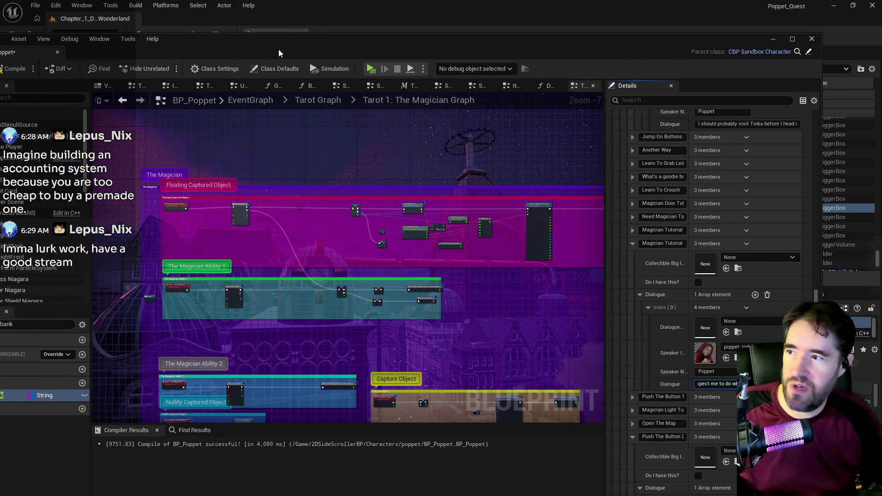
key(ctrl+s)
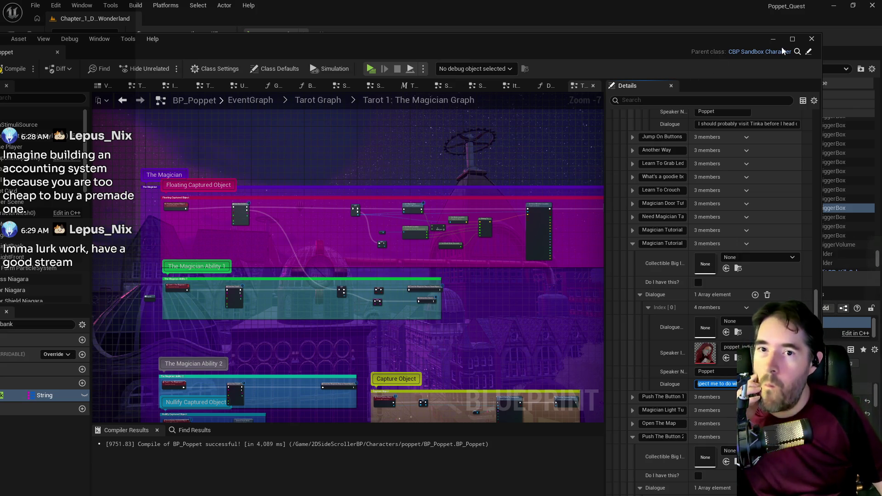
double_click(706, 45)
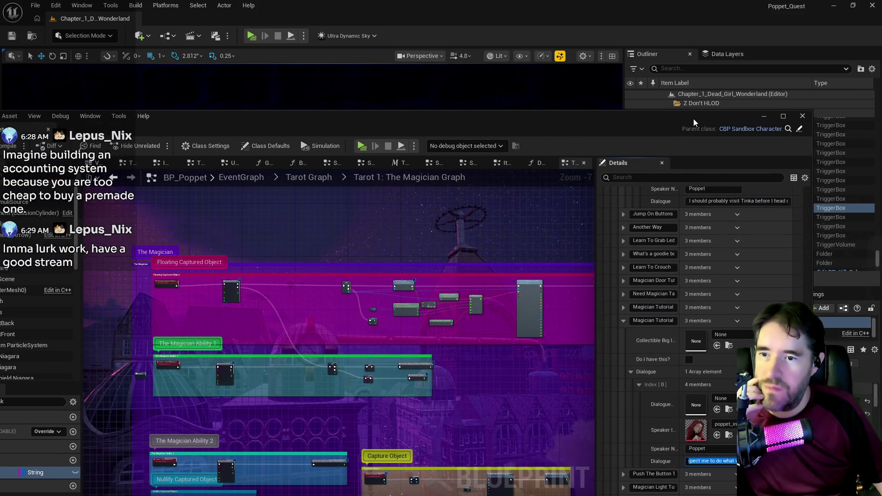
scroll(544, 188, down, 1)
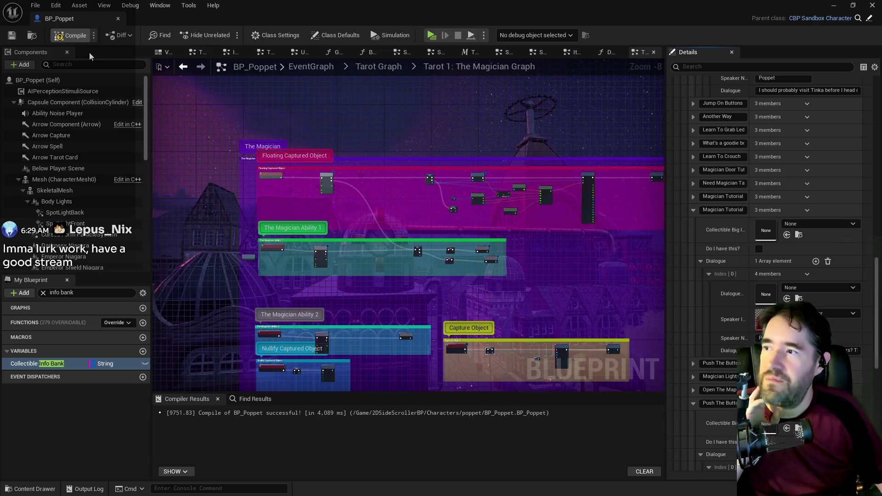
click(10, 37)
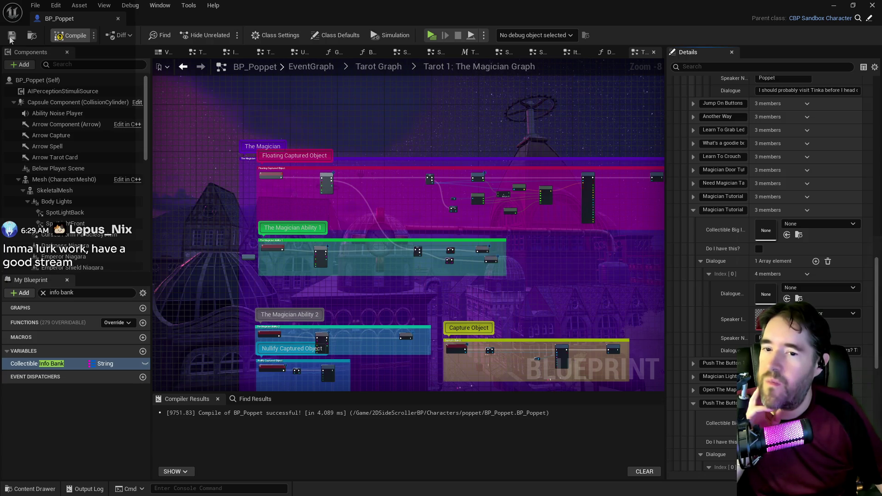
click(10, 39)
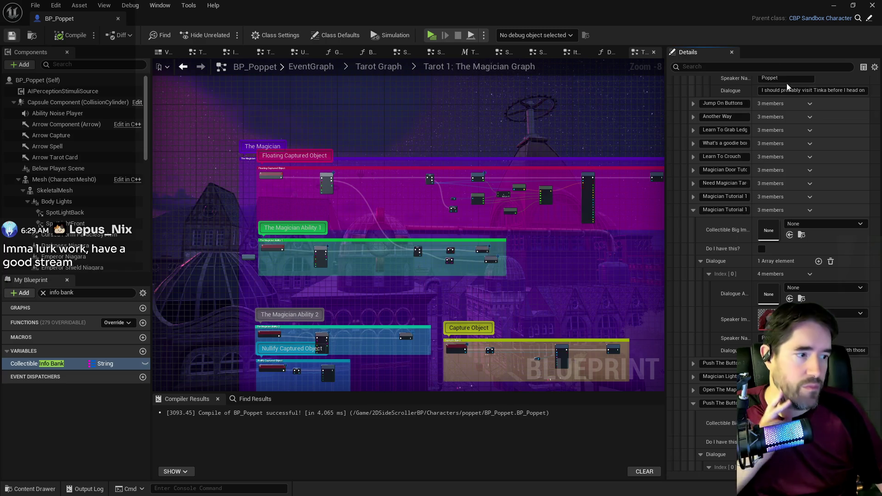
key(alt+Tab)
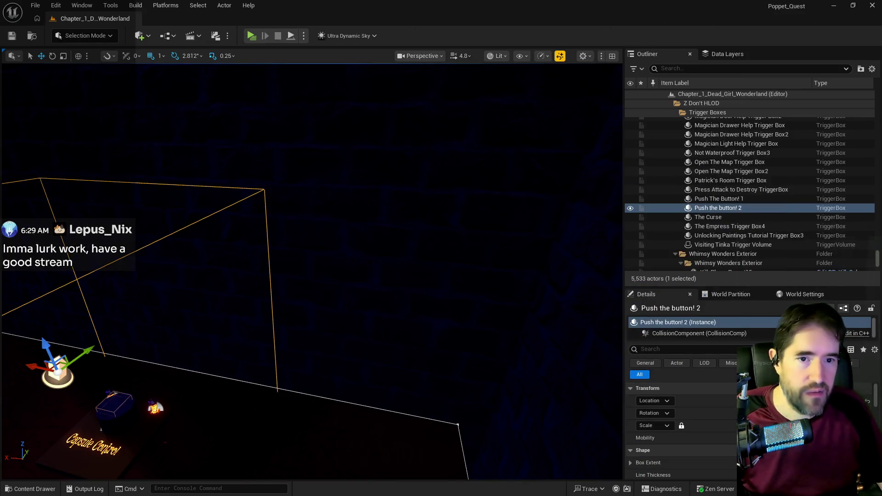
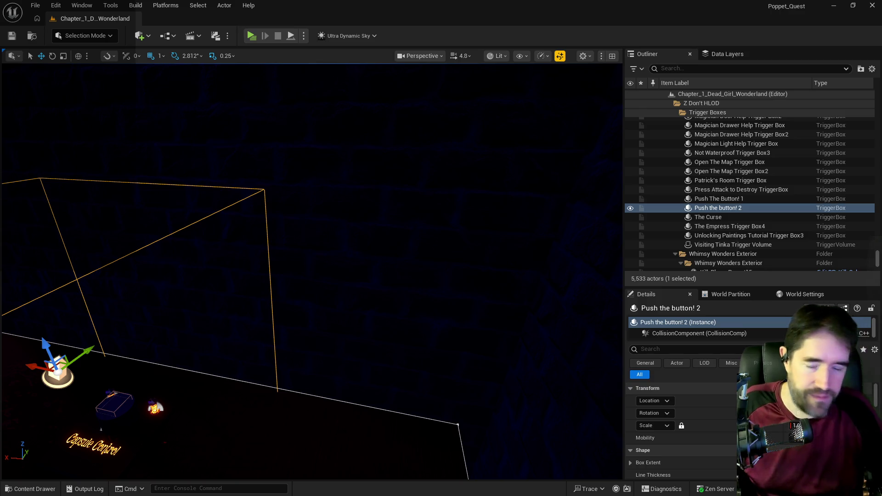
Select the 'Jump On This!' stand and frame it in the viewport.
key(f)
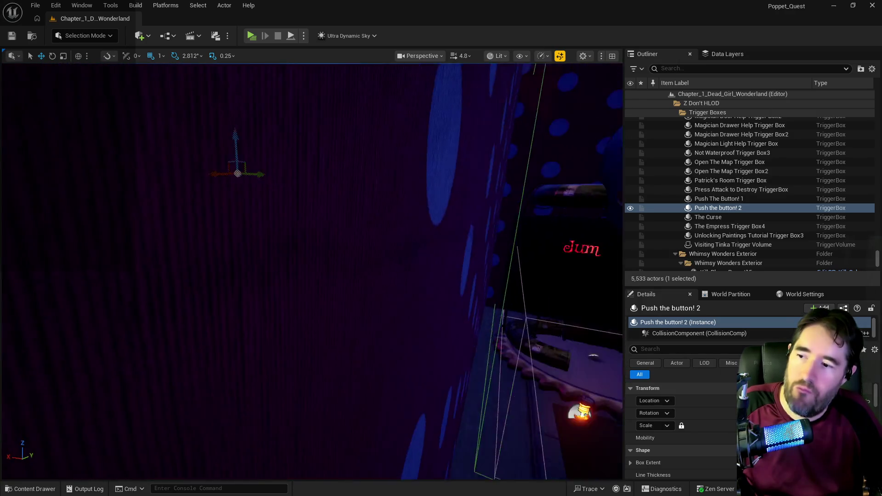
key(f)
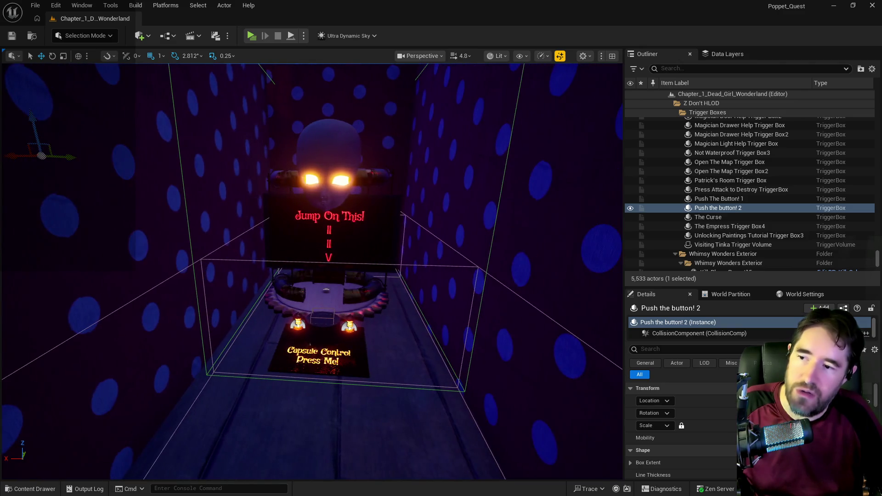
click(294, 249)
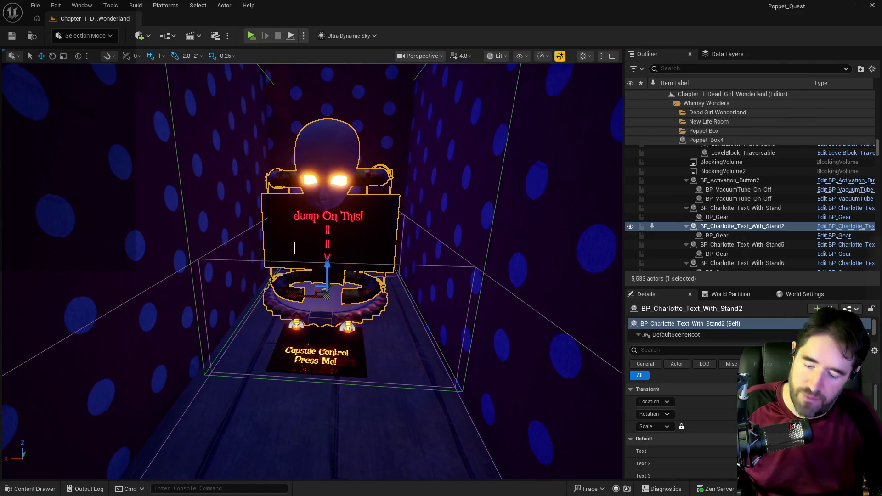
key(w)
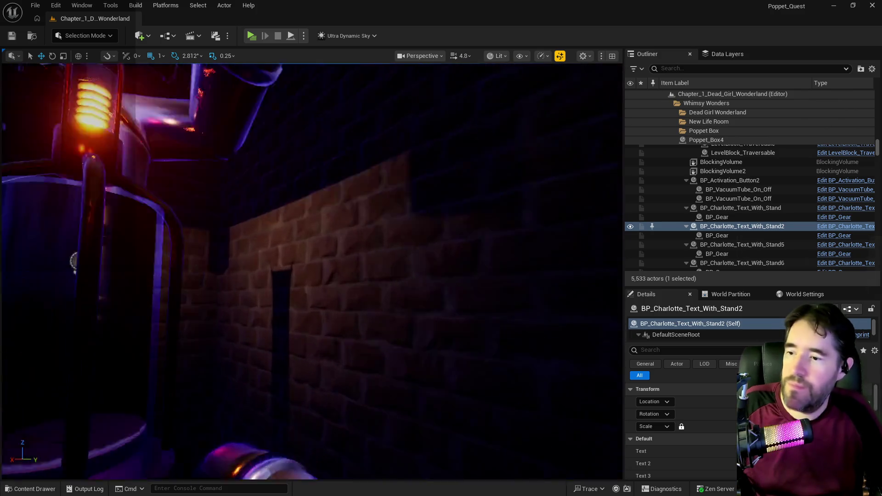
key(f)
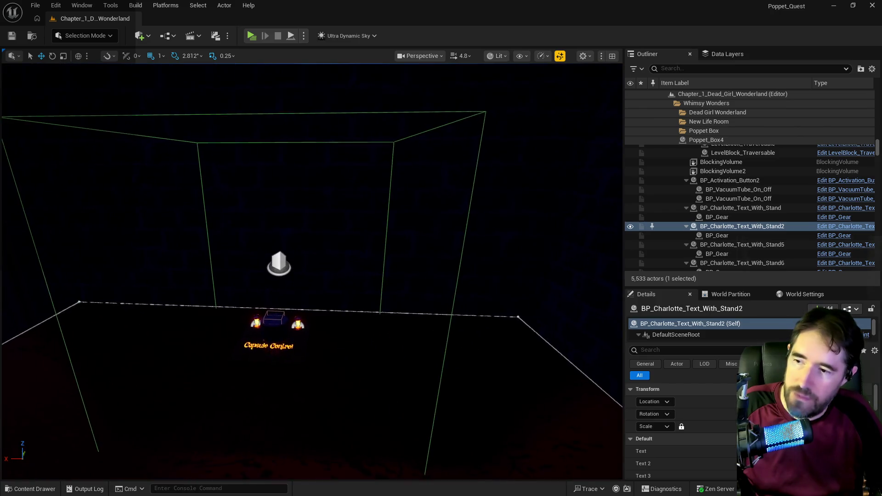
Paste a copy of the stand onto the large table and drag it off the Capsule Control console.
right_click(330, 268)
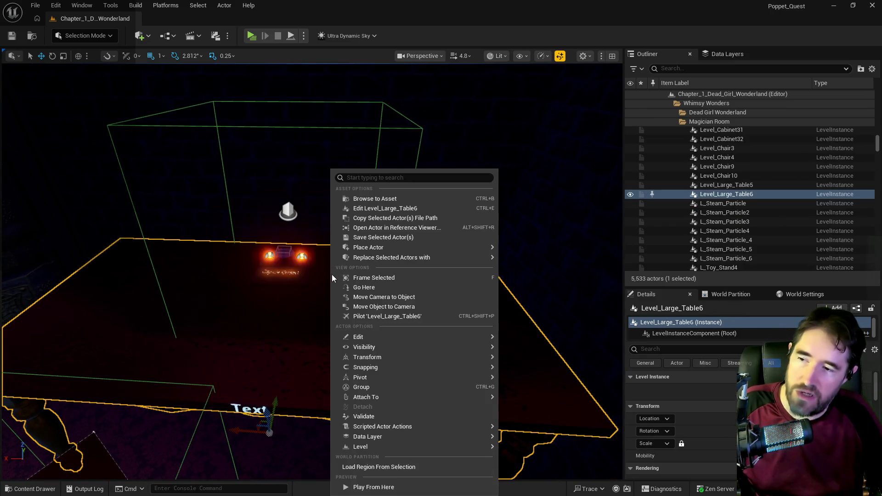
mouse_move(460, 337)
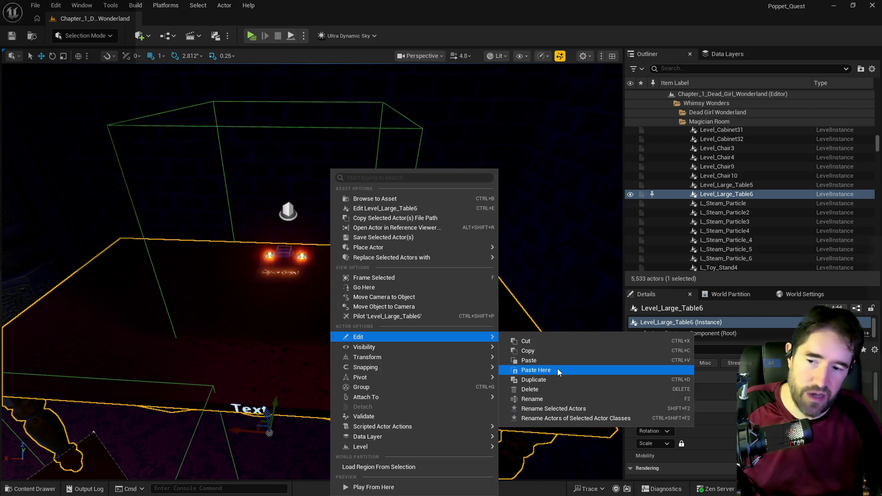
click(558, 368)
key(f)
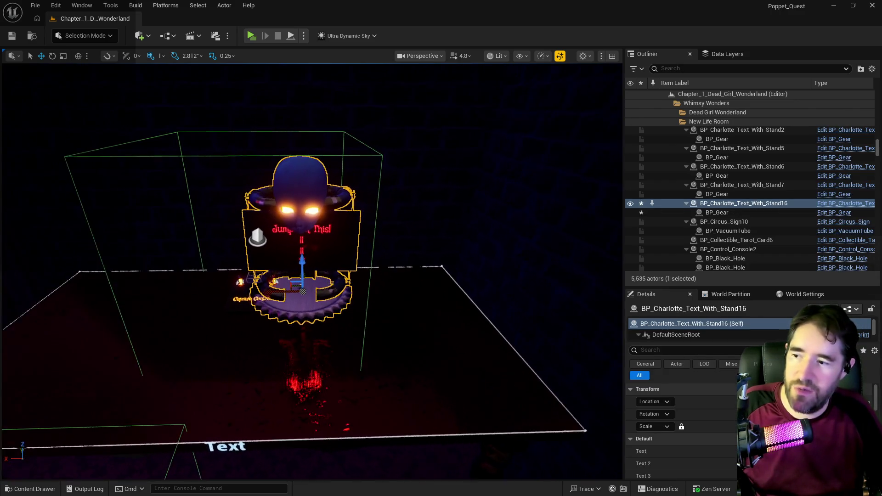
drag(284, 292, 361, 303)
drag(294, 350, 270, 324)
click(237, 287)
mouse_move(226, 272)
mouse_down()
mouse_move(252, 247)
mouse_move(277, 262)
mouse_up()
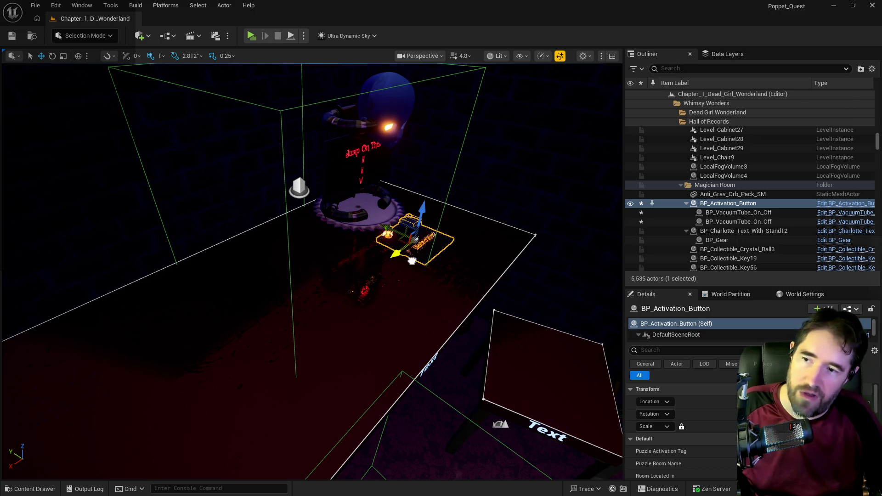
Drag the 'Push the button! 2' trigger box onto the table around the new 'Jump On This!' stand.
key(f)
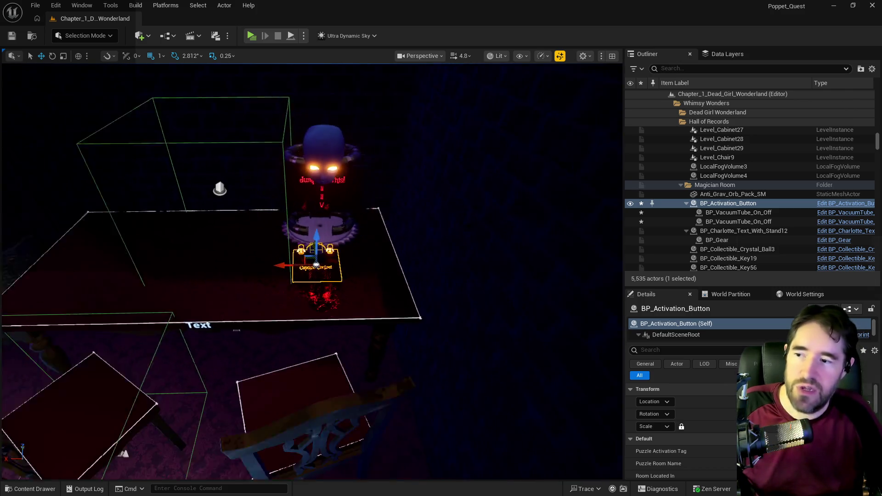
click(285, 164)
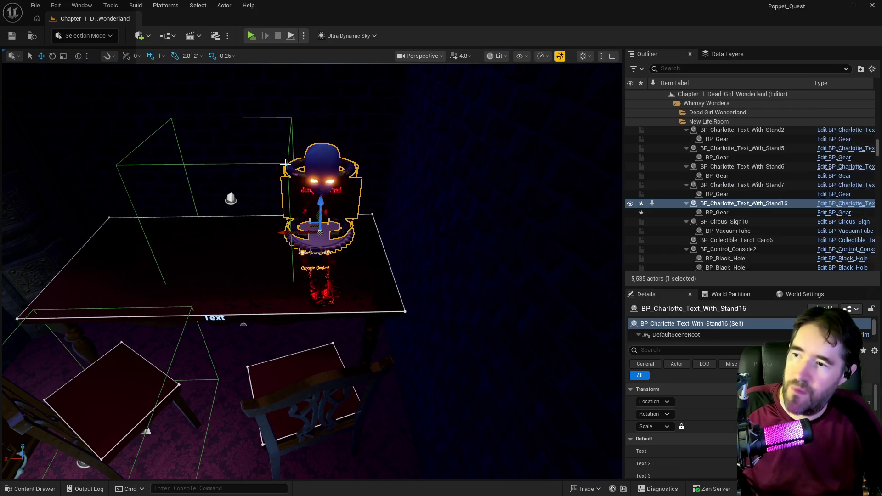
click(221, 189)
drag(199, 198, 276, 198)
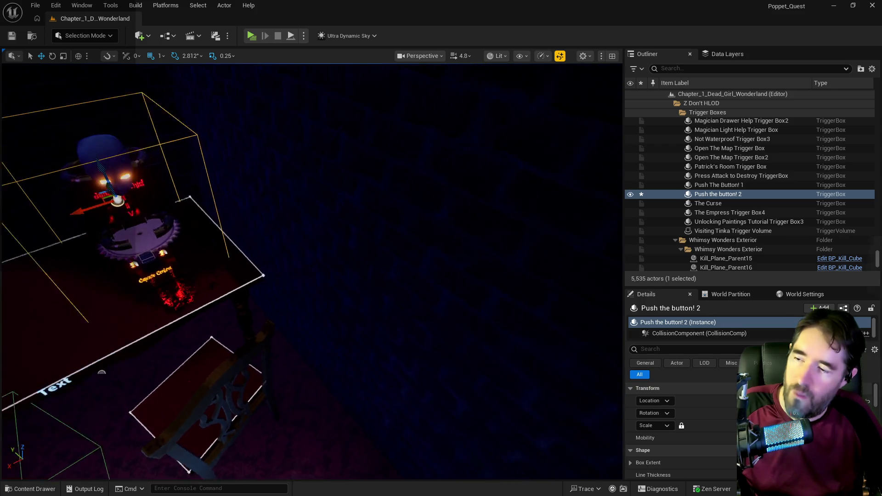
key(f)
mouse_move(254, 187)
mouse_down()
mouse_move(312, 229)
mouse_move(319, 207)
mouse_up()
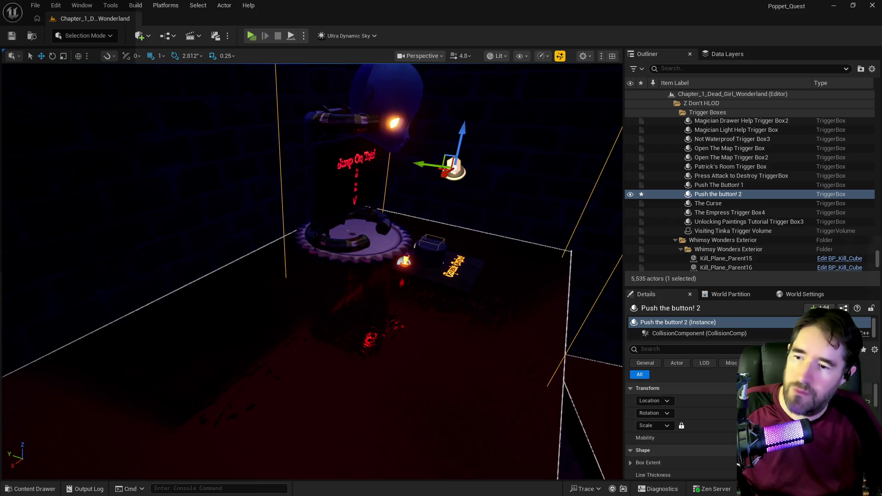
click(323, 201)
click(725, 219)
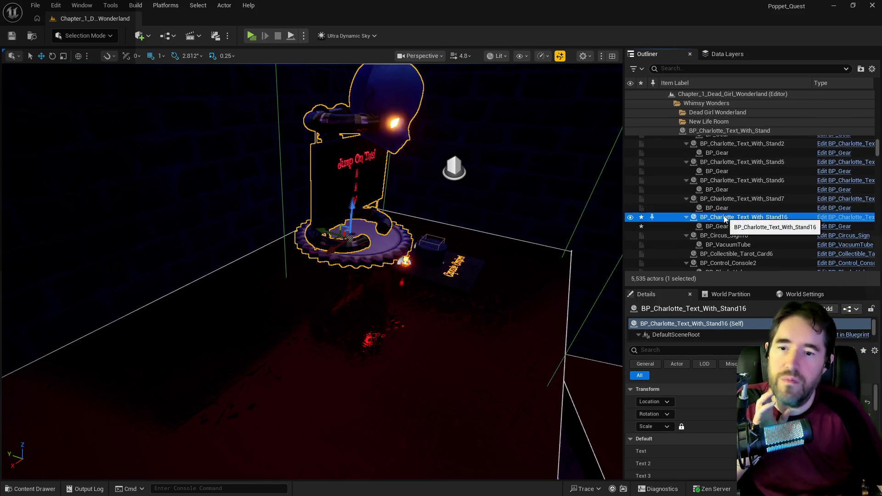
Move the new stand into another folder and remove it from the DL_C1_Carnival_Room data layer.
right_click(725, 218)
mouse_move(592, 439)
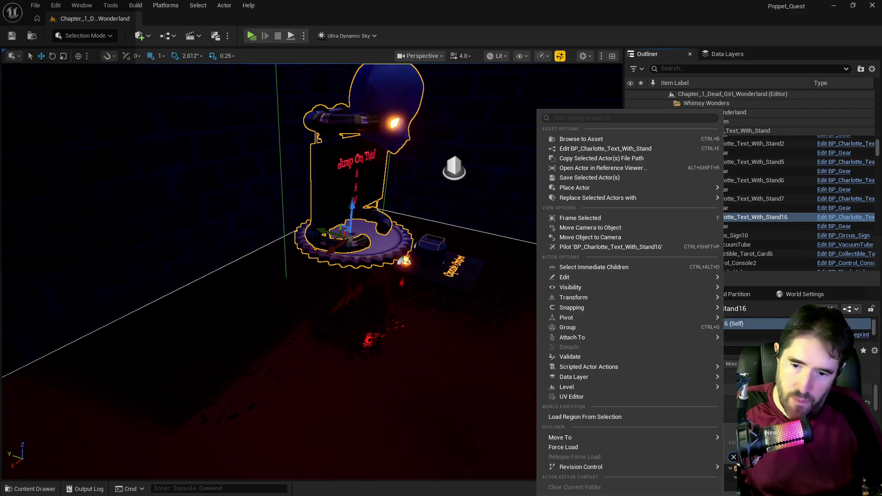
click(732, 211)
click(710, 56)
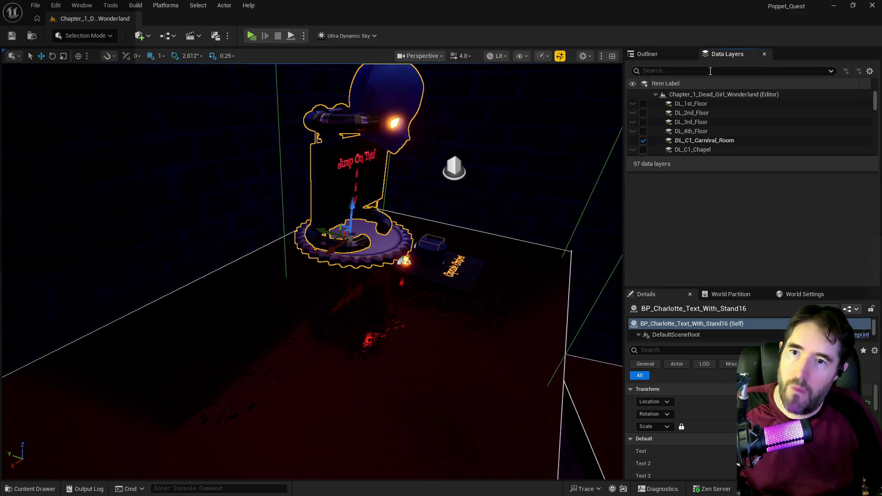
right_click(691, 141)
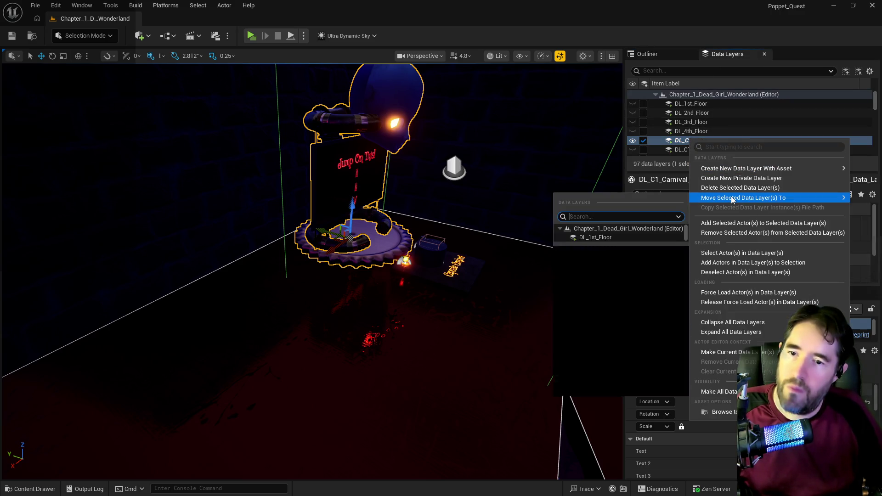
click(727, 234)
scroll(719, 140, down, 3)
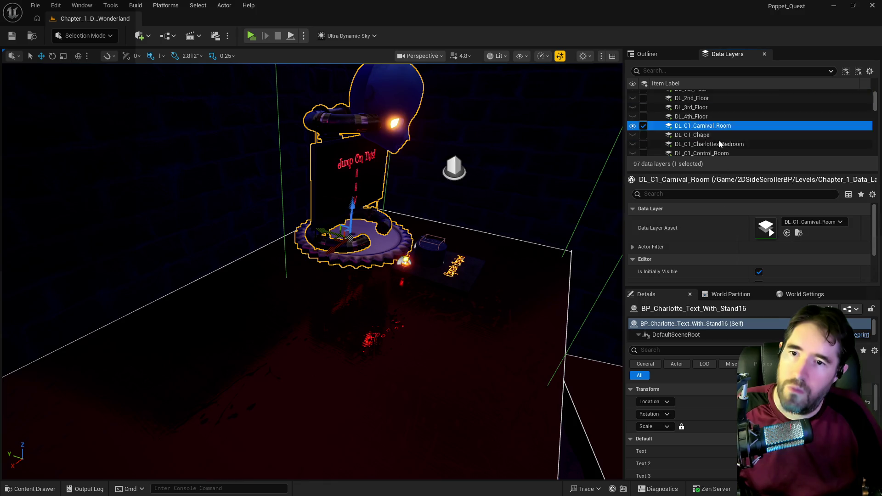
scroll(710, 136, down, 2)
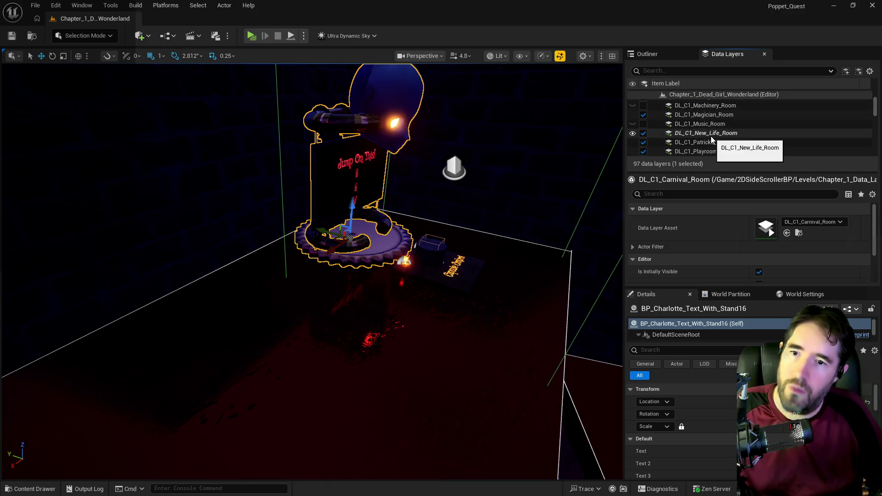
Remove the stand from DL_C1_New_Life_Room and add it to DL_C1_Magician_Room.
right_click(706, 134)
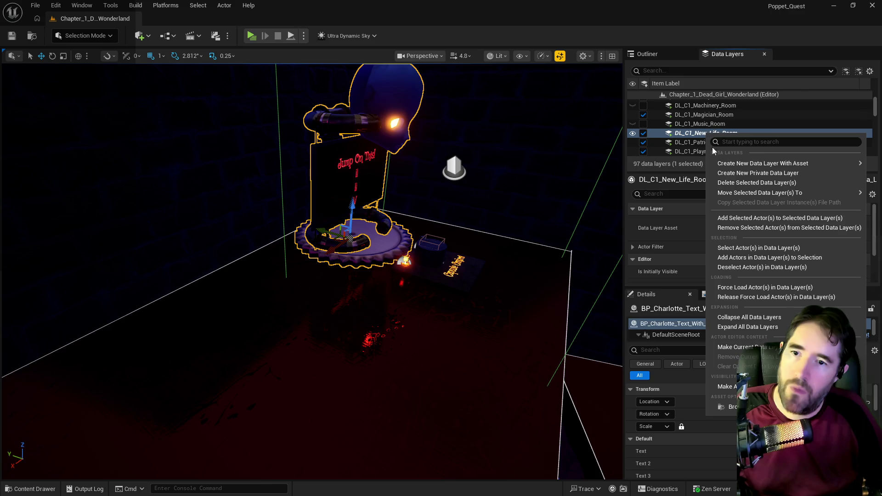
click(732, 215)
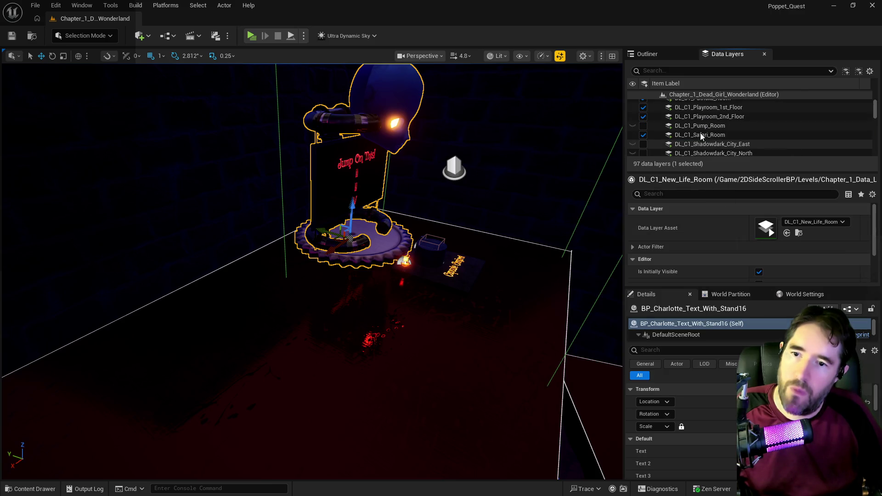
scroll(697, 127, down, 1)
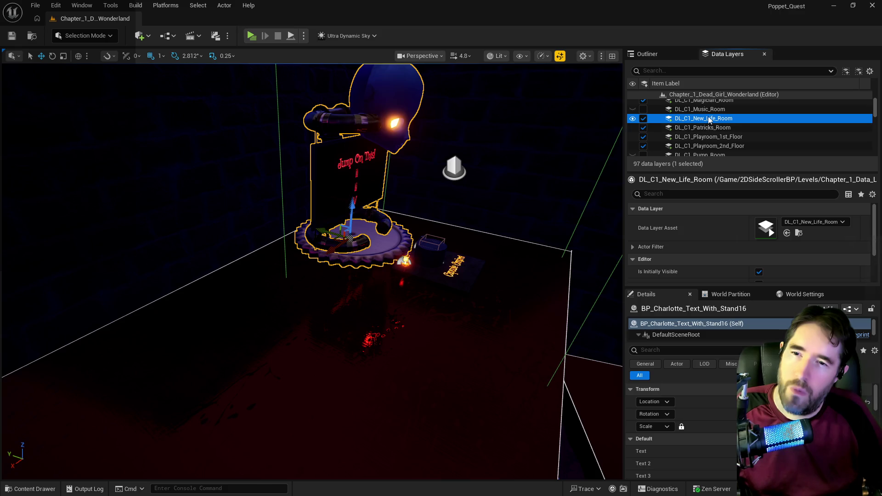
scroll(707, 132, up, 1)
right_click(708, 115)
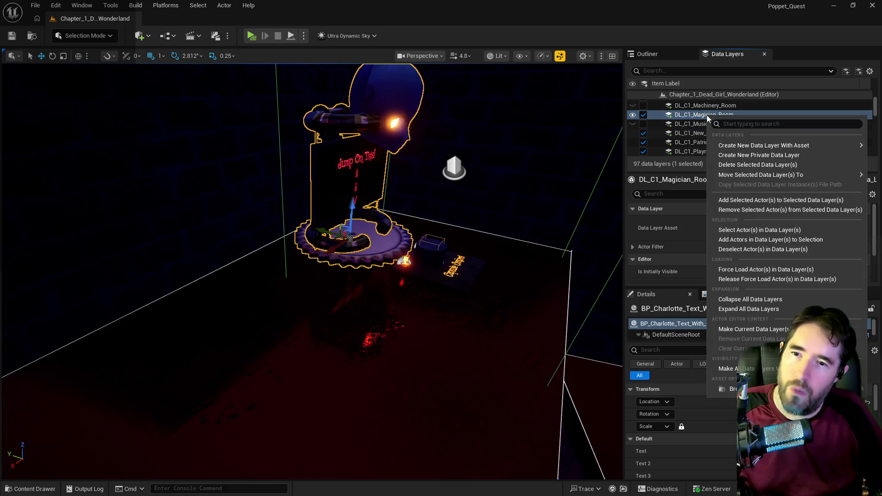
click(735, 197)
scroll(523, 188, up, 3)
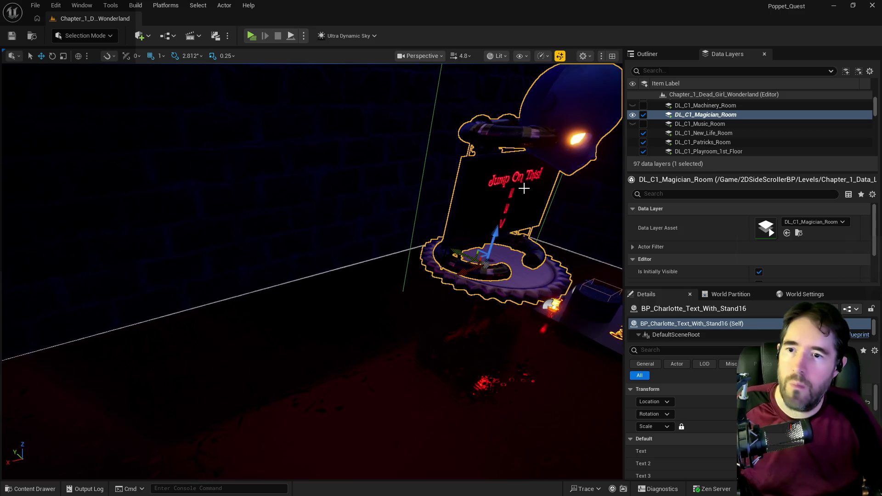
Unload the DL_C1_Playroom_1st_Floor, DL_C1_Playroom_2nd_Floor and DL_C1_Safari_Room data layers.
mouse_move(527, 215)
mouse_down()
mouse_move(561, 267)
mouse_move(566, 225)
mouse_up()
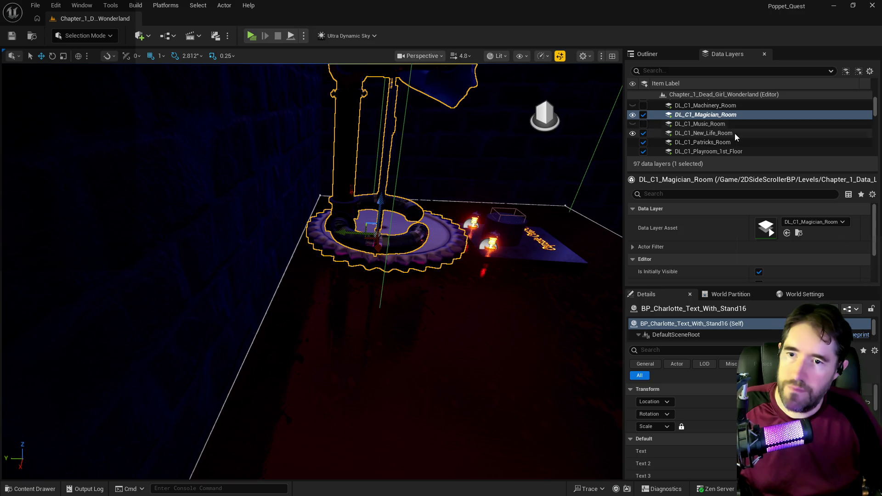
click(731, 133)
scroll(731, 134, down, 2)
click(721, 133)
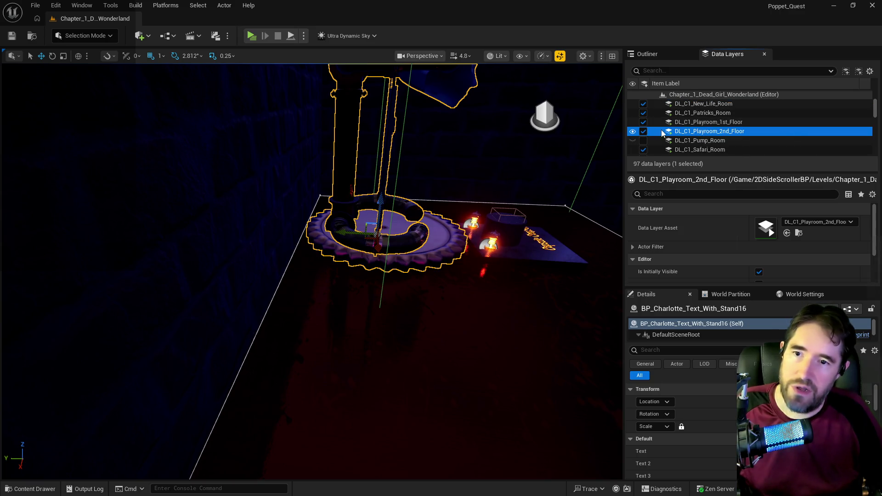
click(644, 131)
click(642, 122)
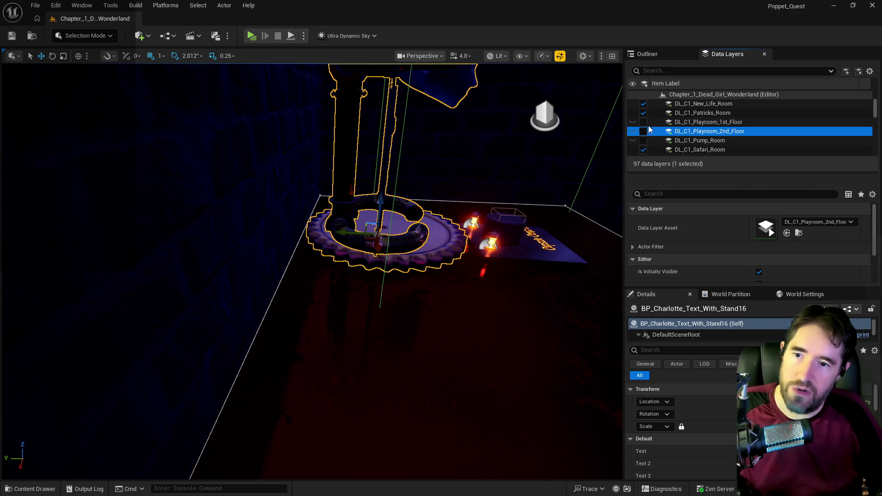
click(643, 149)
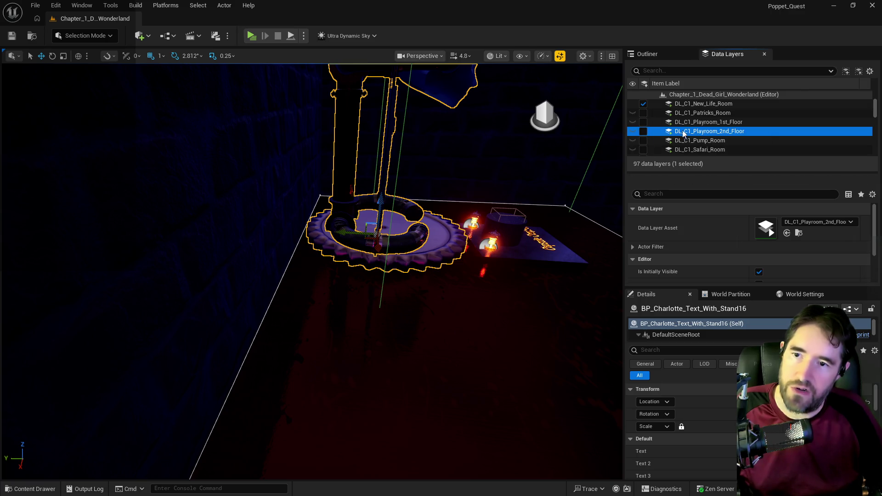
scroll(686, 134, down, 3)
scroll(687, 139, down, 1)
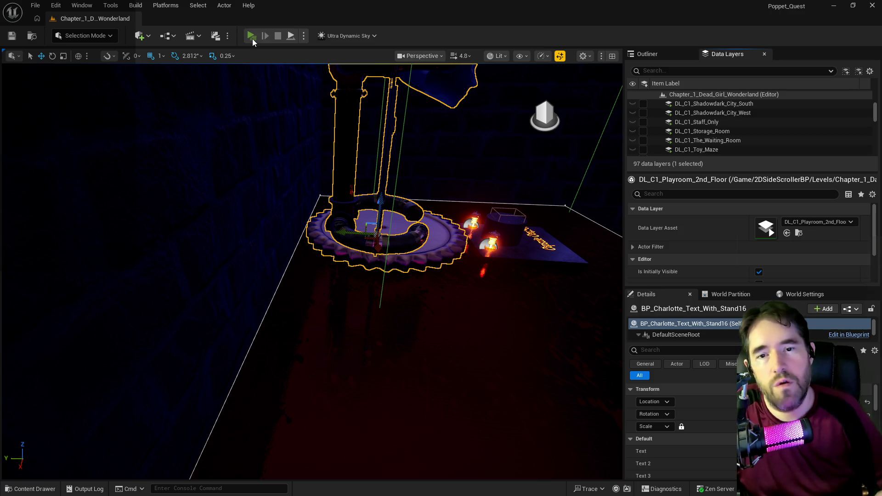
click(253, 39)
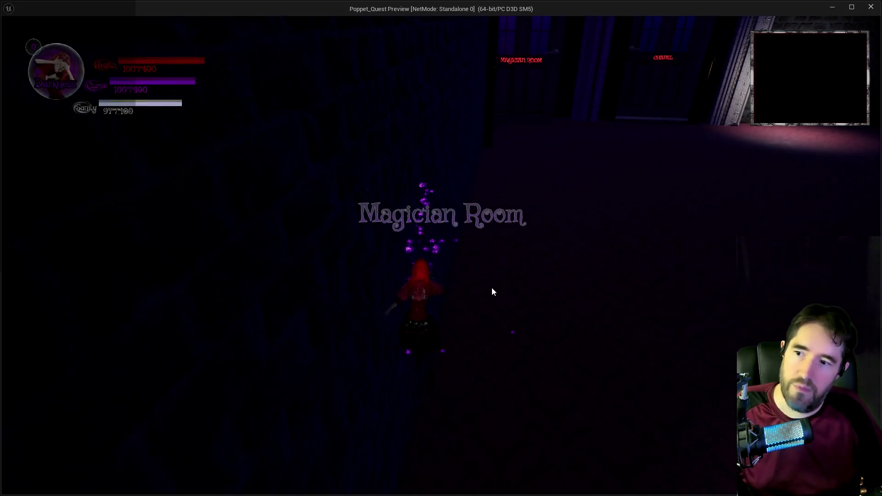
Walk the character past the chairs to the table's sign and jump onto the table.
key(w)
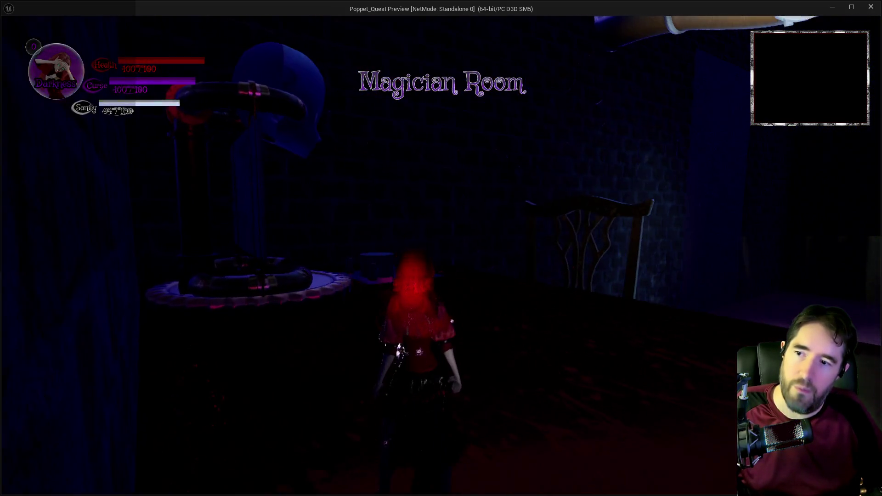
key(q)
key(a)
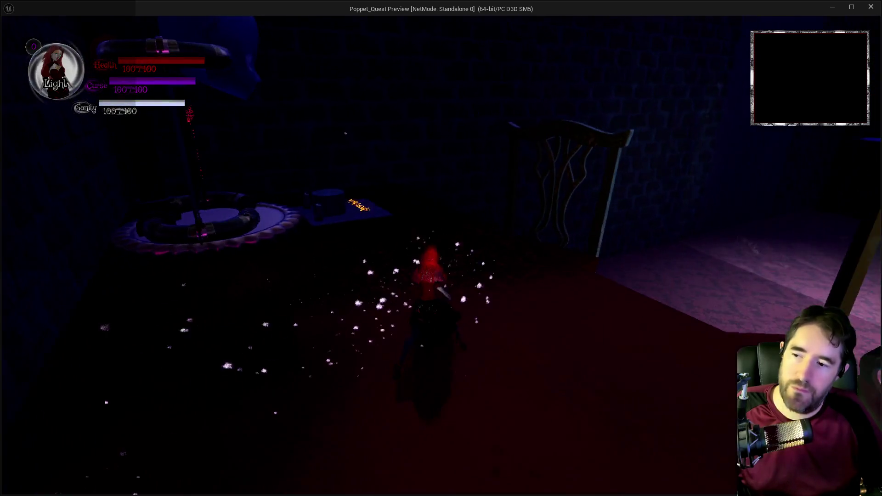
key(w)
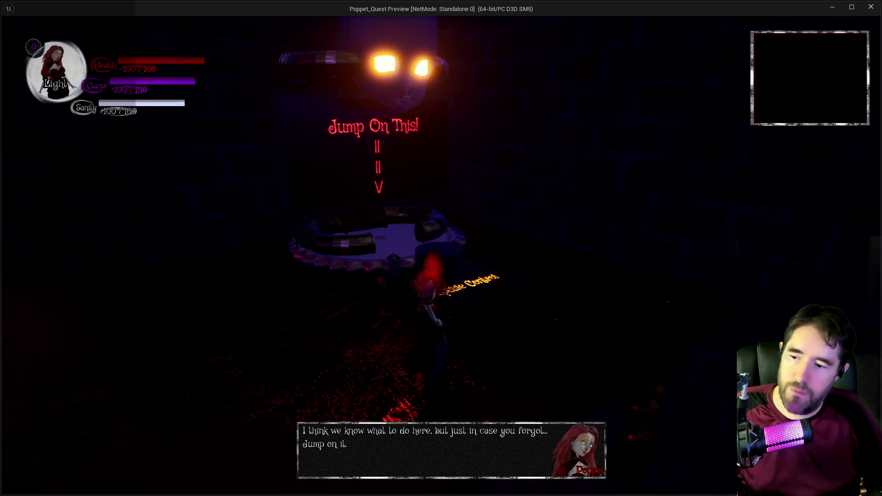
key(a)
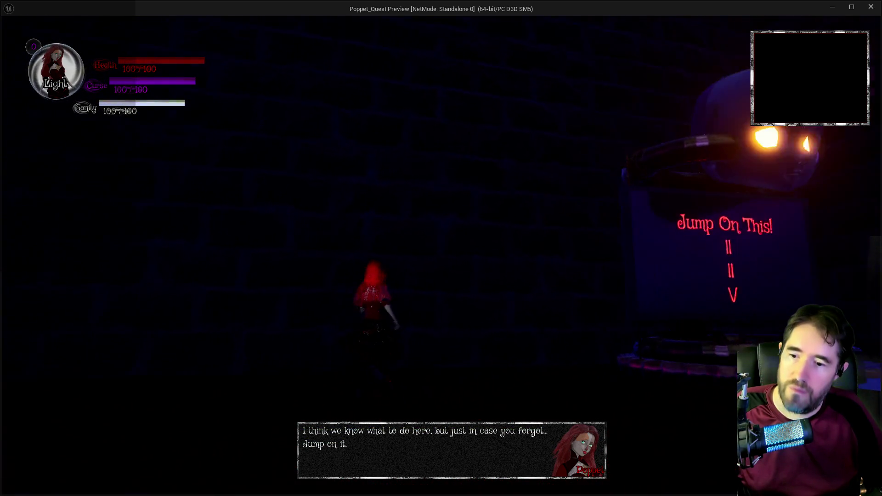
key(d)
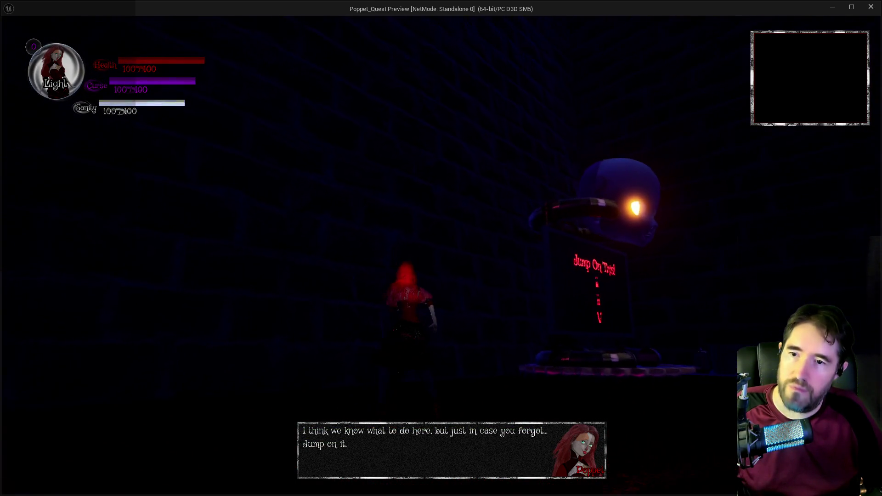
key(space)
Run along the brick wall into the cabinet room, then pause the game.
key(d)
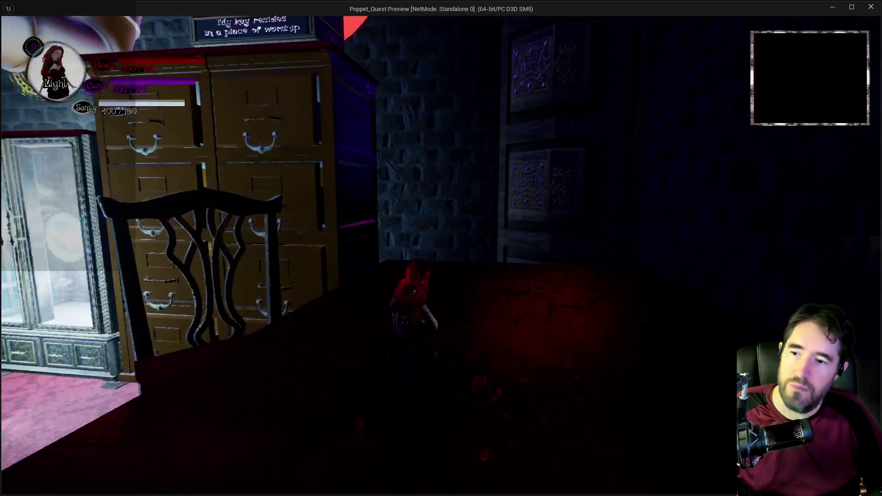
key(w)
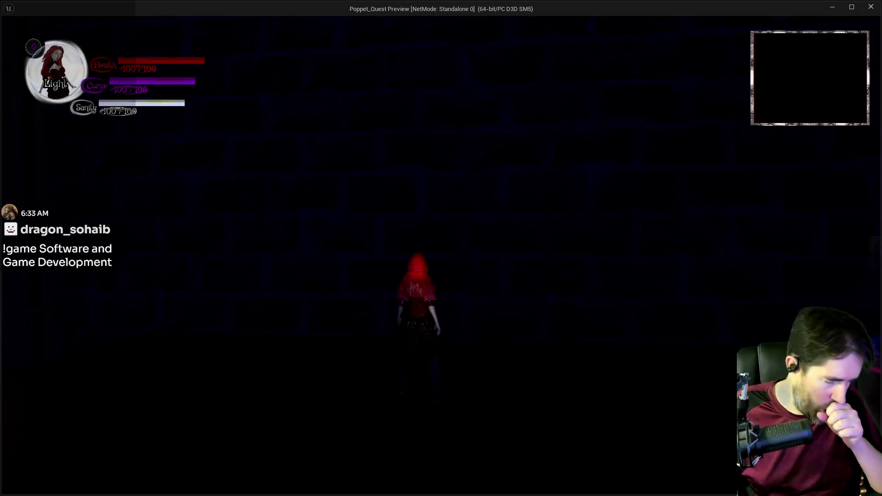
key(a)
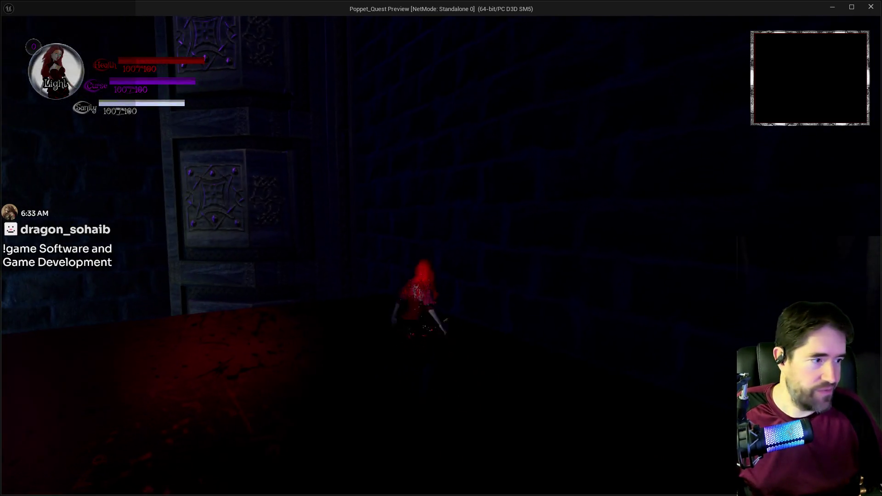
key(w)
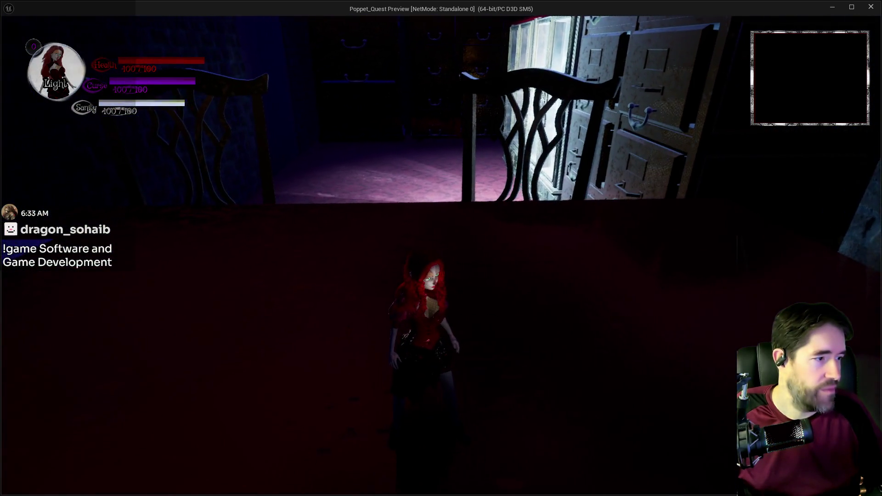
key(Escape)
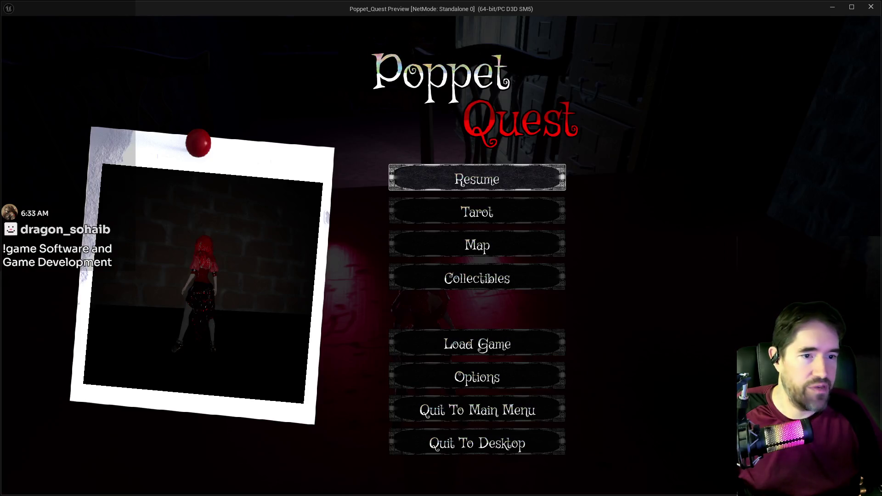
key(alt+Tab)
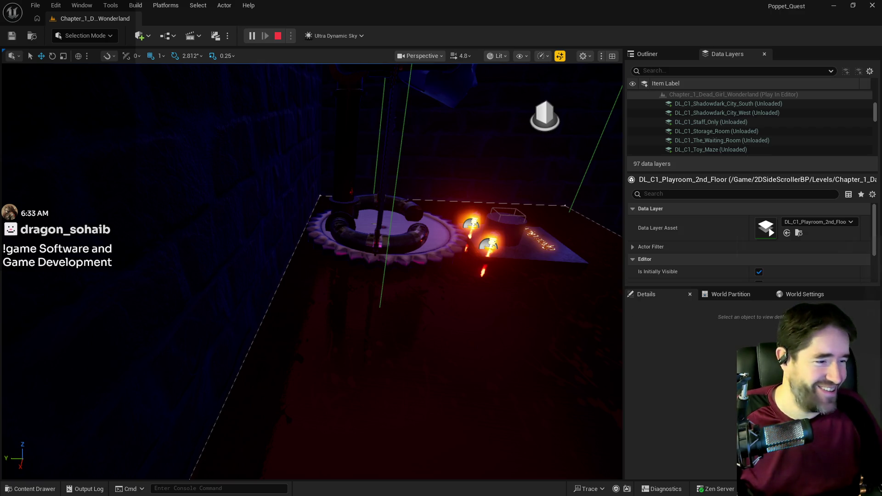
key(alt+Tab)
click(876, 11)
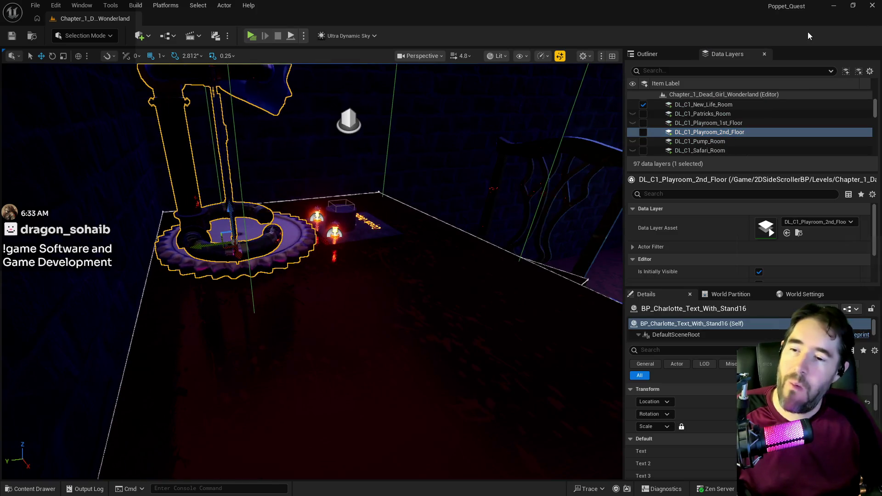
Fly the viewport to the lamp shelf and select the Magician Light Help Trigger Box.
key(w)
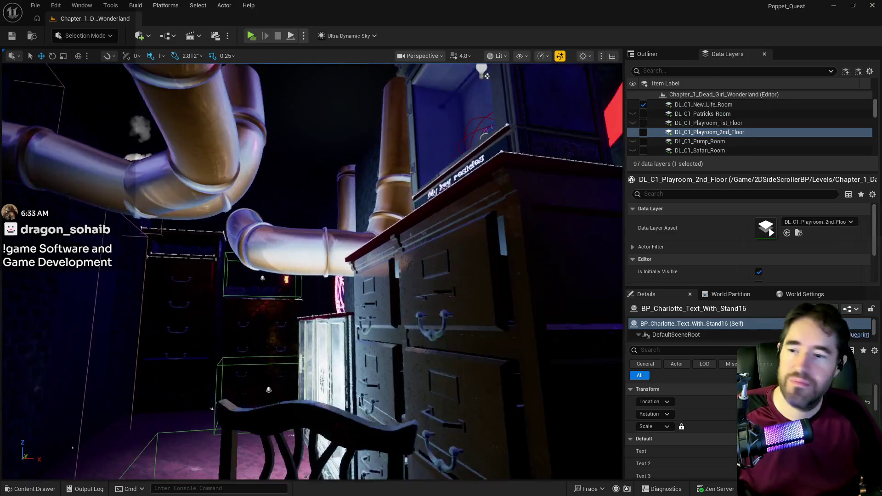
key(w)
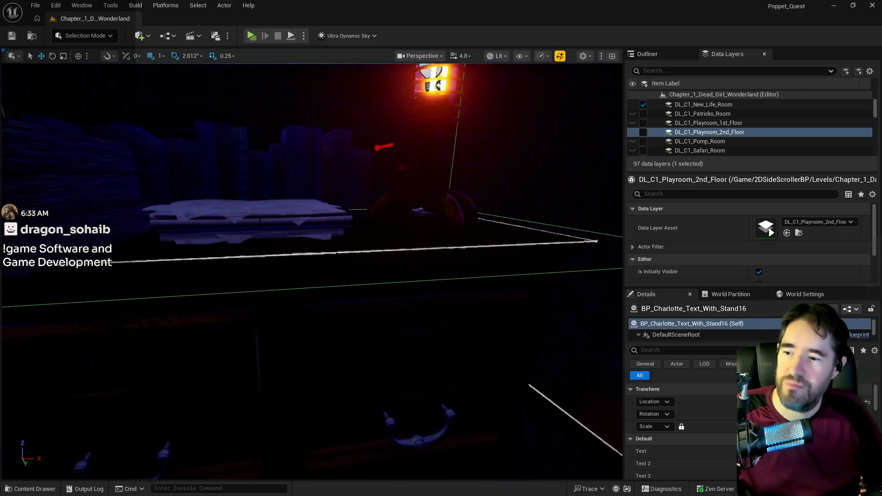
key(s)
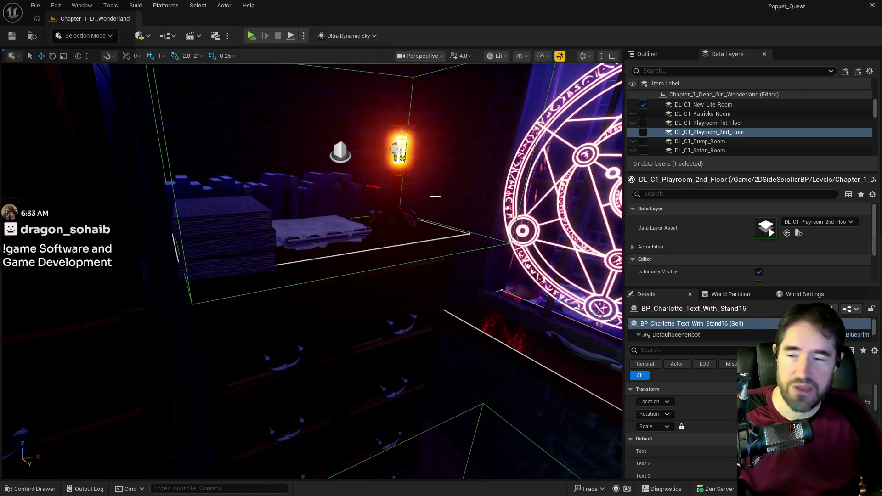
key(w)
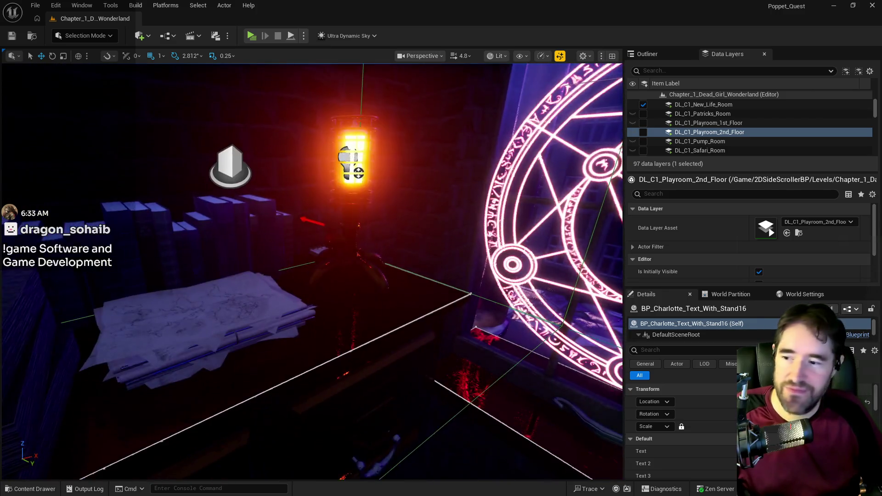
key(s)
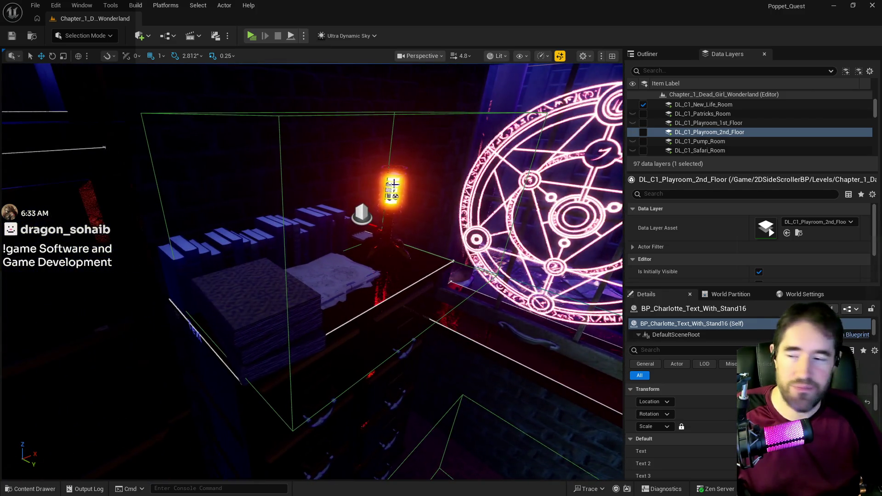
click(485, 285)
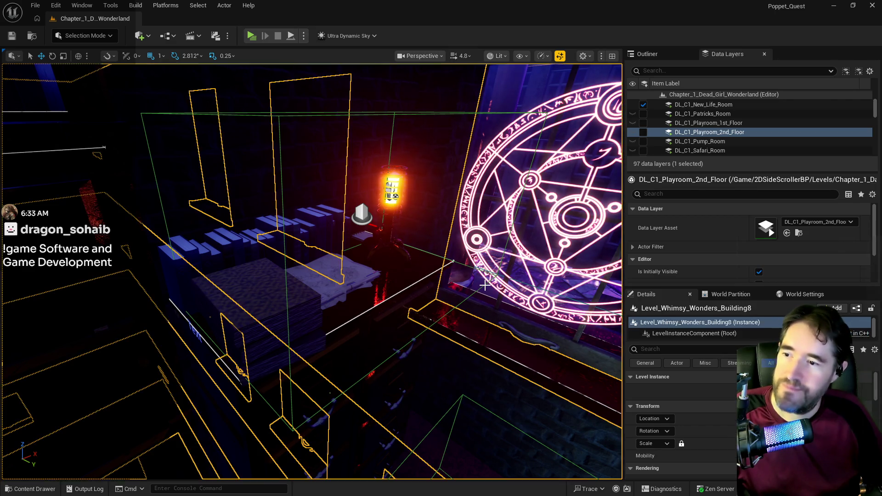
click(393, 115)
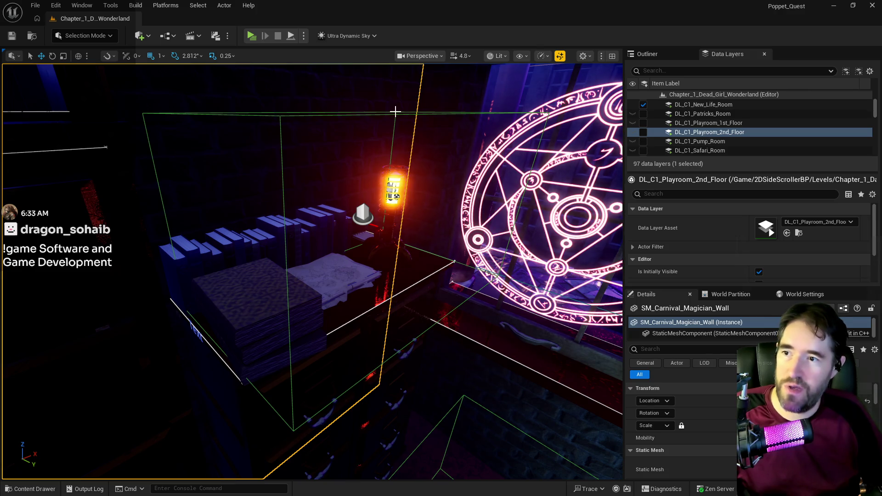
scroll(395, 113, up, 5)
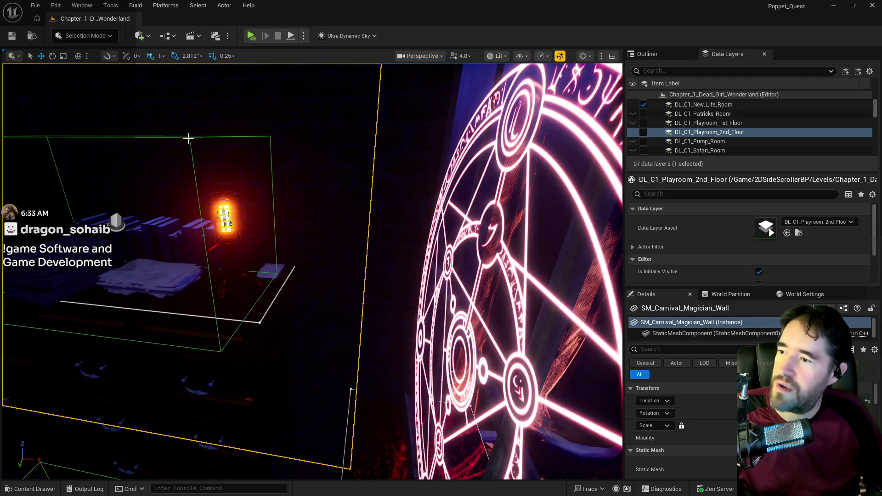
click(188, 138)
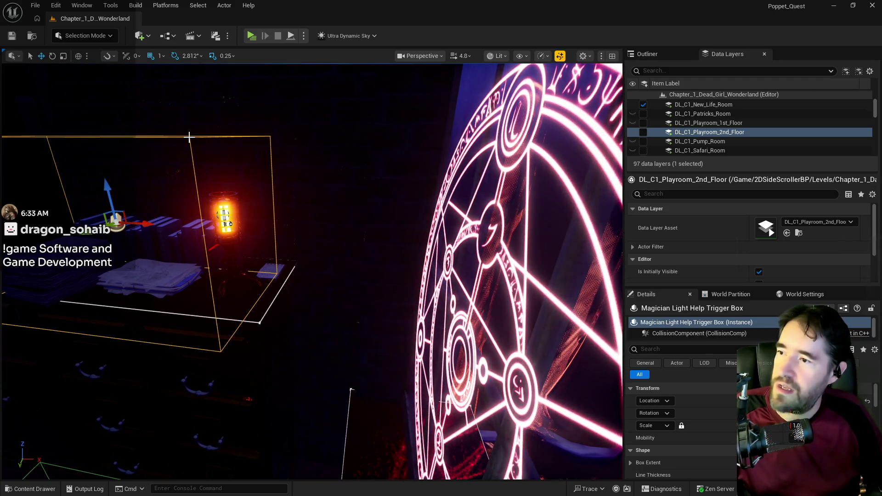
Focus the Magician Light Help Trigger Box and shift it along the Y axis.
key(f)
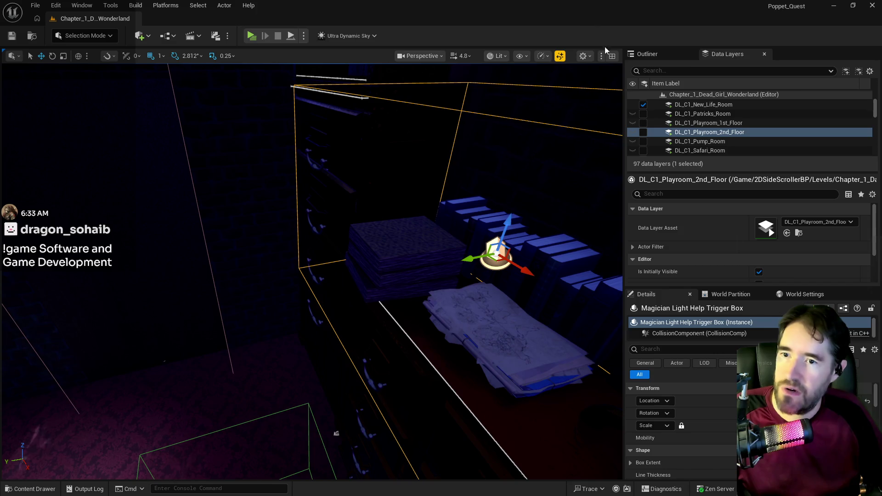
click(647, 54)
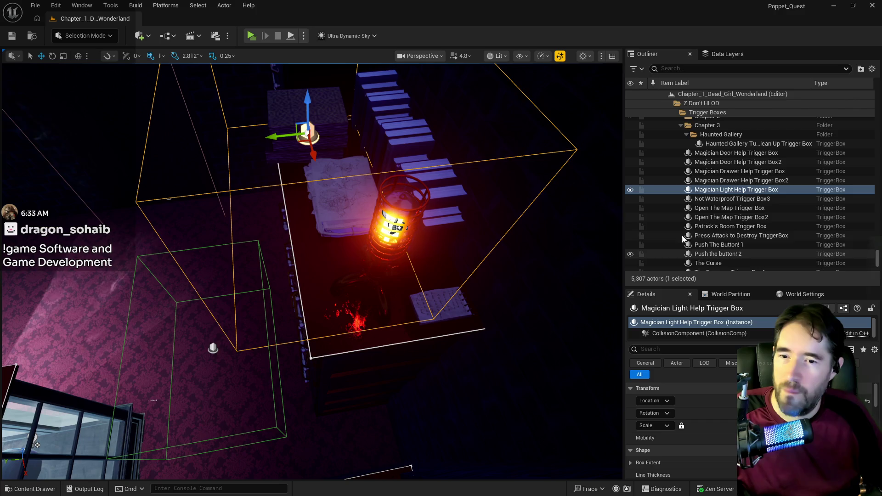
mouse_move(281, 137)
mouse_down()
mouse_move(332, 145)
mouse_move(294, 166)
mouse_move(321, 174)
mouse_up()
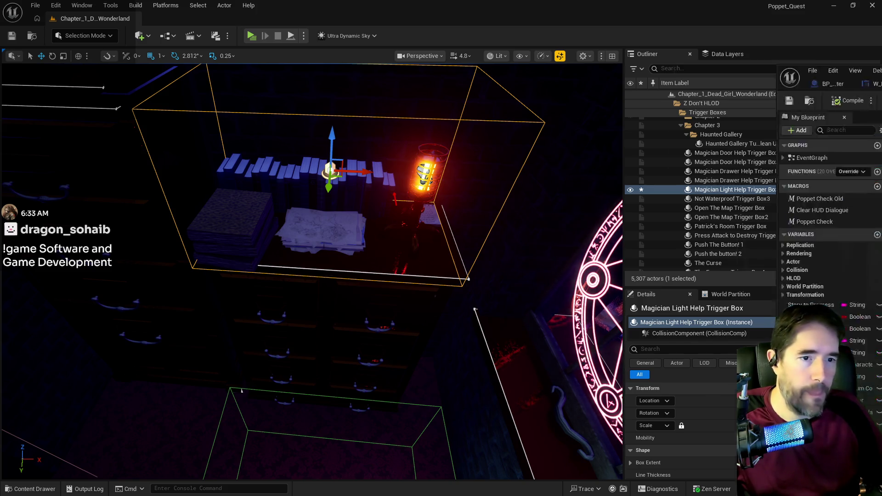
Show the level blueprint maximized and pan across the Magician Room Graph nodes.
key(alt+Tab)
double_click(454, 80)
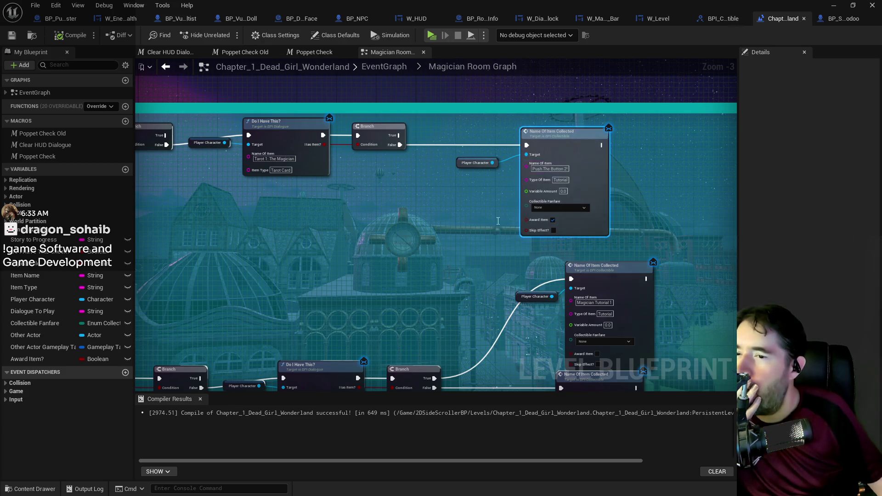
scroll(433, 246, down, 2)
drag(281, 202, 366, 129)
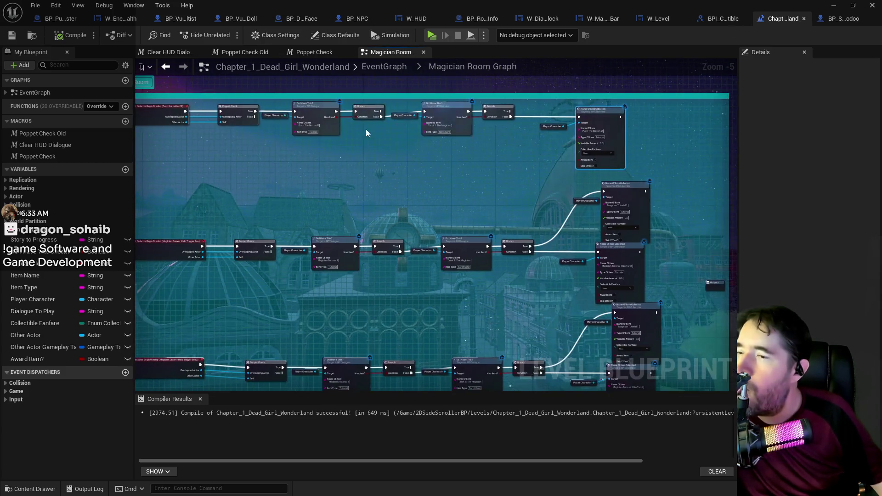